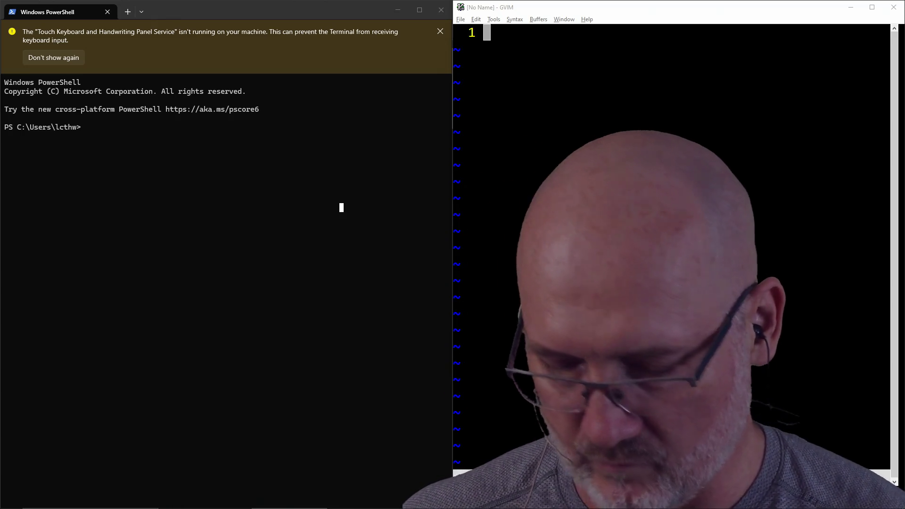
Permanently dismiss the touch-keyboard warning banner with 'Don't show again'.
key(v)
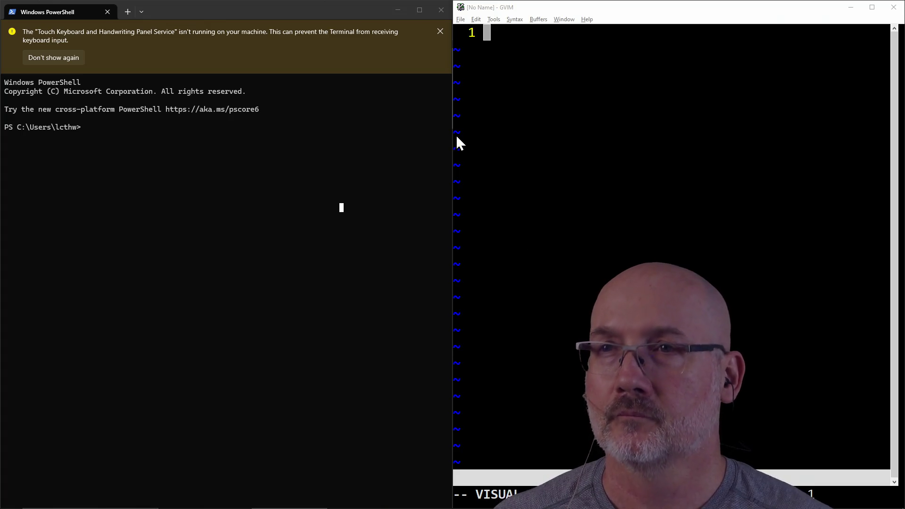
click(294, 58)
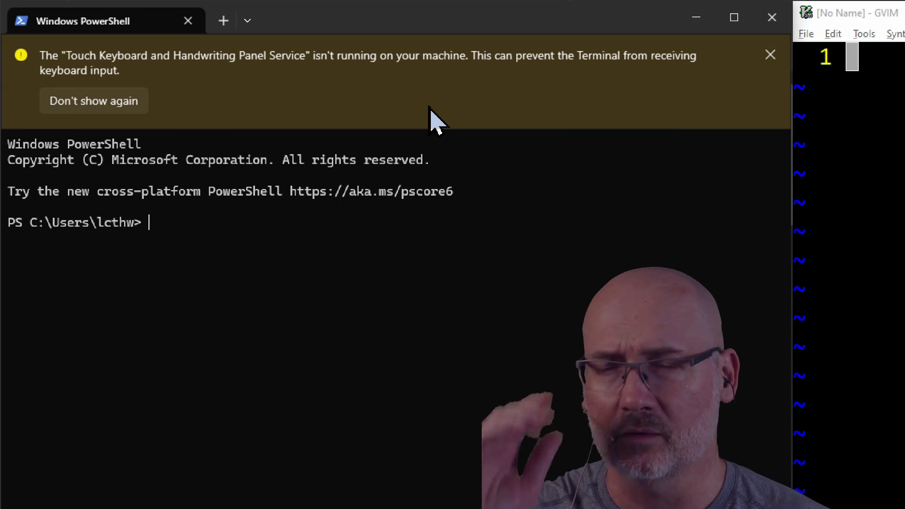
text(aaaaa)
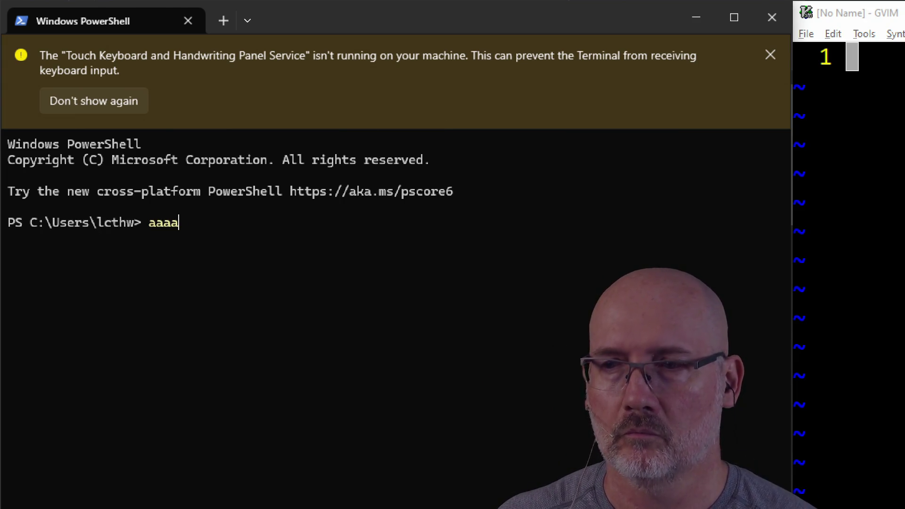
key(BackSpace)
key(BackSpace)
key(BackSpace)
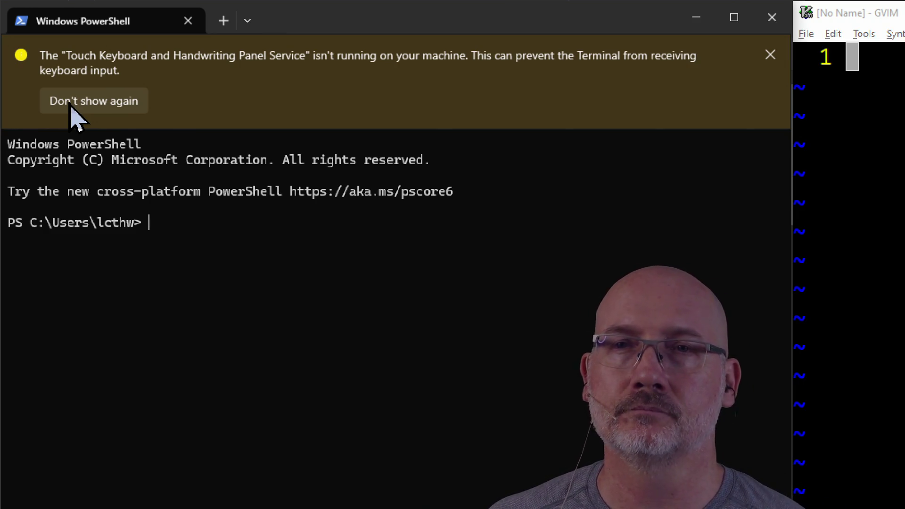
click(69, 105)
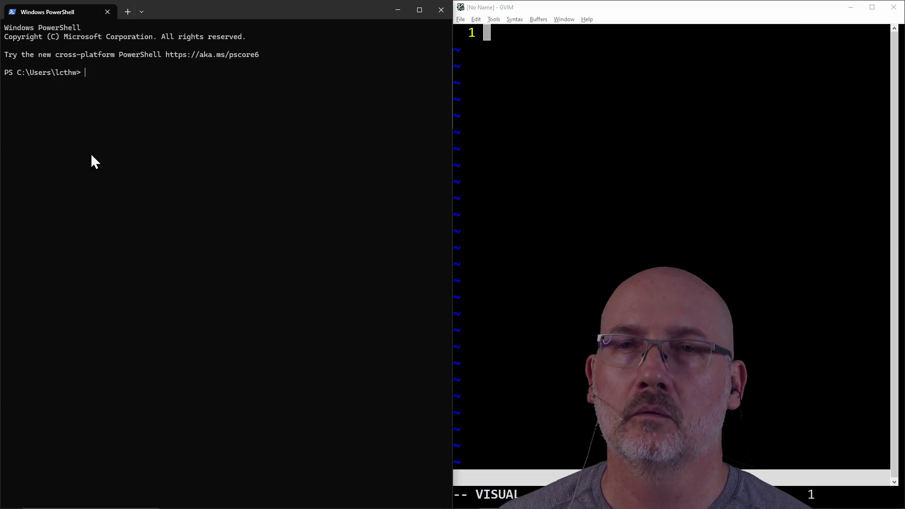
Clear the PowerShell screen with cls.
key(Return)
key(Return)
key(Return)
text(cls)
key(Return)
text(cd P)
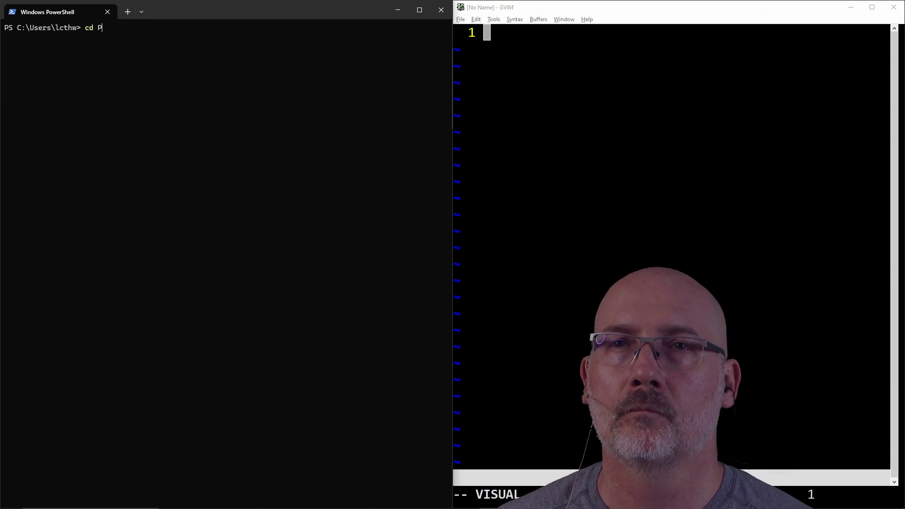
Change into Projects\raycaster_engine and bring GVIM up maximized.
key(Tab)
text(ra)
key(Tab)
key(Tab)
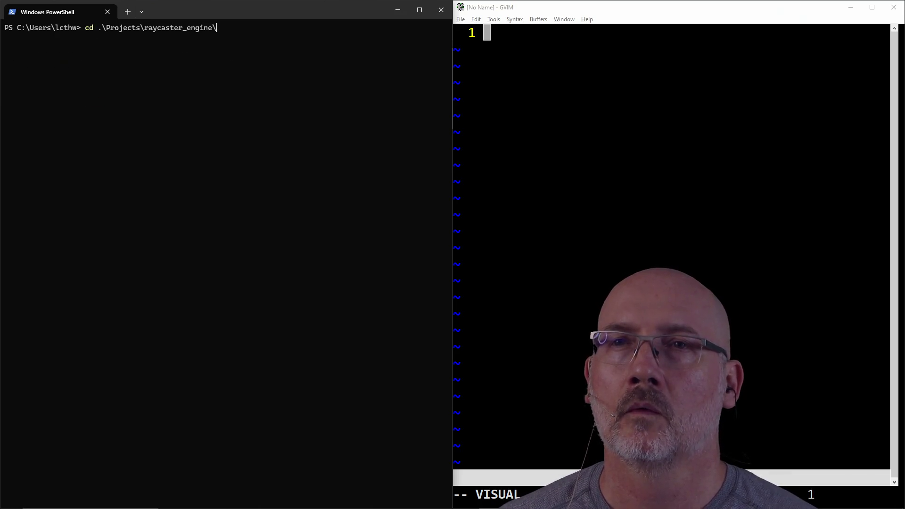
key(Return)
click(535, 144)
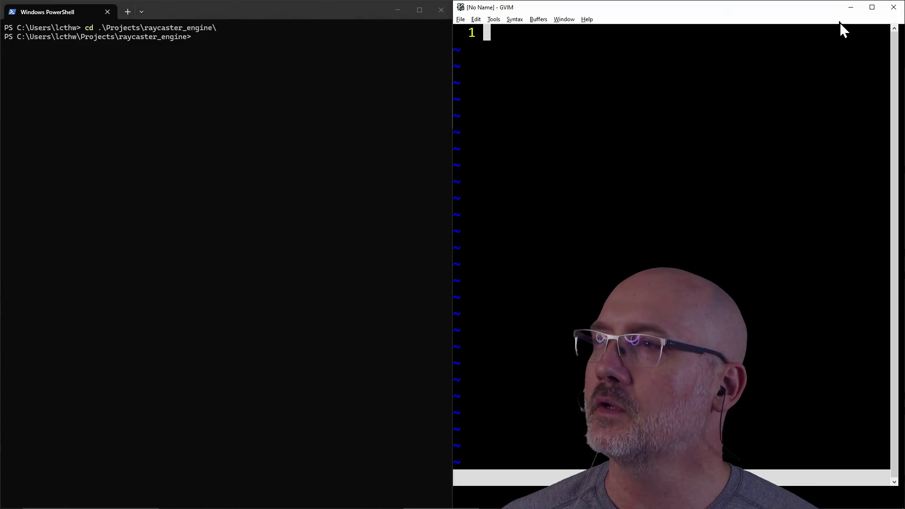
click(872, 7)
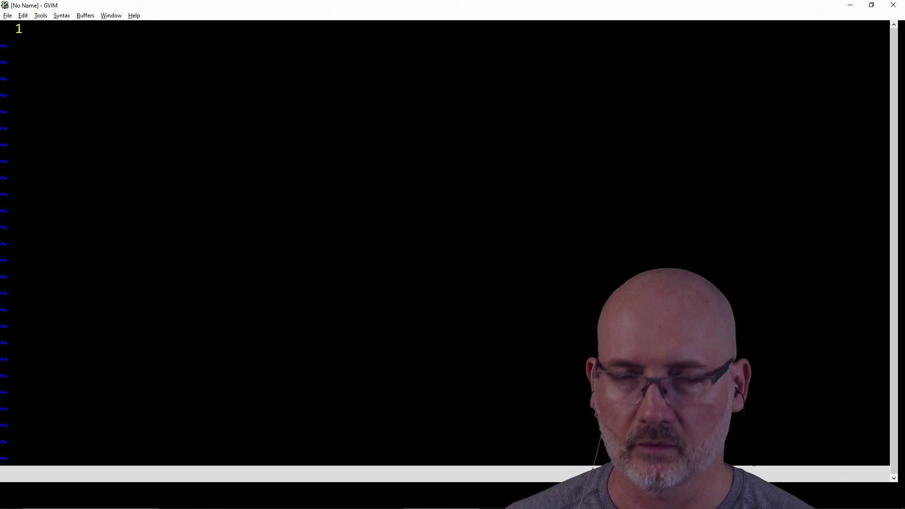
Set GVIM's working directory to ~\Projects\raycaster_engine\builddir.
text(:cd ~/Prou)
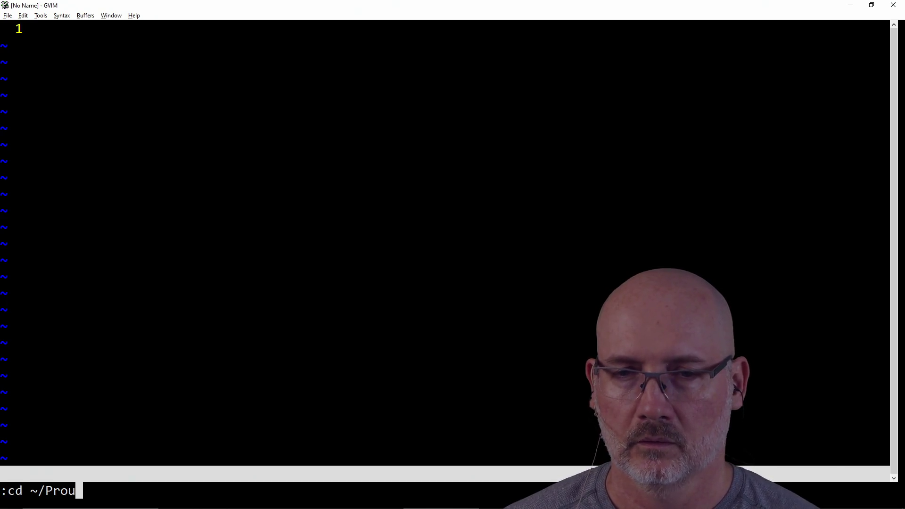
key(BackSpace)
key(BackSpace)
text(oj)
key(Tab)
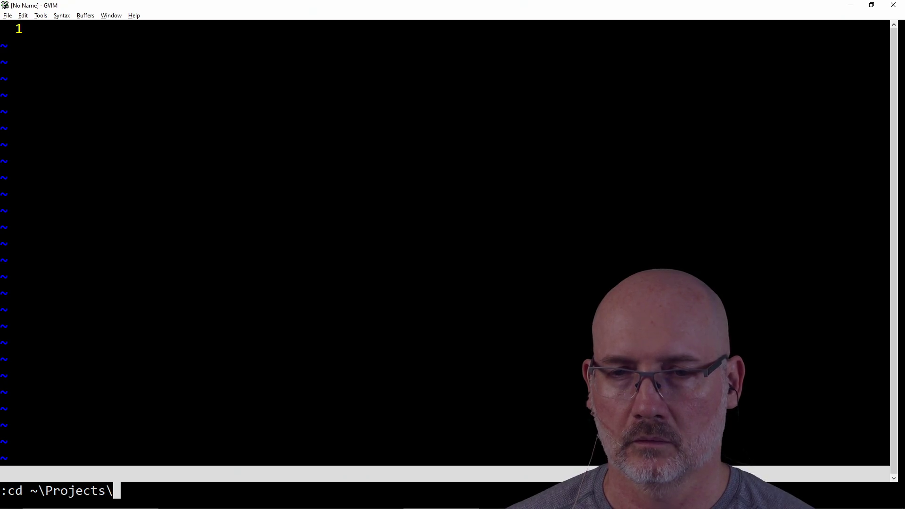
text(ray)
key(Tab)
key(Tab)
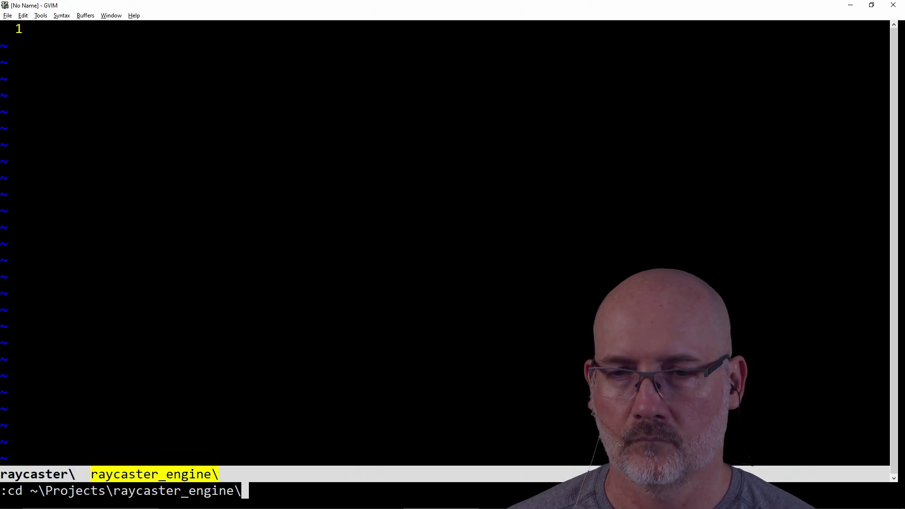
key(Return)
text(:cd builddir\)
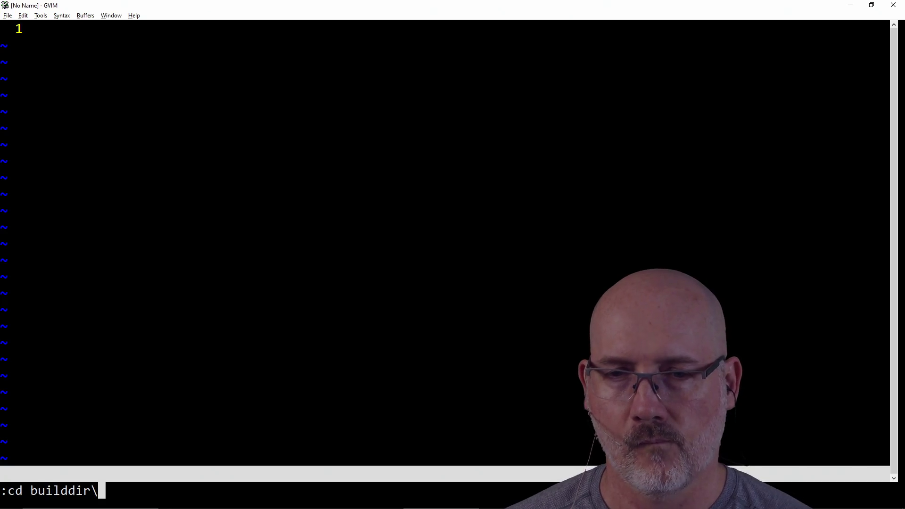
key(Return)
Source the project settings file ..\.vimrc_proj.
text(:so l.)
key(BackSpace)
key(BackSpace)
text(..\.vimrc_proj)
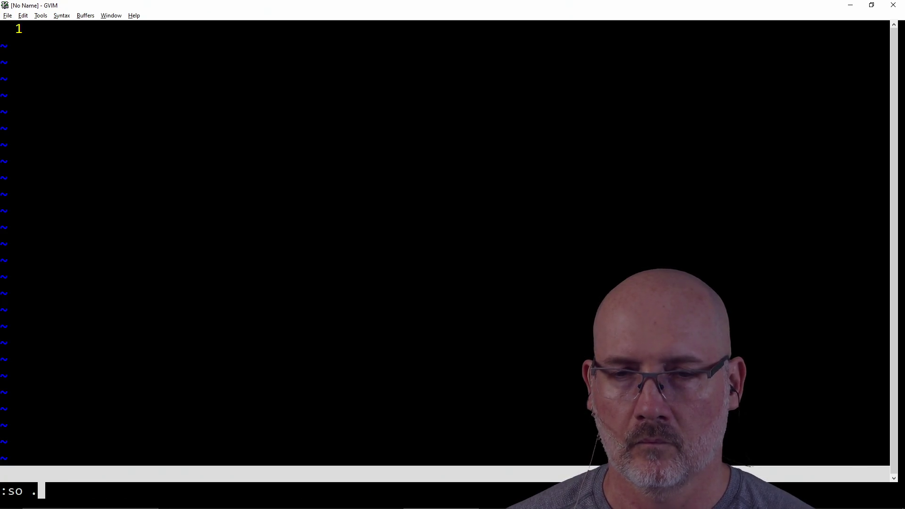
key(Return)
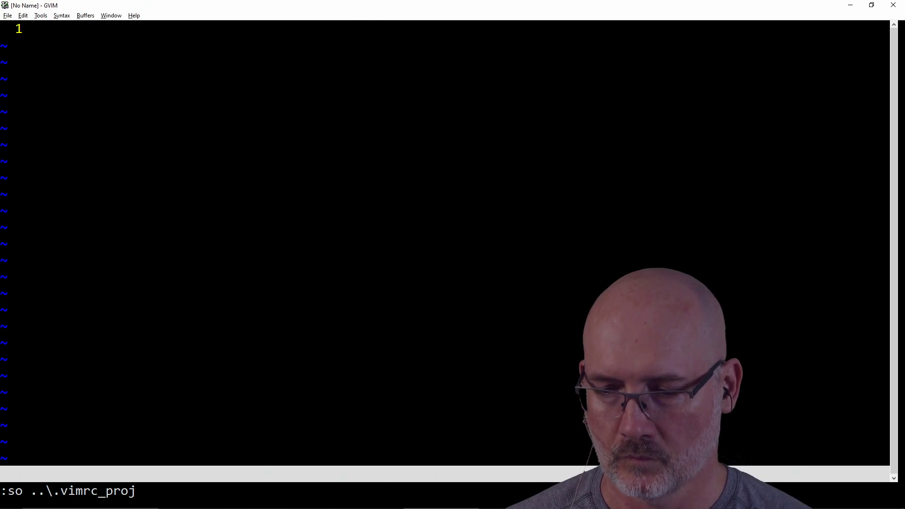
key(alt+Tab)
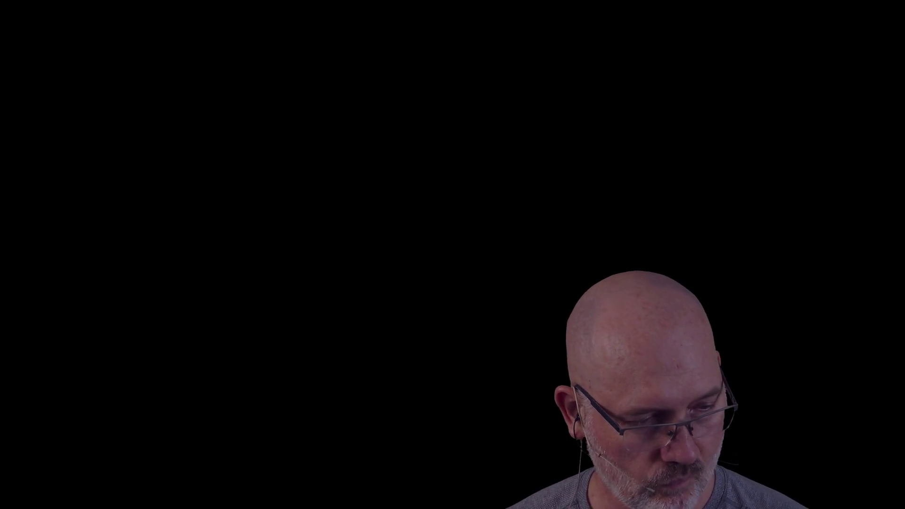
Unlock the session with the account password and return to GVIM's maze.go split.
mouse_move(392, 298)
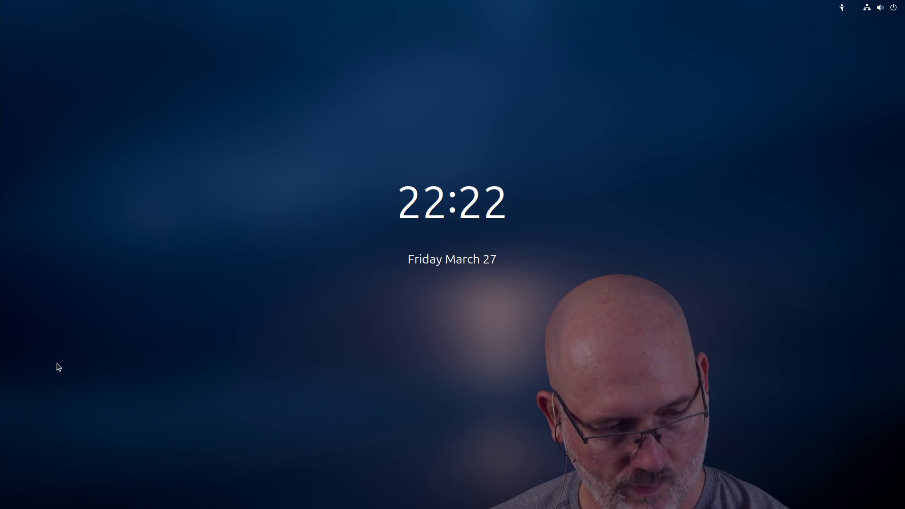
click(405, 390)
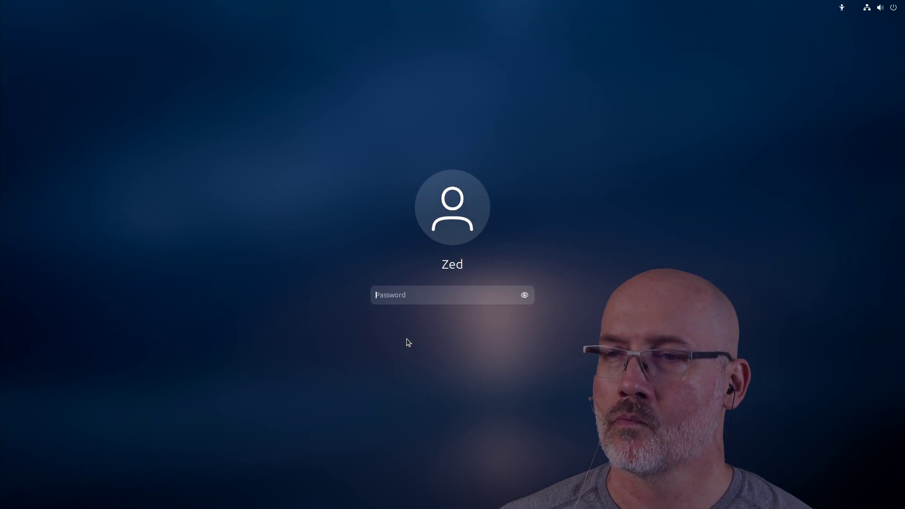
text(••)
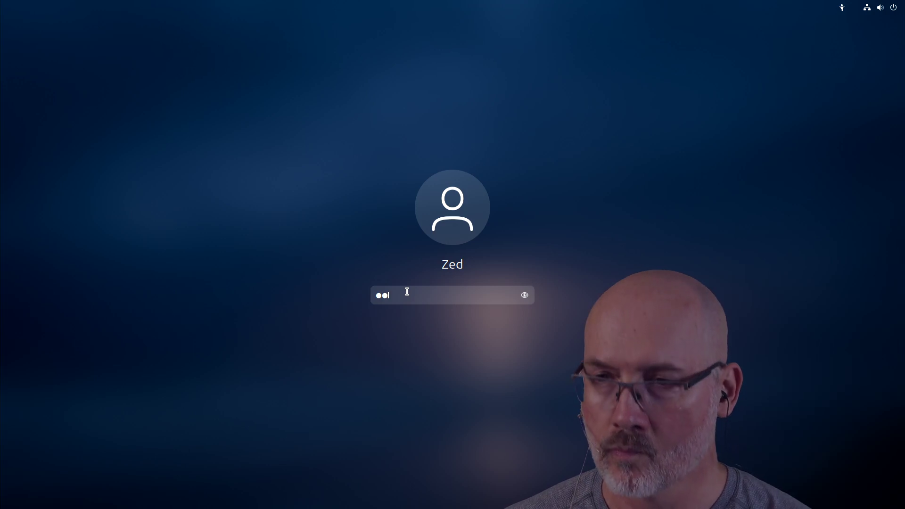
key(BackSpace)
key(BackSpace)
text(********)
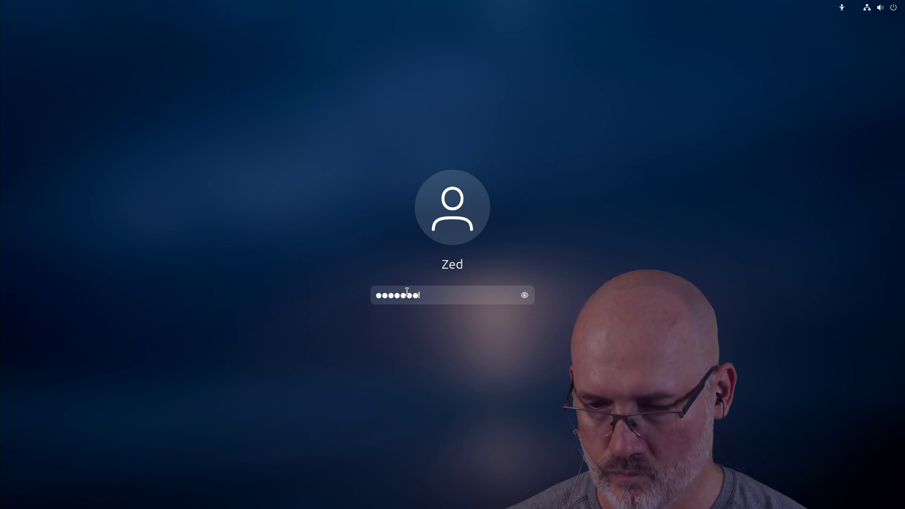
key(Return)
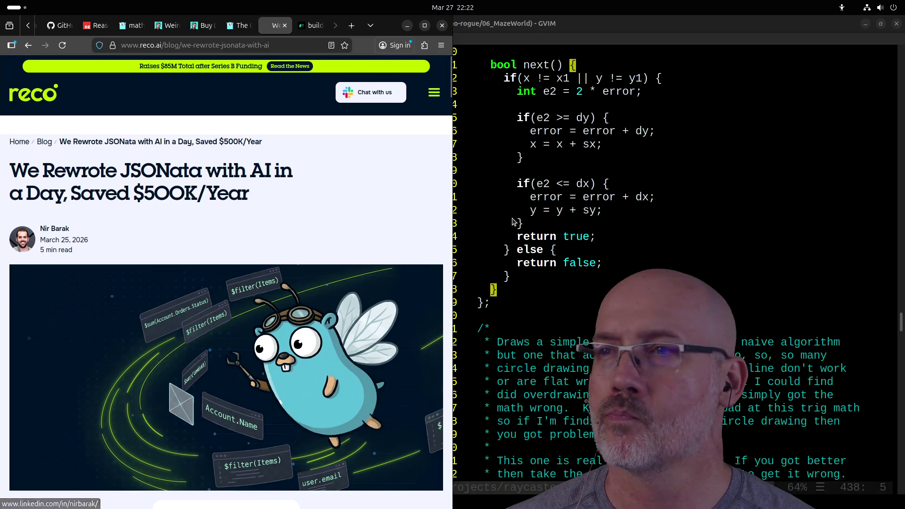
click(546, 210)
click(100, 315)
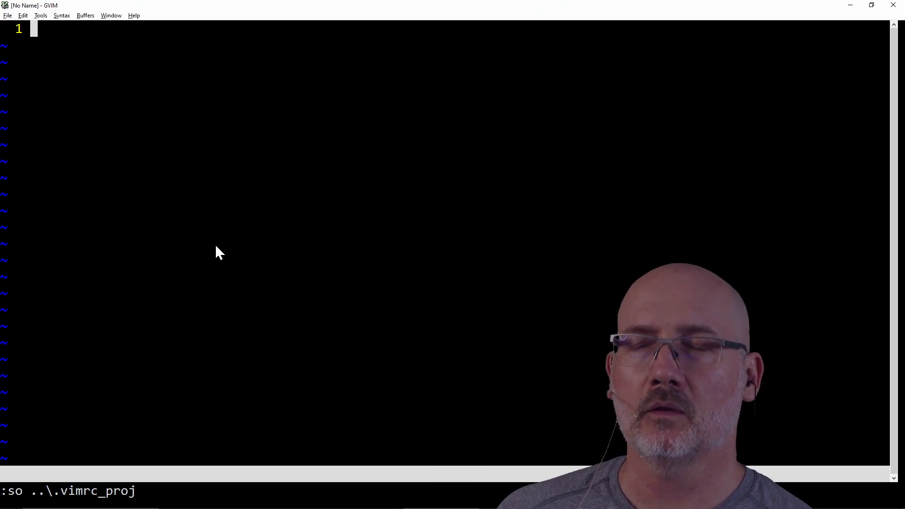
Build and launch the raycaster game with make run.
key(alt+Tab)
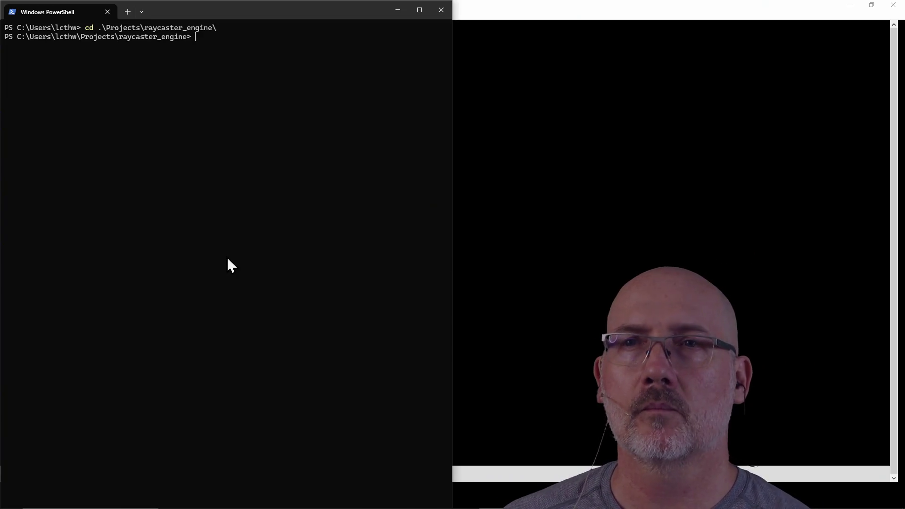
text(make run)
key(Return)
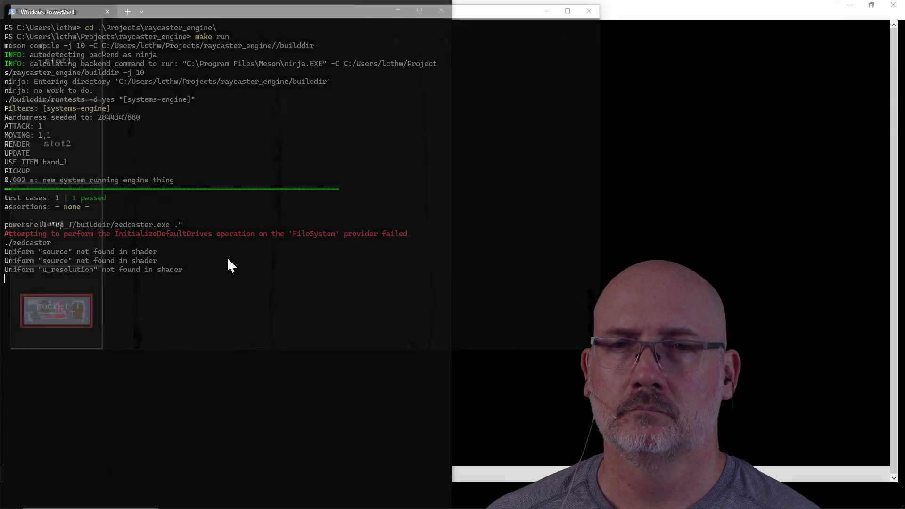
Maximize the game, walk down the corridor and put the floor item into hand_r.
click(575, 7)
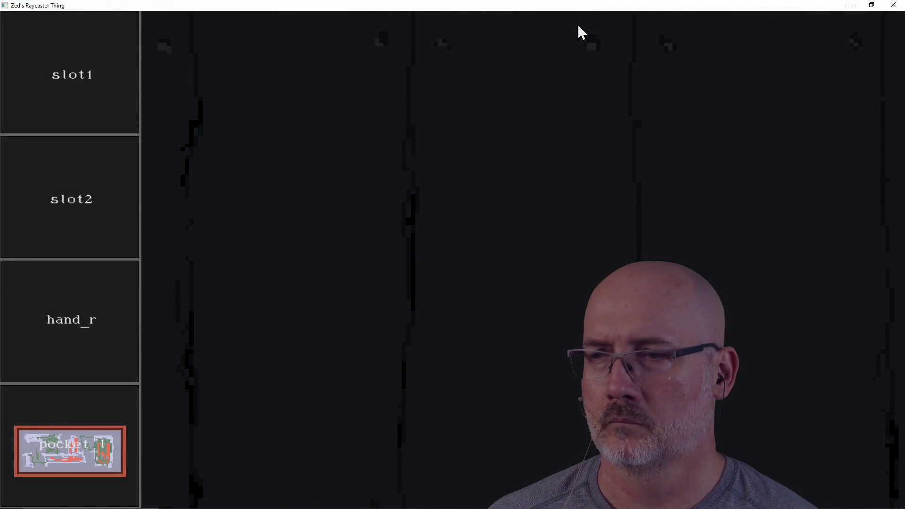
key(s)
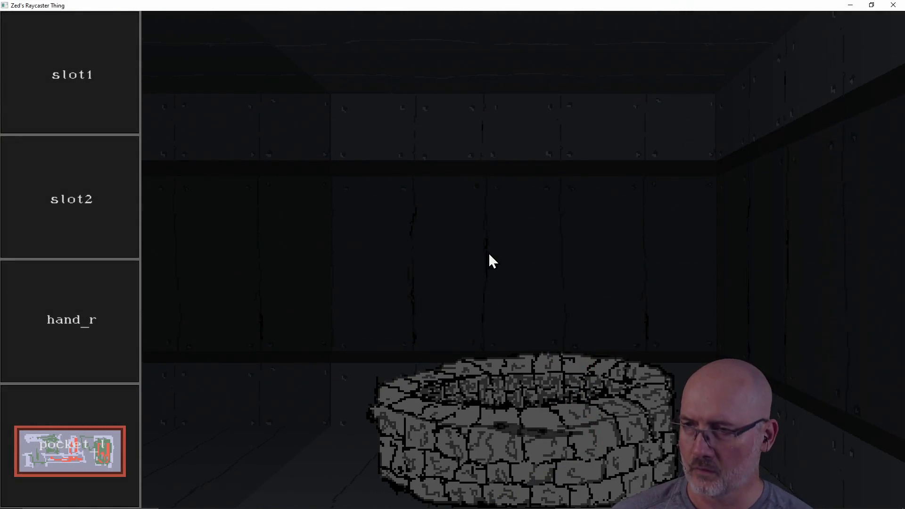
key(d)
key(a)
key(a)
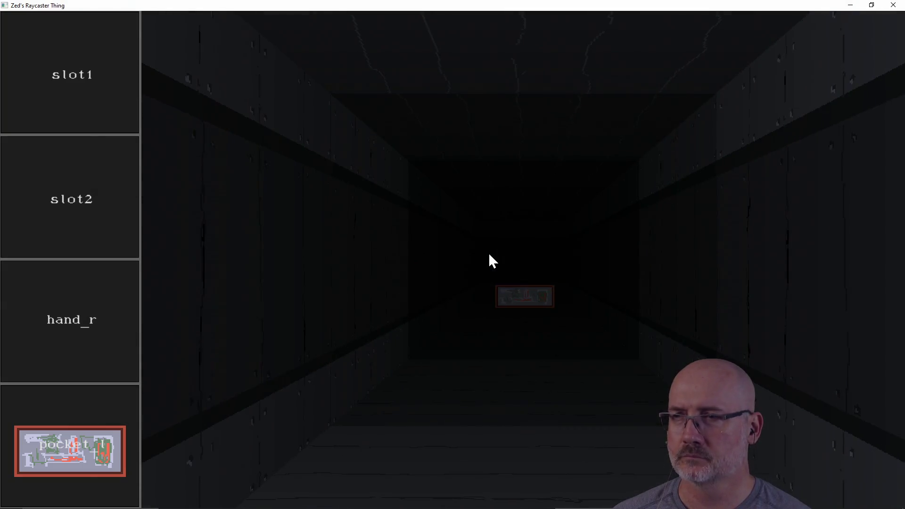
key(w)
click(547, 441)
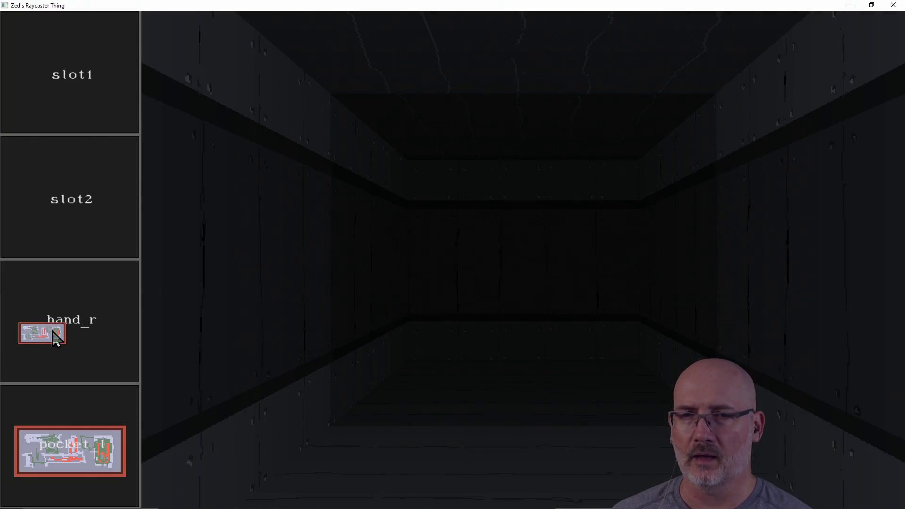
click(59, 336)
Walk past the well and along the corridor up to the door and back.
key(a)
key(a)
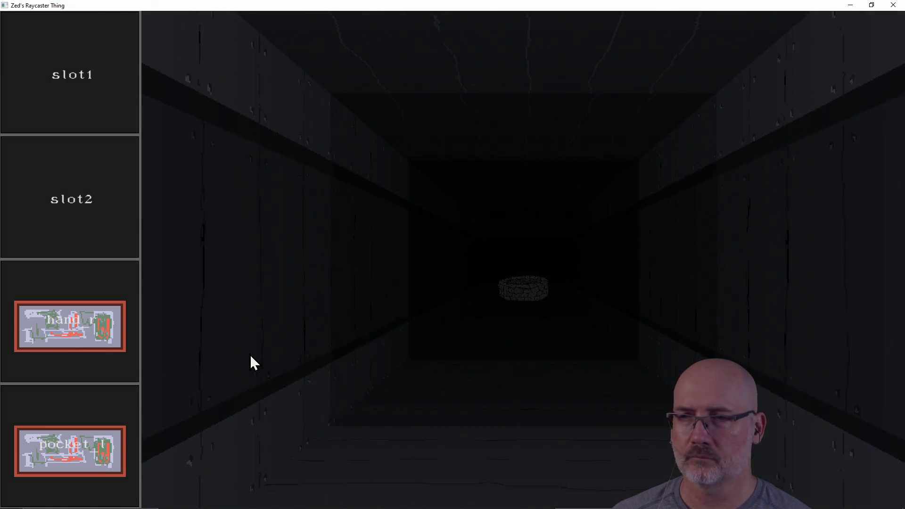
key(w)
key(a)
key(a)
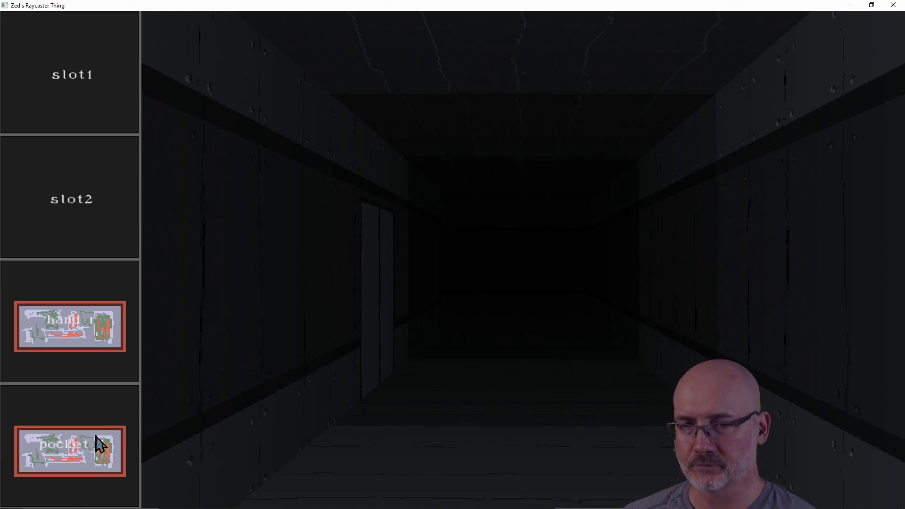
key(w)
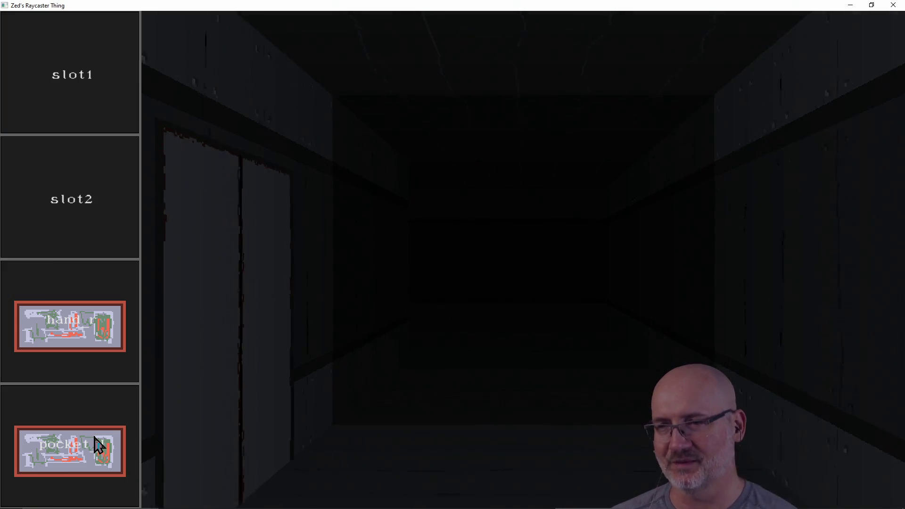
key(a)
key(a)
key(a)
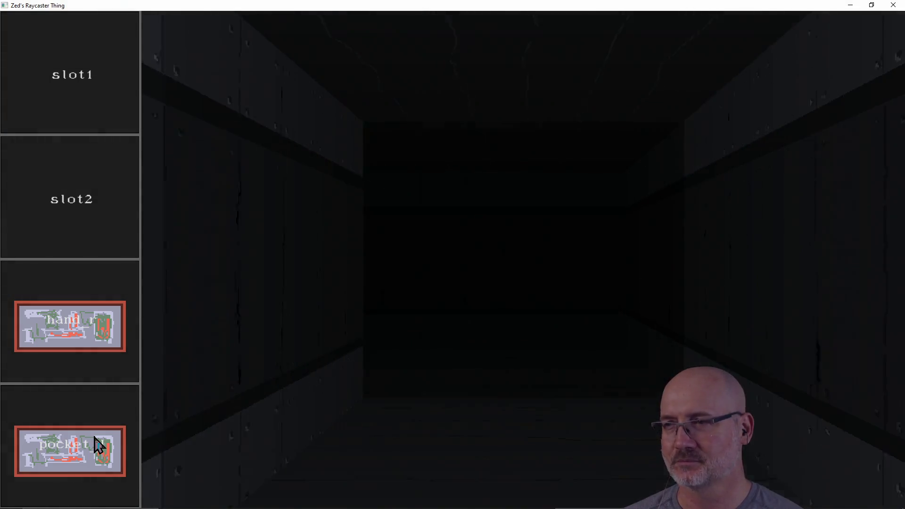
key(w)
key(a)
key(a)
key(a)
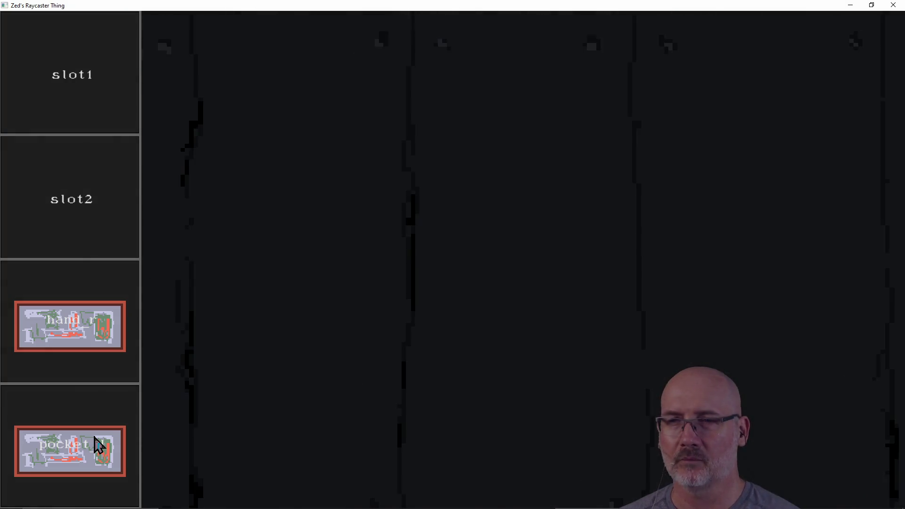
key(d)
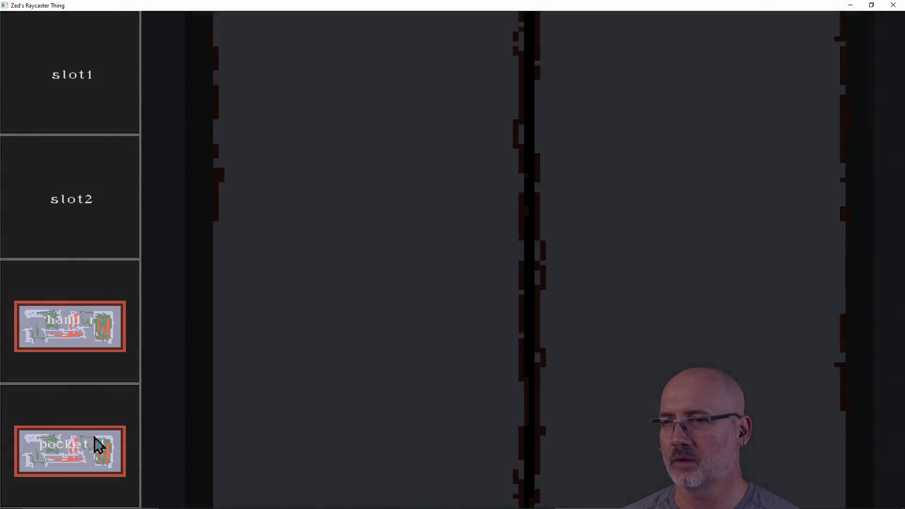
key(a)
key(d)
key(a)
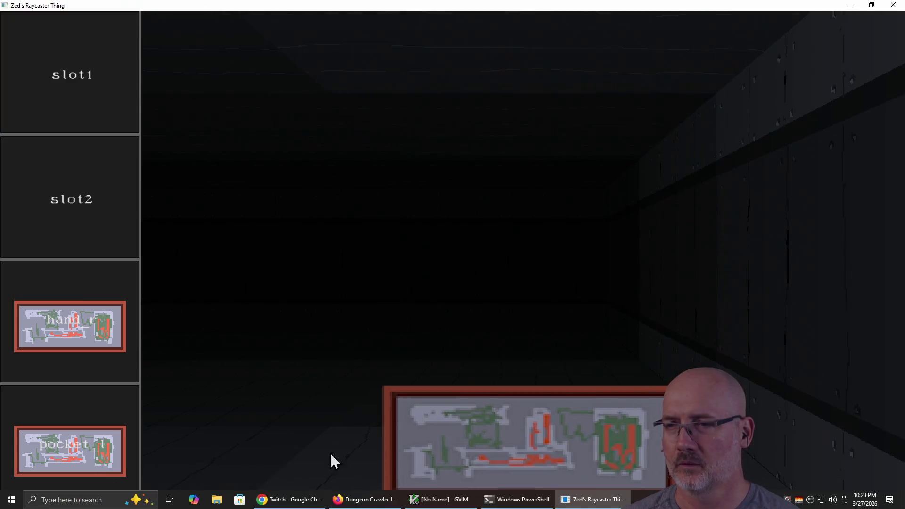
Drag the looted item into slot2 and close the game window.
mouse_move(400, 435)
mouse_down()
mouse_move(172, 291)
mouse_move(110, 197)
mouse_up()
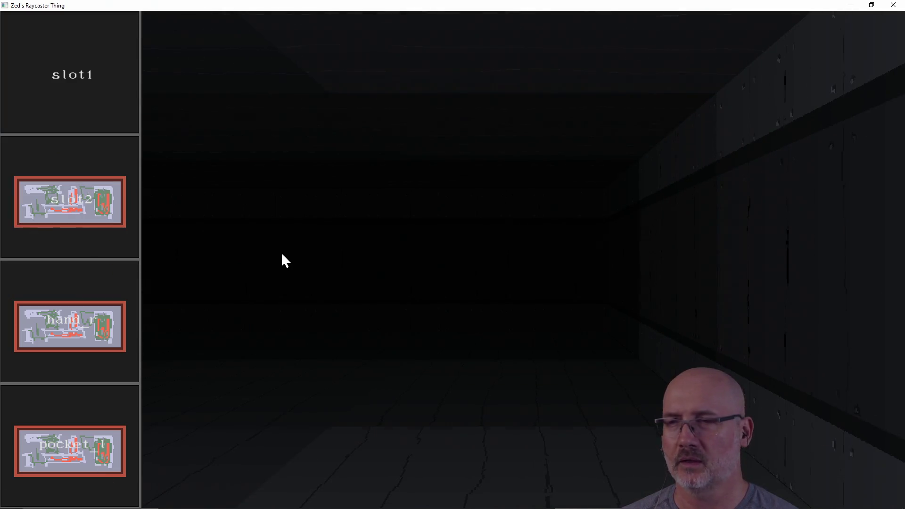
key(d)
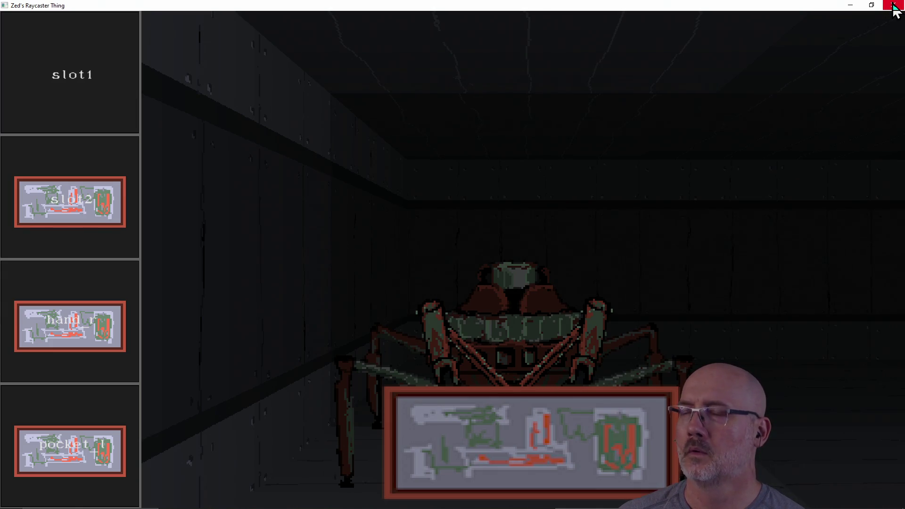
click(894, 6)
click(559, 243)
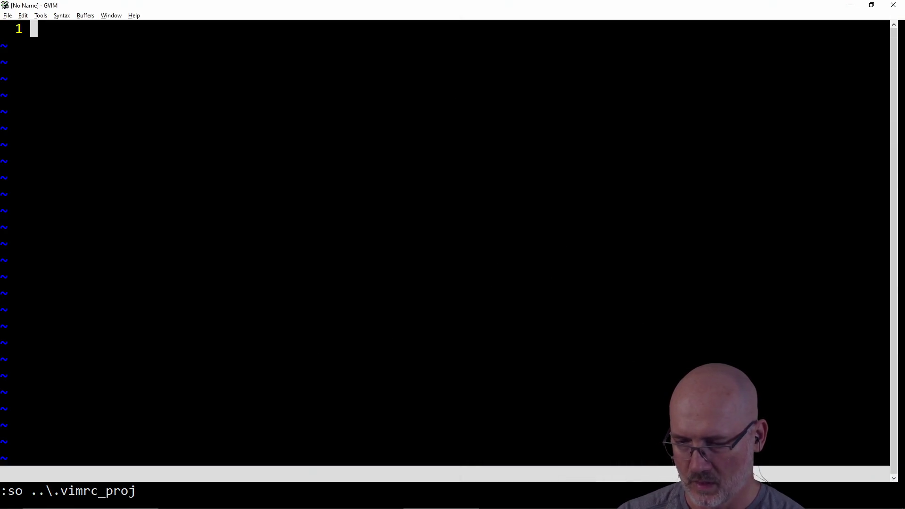
Launch Paint.NET by searching 'paint.net' in the Start menu.
key(super)
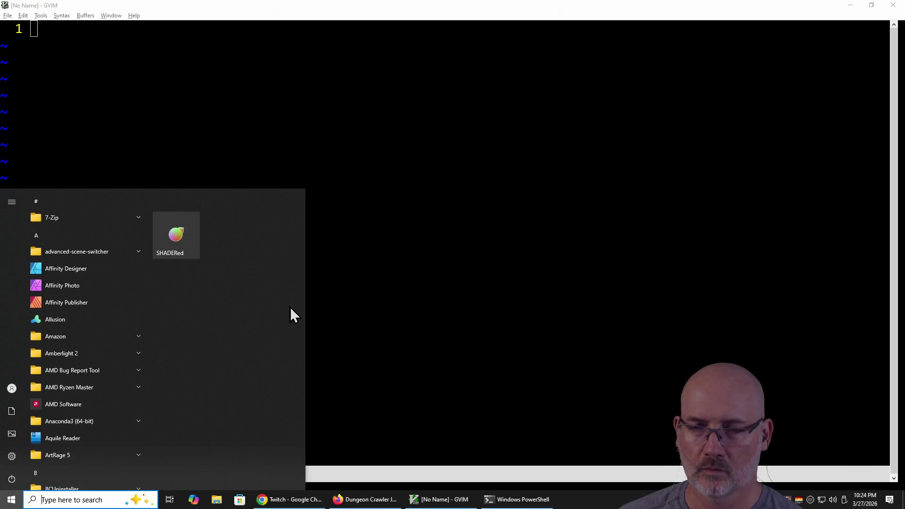
text(paint.net)
key(Return)
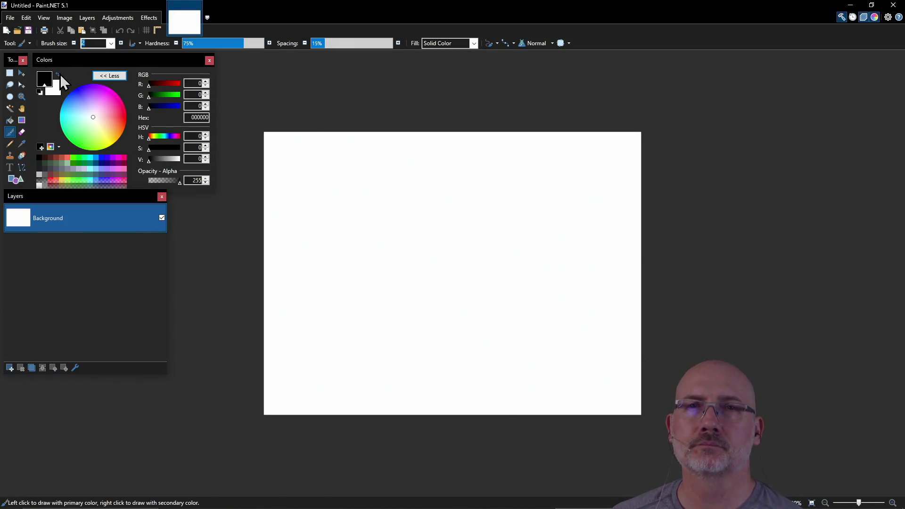
Open repair_kit.png from recent files and copy the whole image.
click(9, 18)
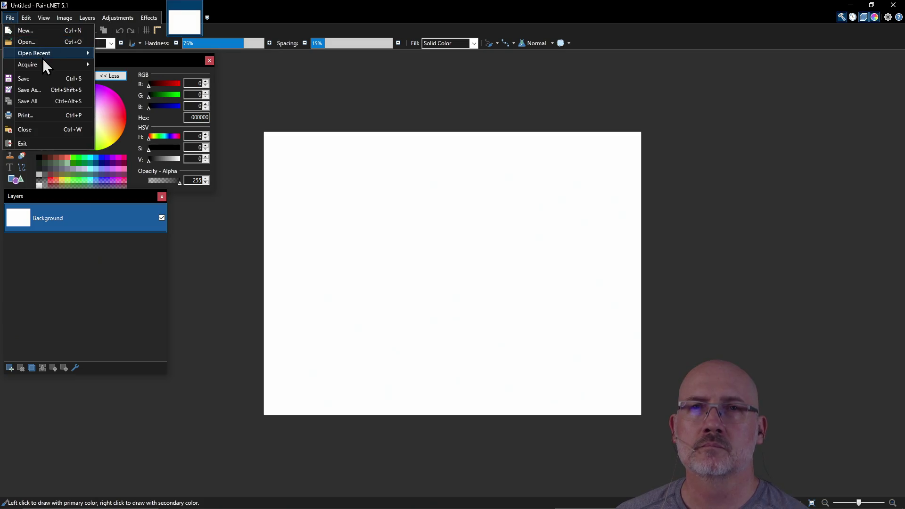
mouse_move(45, 56)
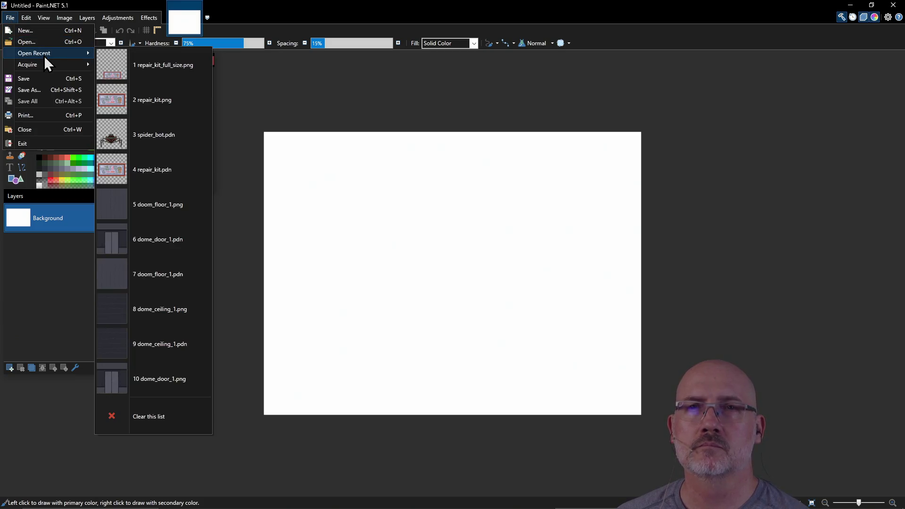
click(158, 115)
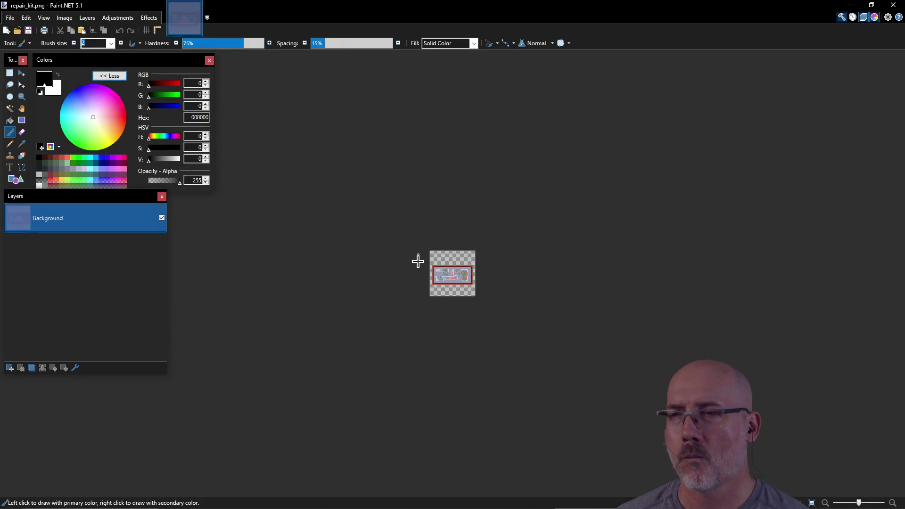
scroll(453, 283, up, 5)
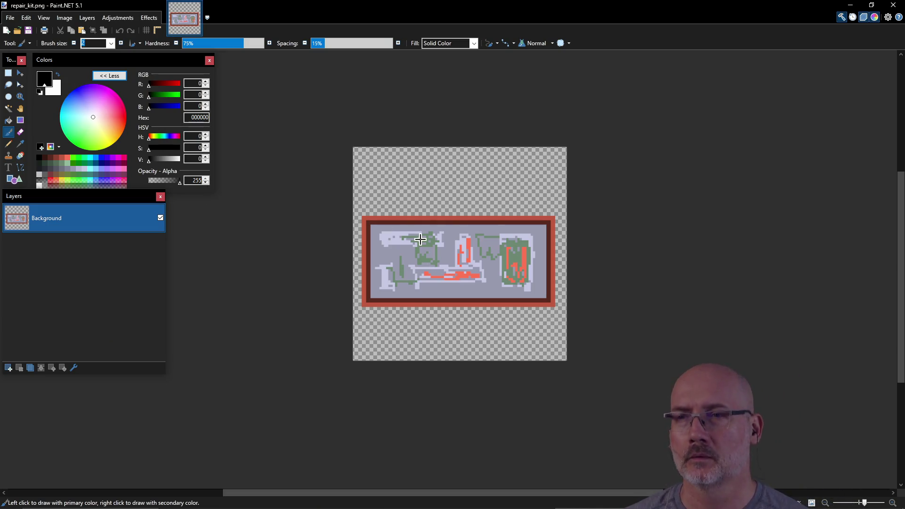
key(ctrl+a)
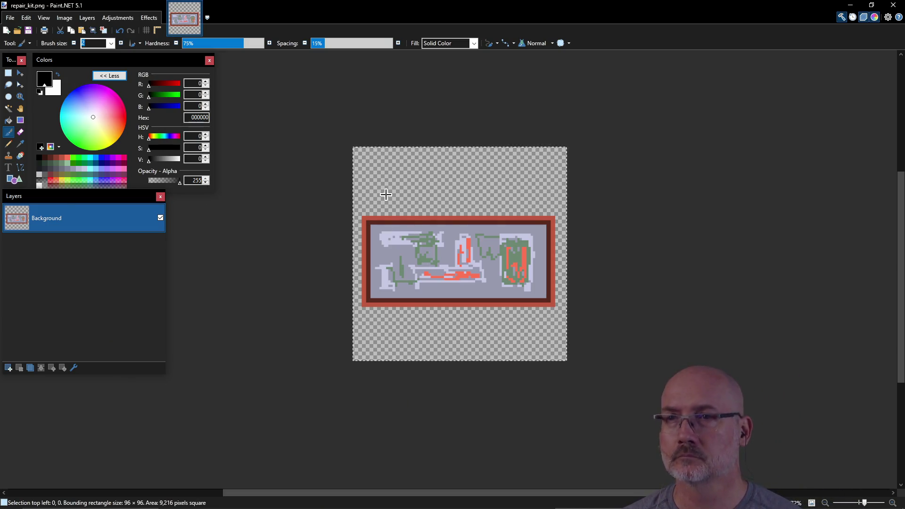
Open repair_kit_full_size.png from recent files and paste the repair kit into it.
click(10, 17)
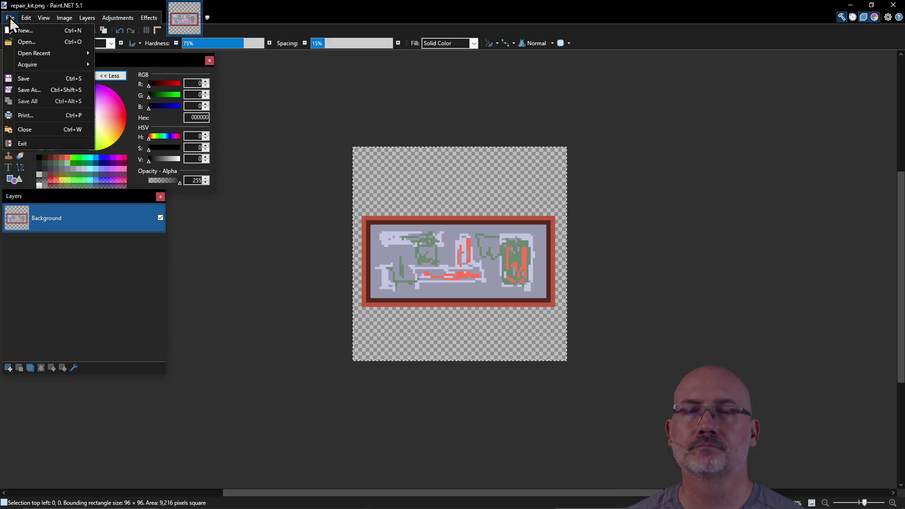
mouse_move(38, 52)
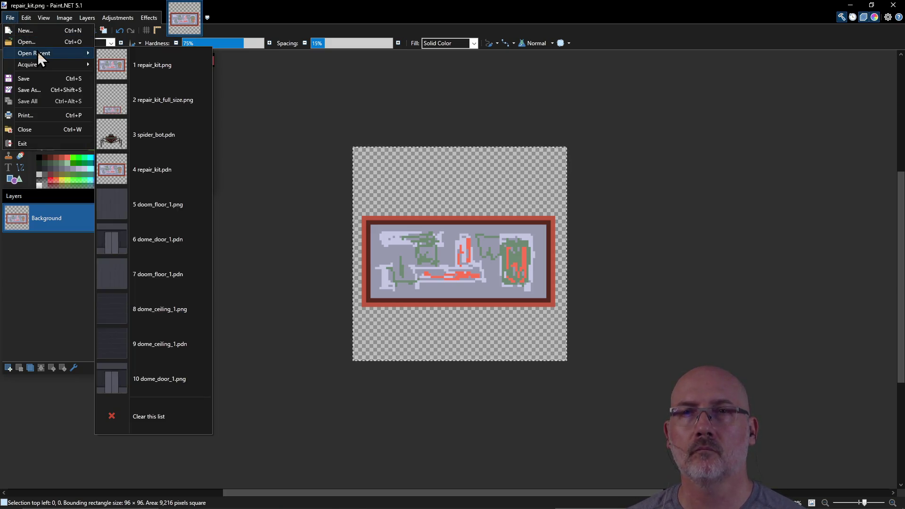
click(145, 106)
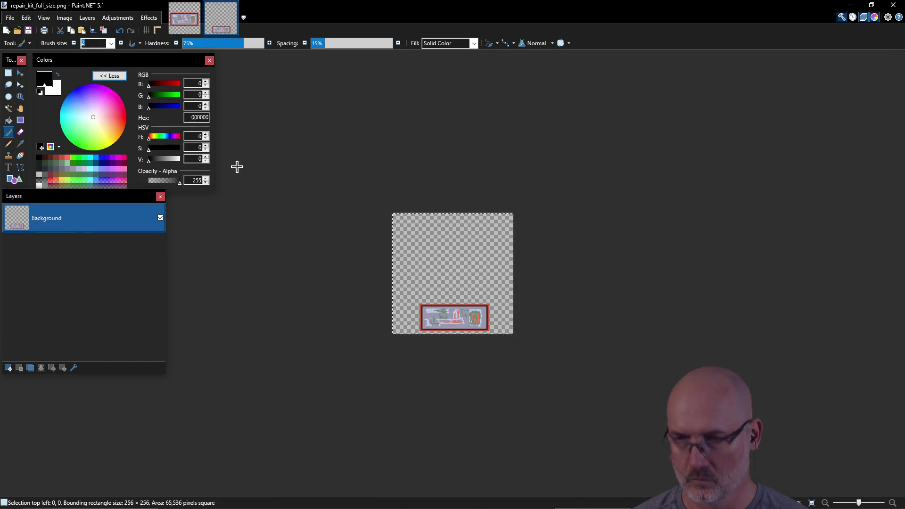
key(ctrl+v)
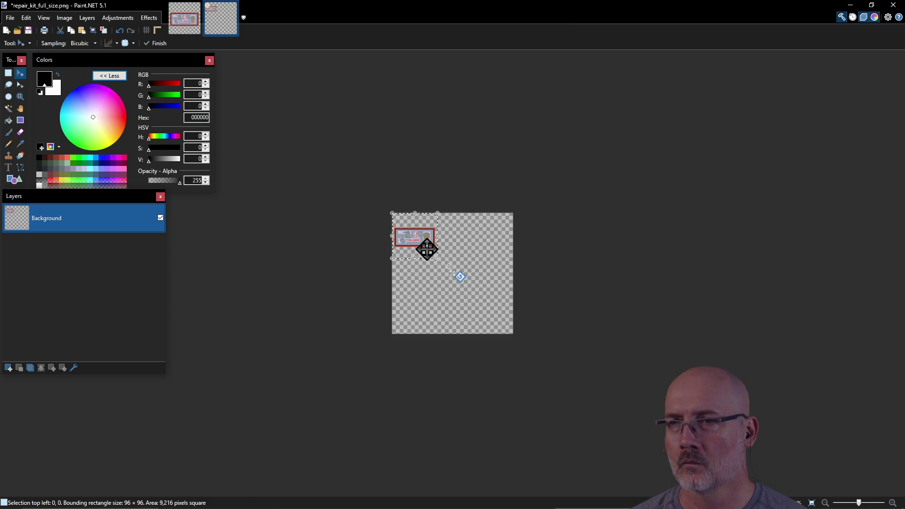
Move the pasted repair kit to the bottom centre and save repair_kit_full_size.png as PNG.
mouse_move(421, 235)
mouse_down()
mouse_move(464, 303)
mouse_move(459, 319)
mouse_up()
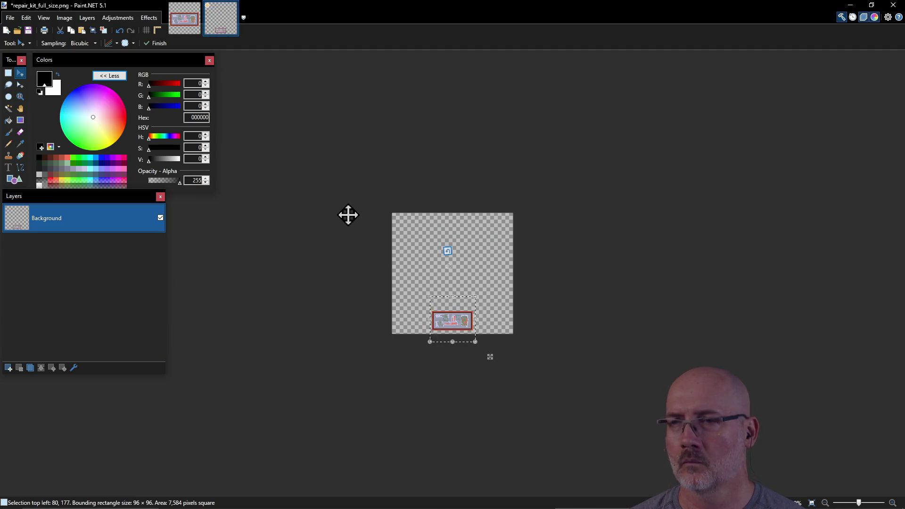
key(ctrl+d)
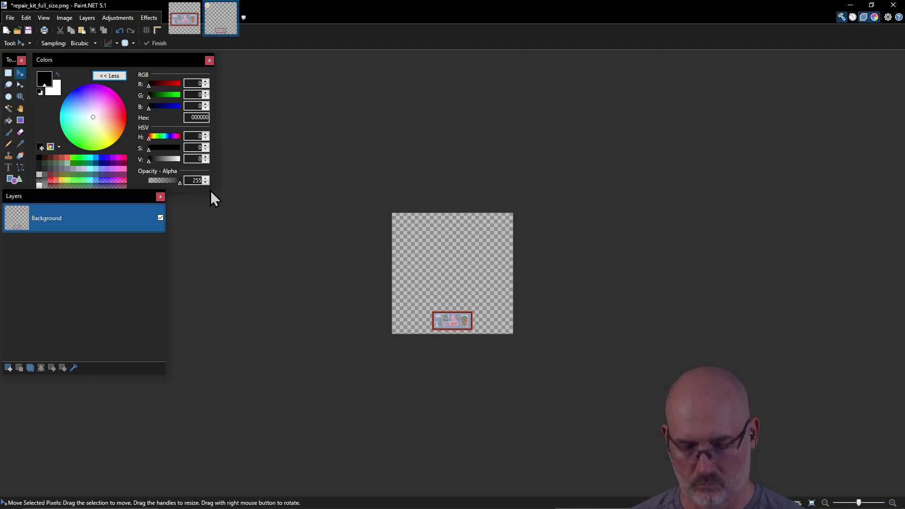
key(ctrl+s)
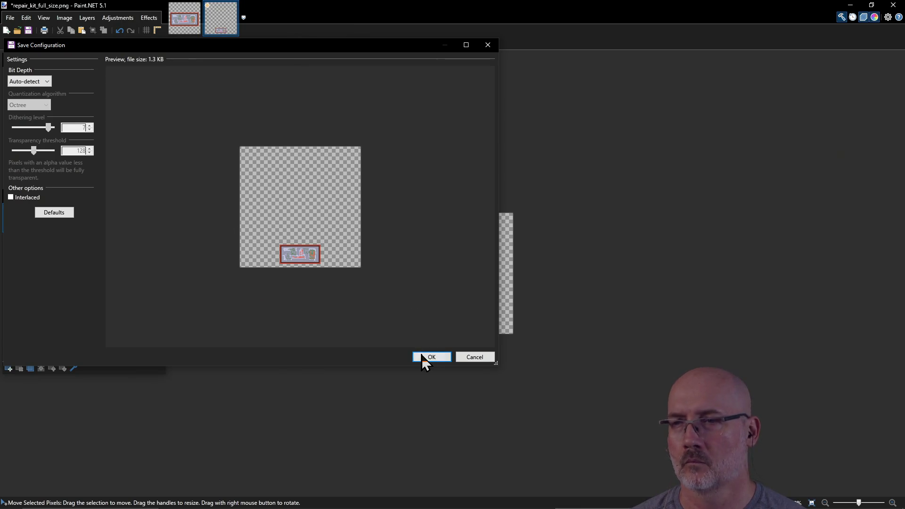
click(426, 357)
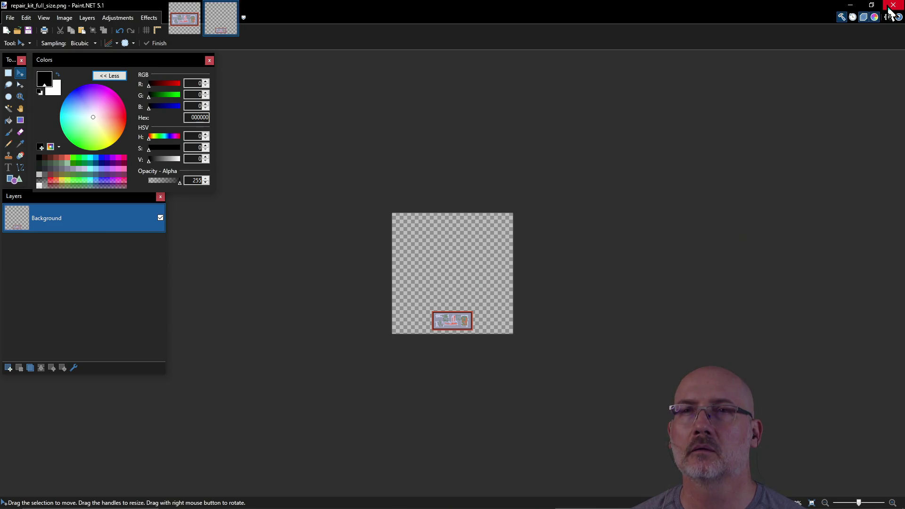
key(alt+Tab)
key(alt+Tab)
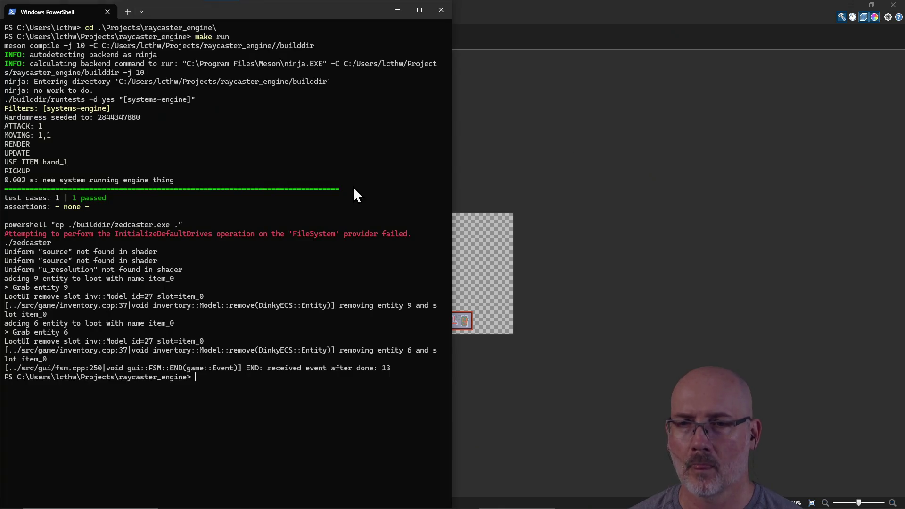
Recall and run the cp command copying repair_kit_full_size.png over healing_potion_small.png.
key(ctrl+r)
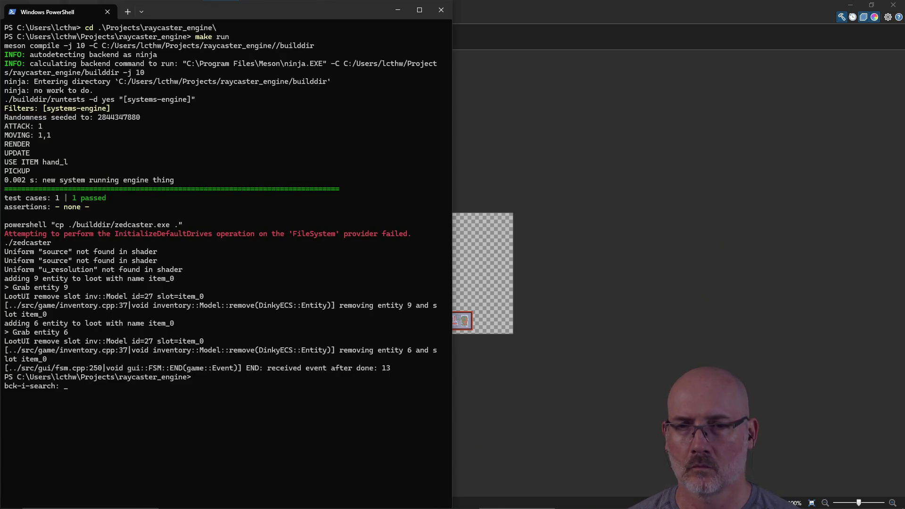
text(full)
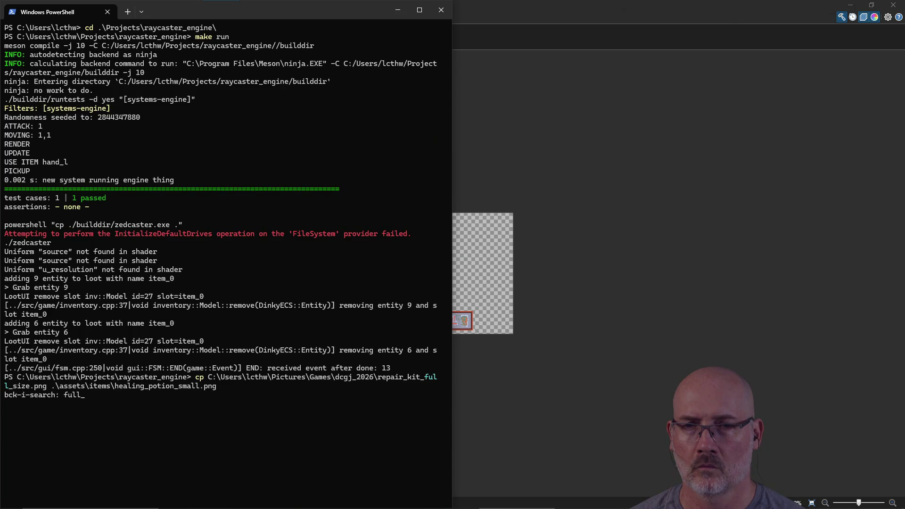
key(Return)
text(.\zedcaster.exe)
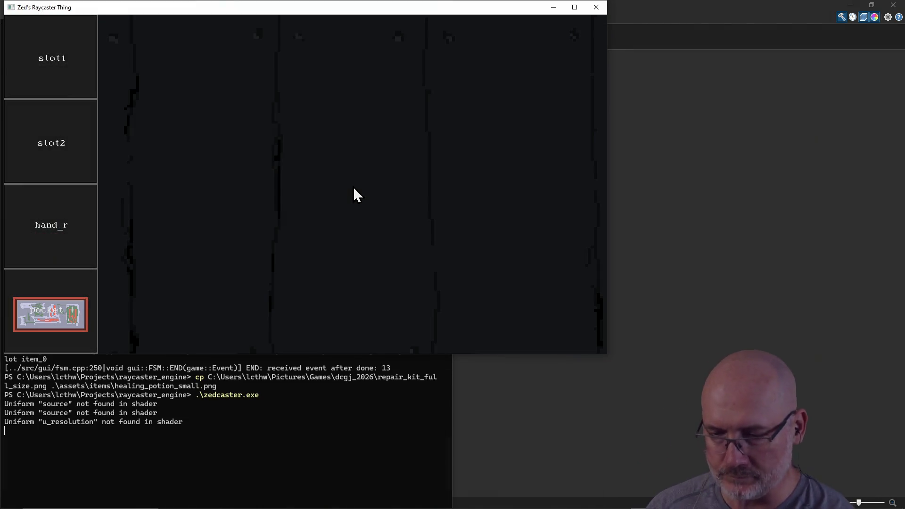
Walk the corridors toward the spider monster, then close the game window.
key(s)
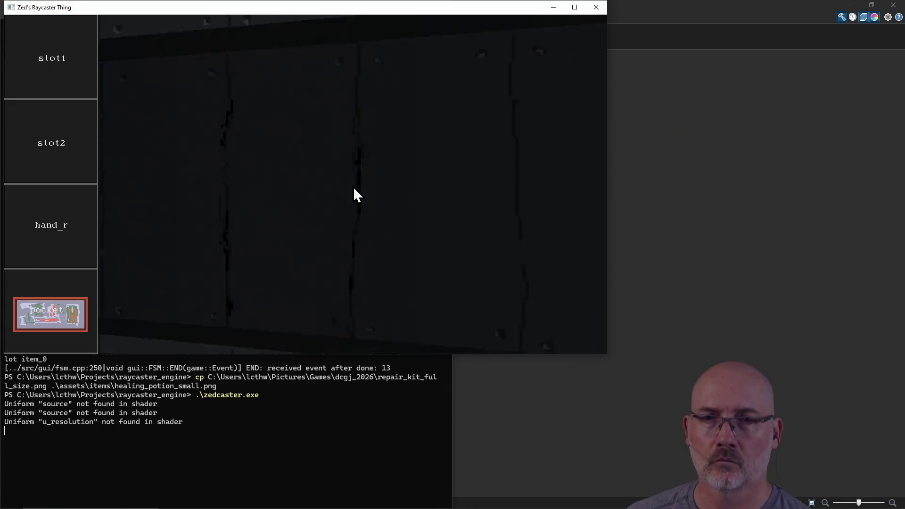
key(d)
key(d)
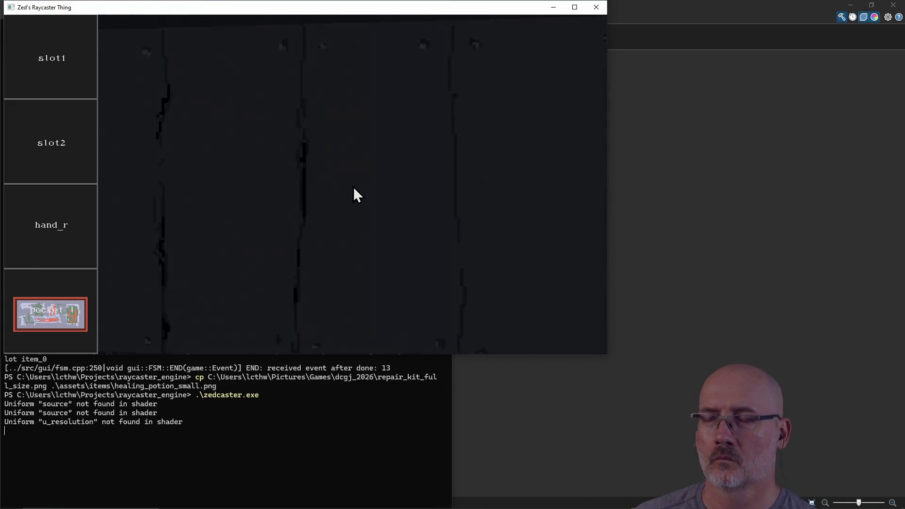
key(d)
key(w)
key(d)
key(w)
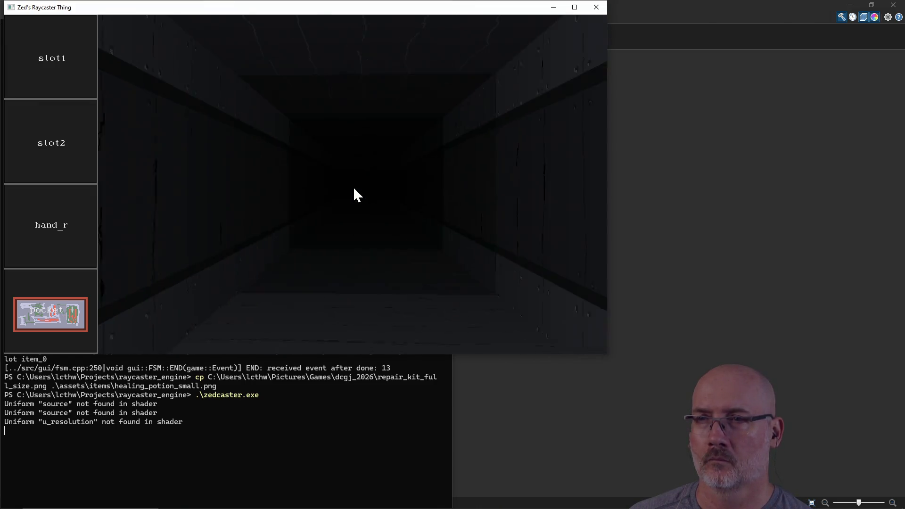
key(w)
key(a)
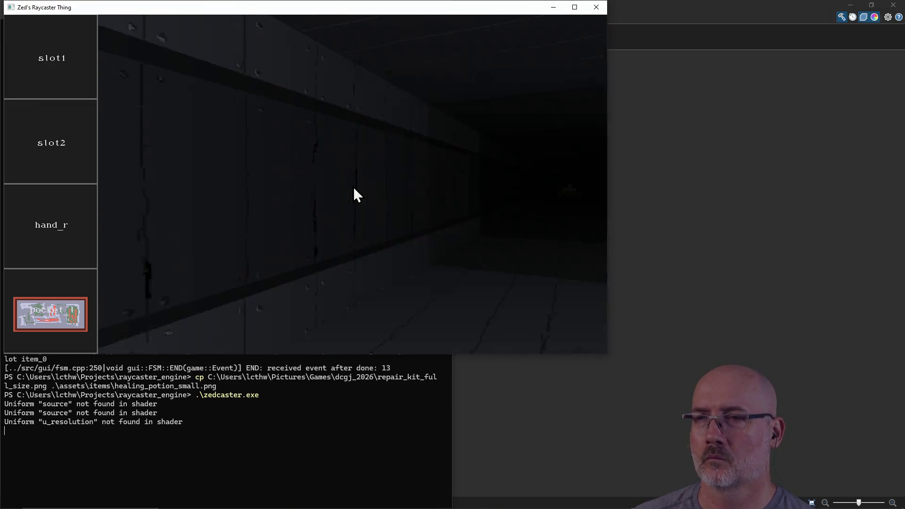
key(d)
key(w)
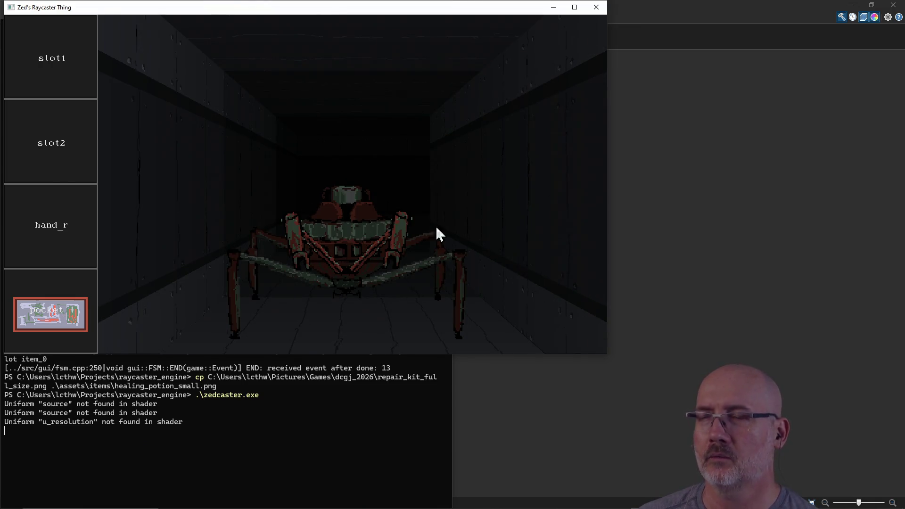
click(601, 12)
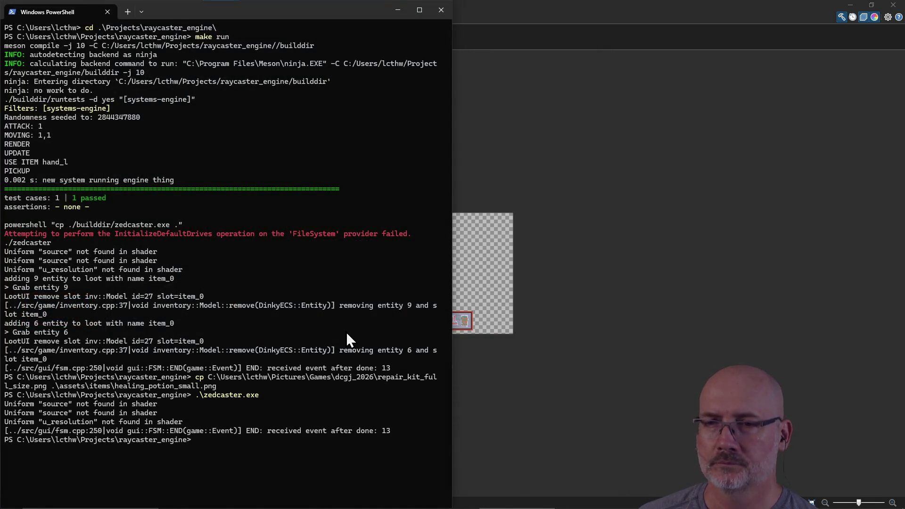
Relaunch the game and drag the new loot item into pocket_l and hand_r.
key(Up)
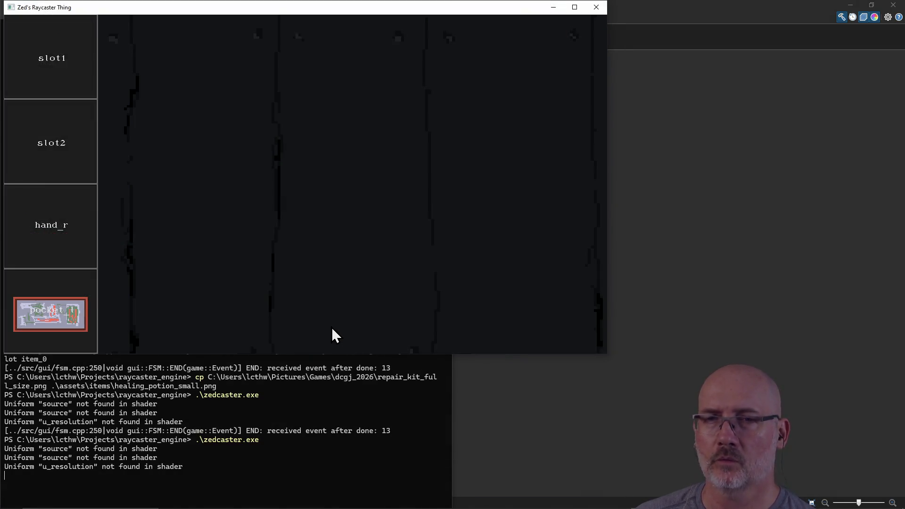
drag(50, 314, 353, 292)
key(q)
key(e)
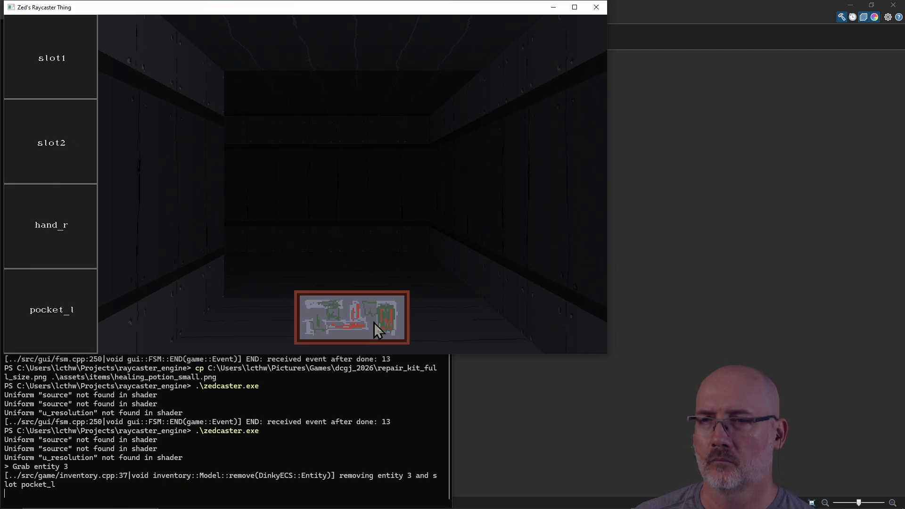
mouse_move(373, 321)
mouse_down()
mouse_move(61, 323)
mouse_move(408, 314)
mouse_up()
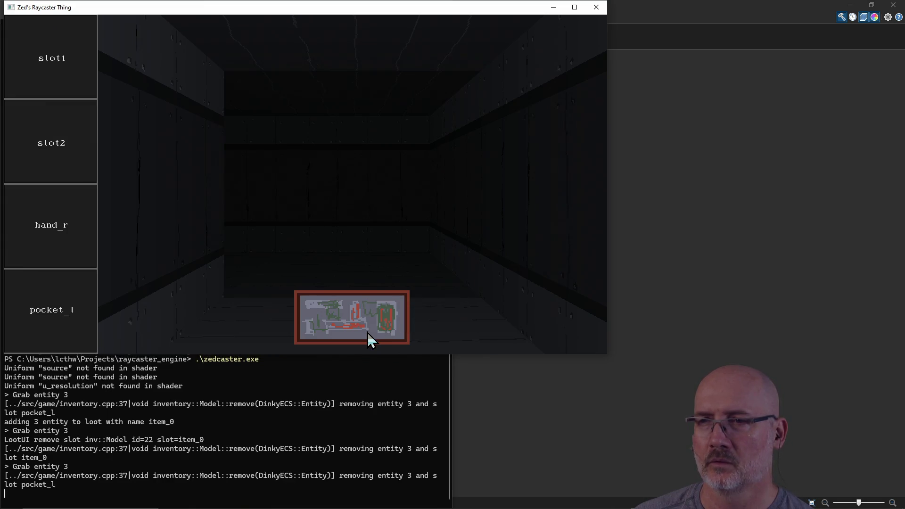
key(q)
key(e)
mouse_move(367, 332)
mouse_down()
mouse_move(89, 333)
mouse_move(55, 308)
mouse_up()
key(s)
key(w)
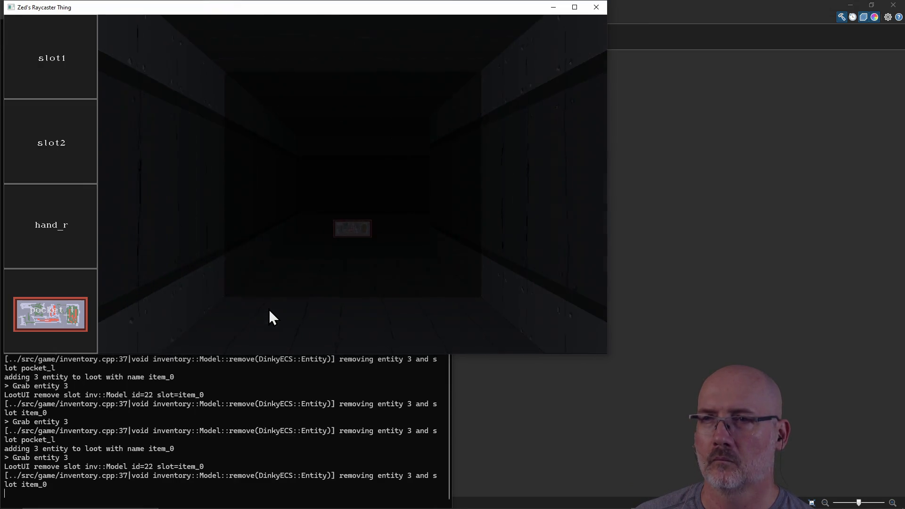
mouse_move(351, 318)
mouse_down()
mouse_move(99, 259)
mouse_move(81, 247)
mouse_up()
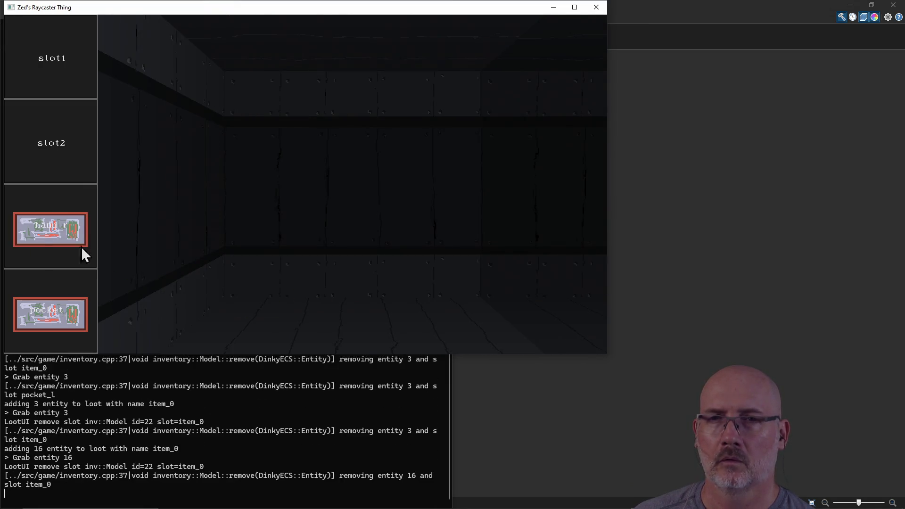
Turn and walk into the room until facing the flat wall.
key(e)
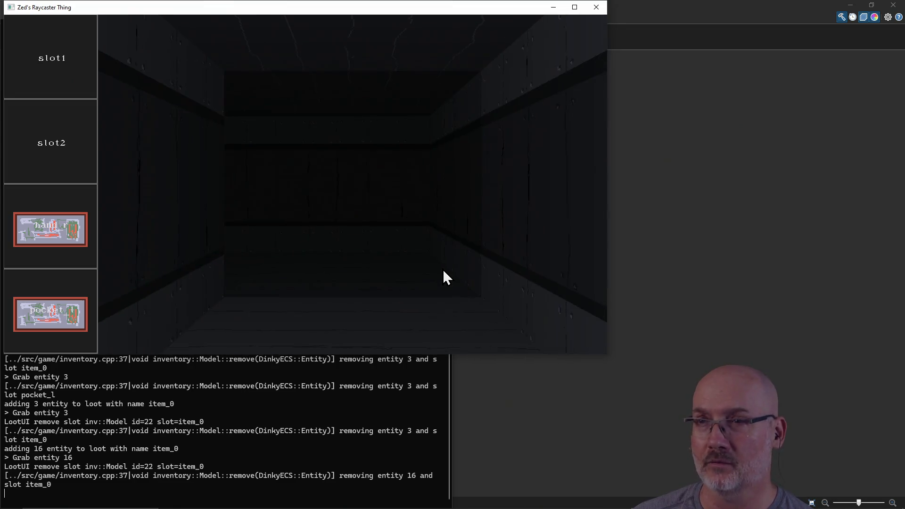
key(e)
key(e)
key(w)
key(e)
key(e)
key(e)
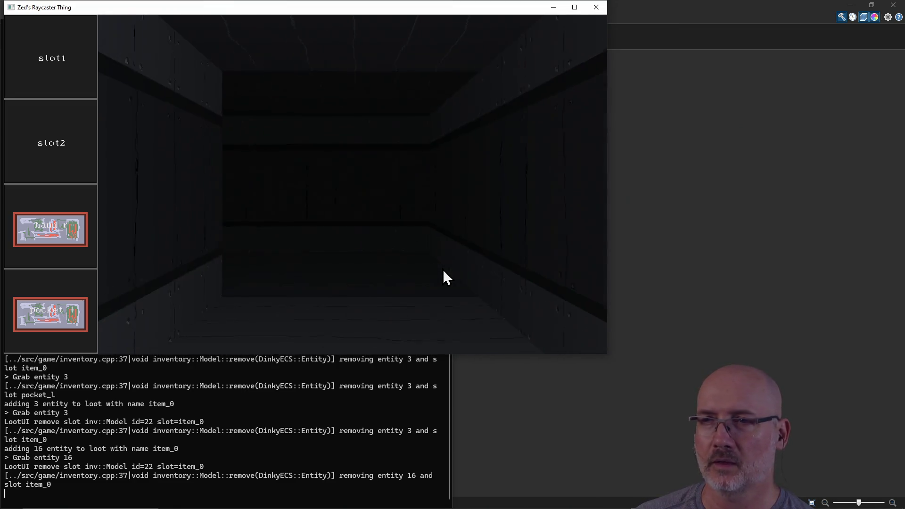
key(e)
key(e)
key(e)
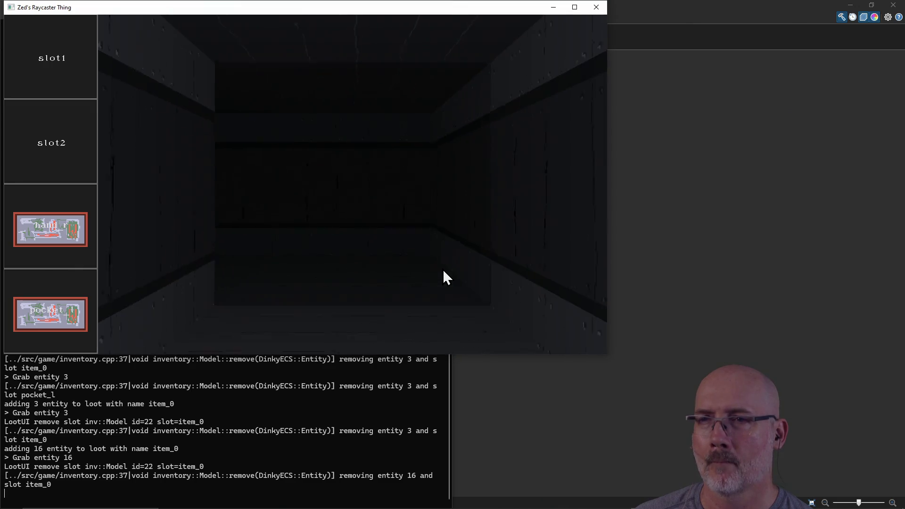
key(e)
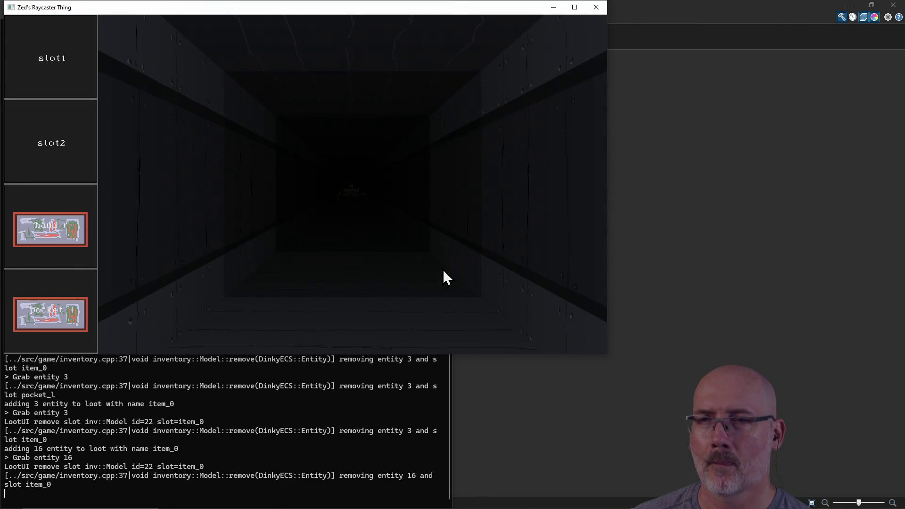
Close the game window, return to Paint.NET and select the whole canvas.
click(595, 8)
click(612, 283)
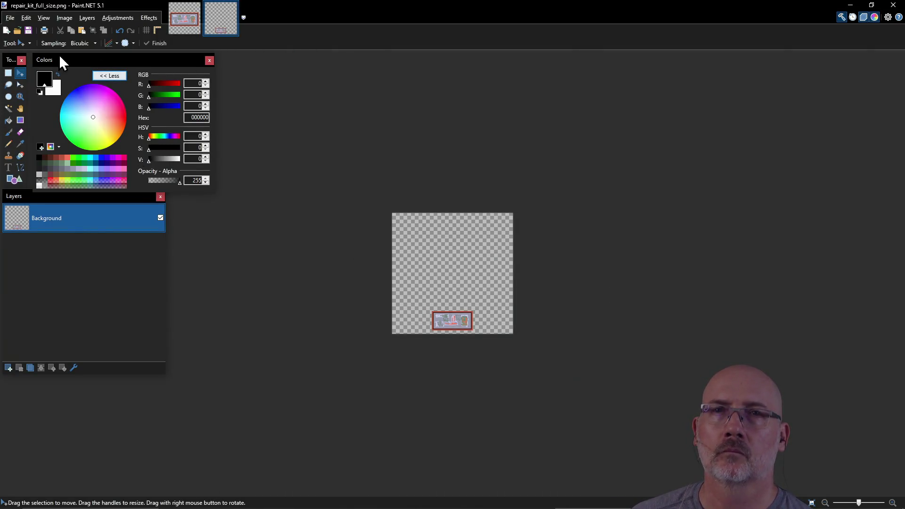
click(10, 17)
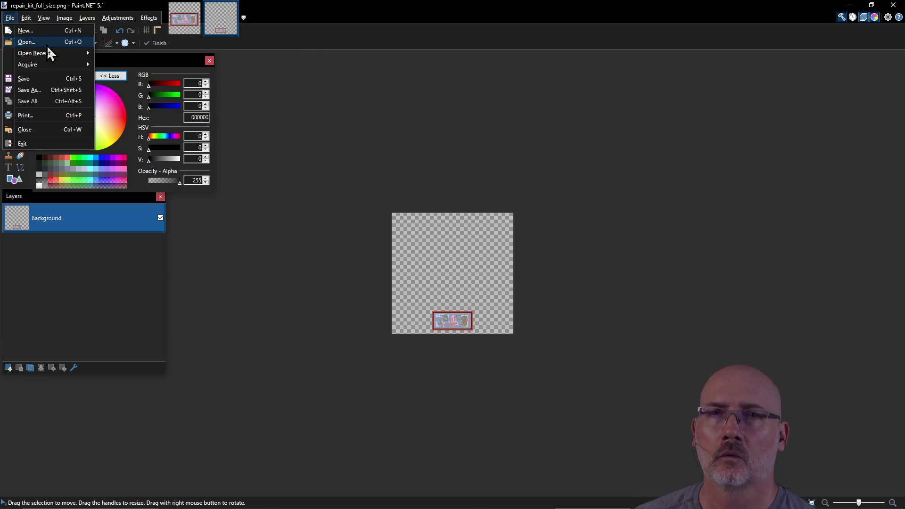
mouse_move(55, 50)
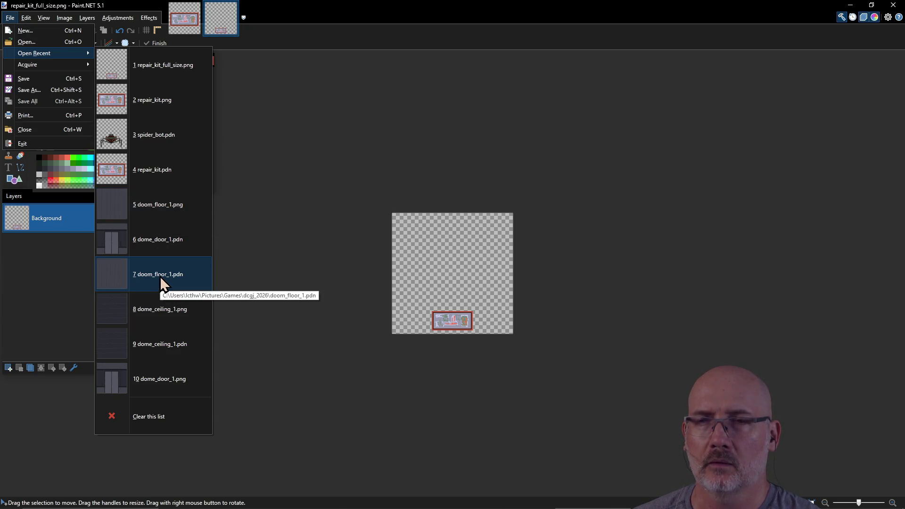
click(246, 160)
key(ctrl+a)
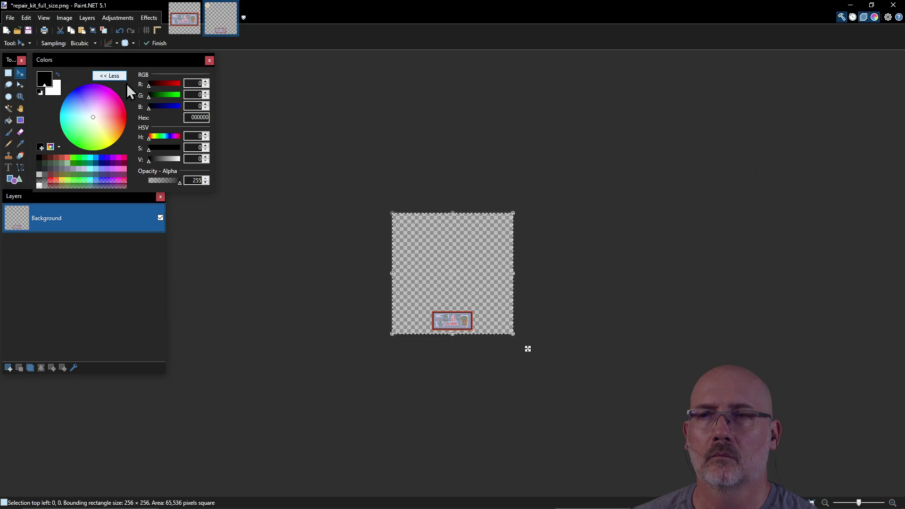
Bring up Paint.NET's Open dialog showing the dcgj_2026 assets folder.
key(alt+Tab)
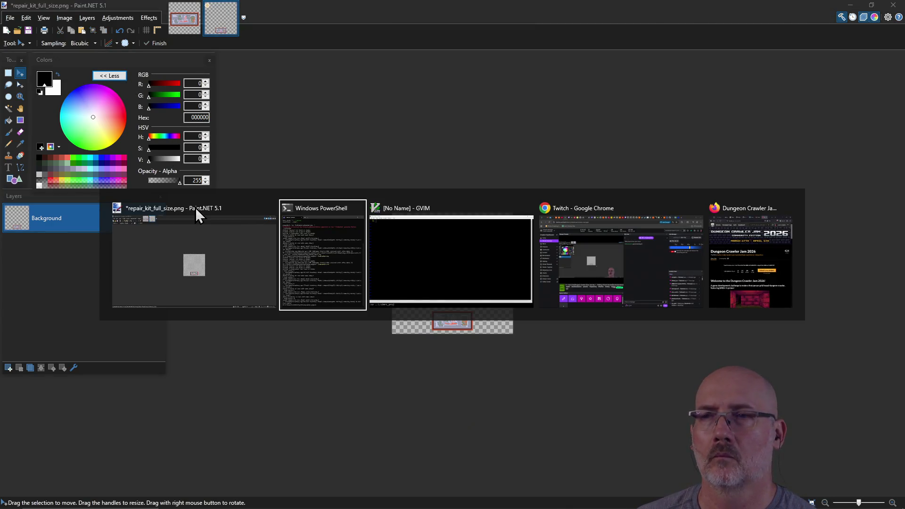
key(alt+Tab)
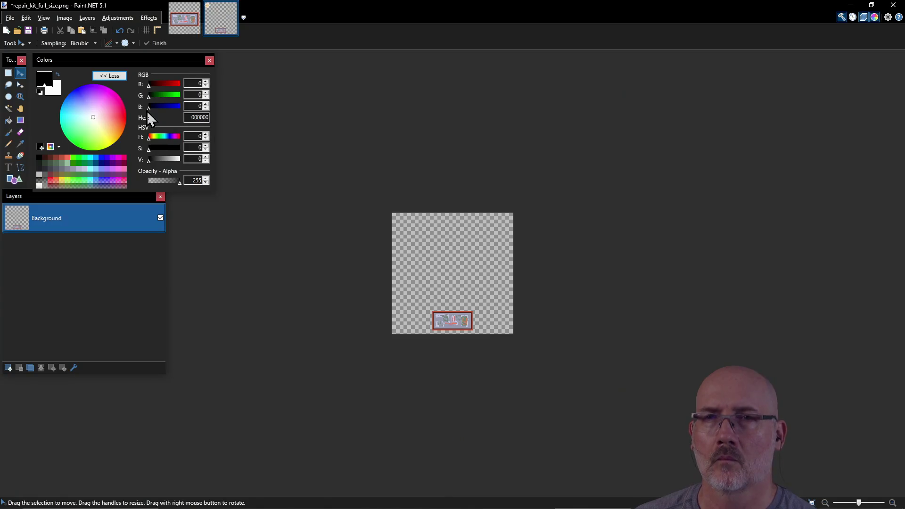
click(13, 17)
click(36, 43)
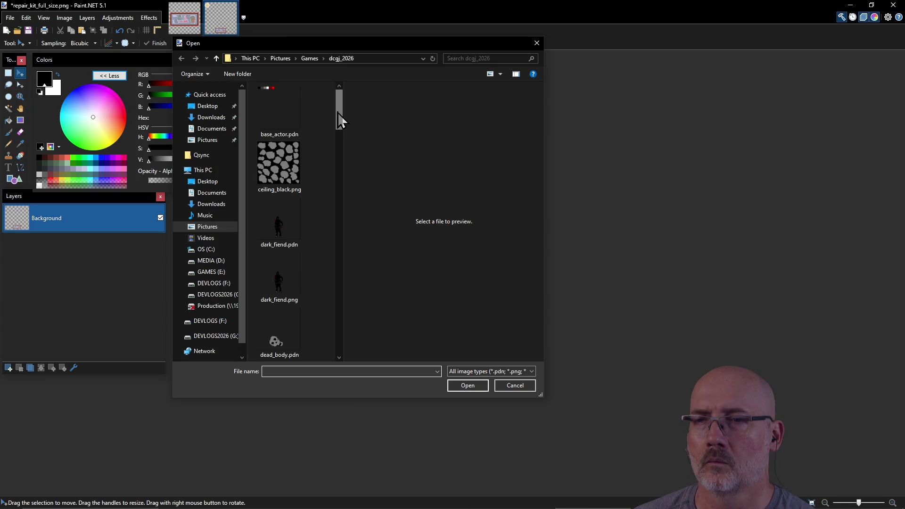
Preview dome_wall_1.pdn in the Open dialog, starting a rename and cancelling it.
drag(338, 113, 337, 182)
click(269, 253)
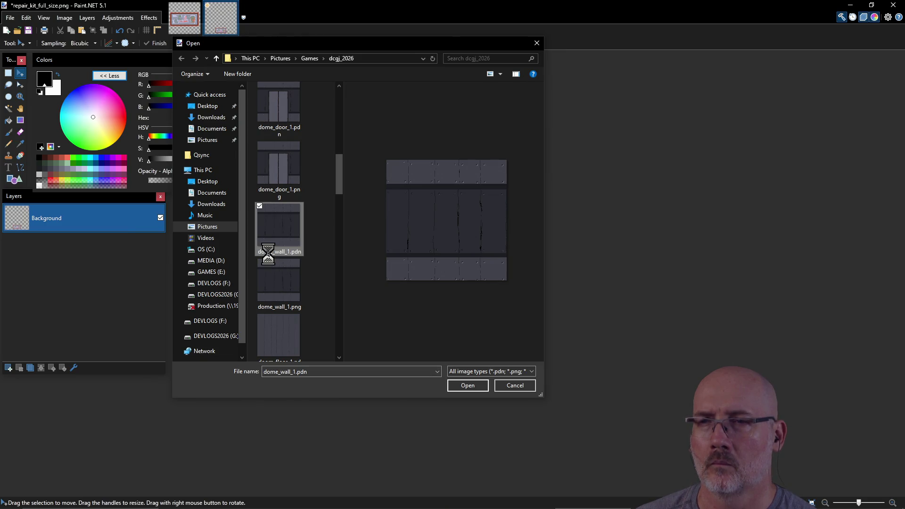
right_click(269, 254)
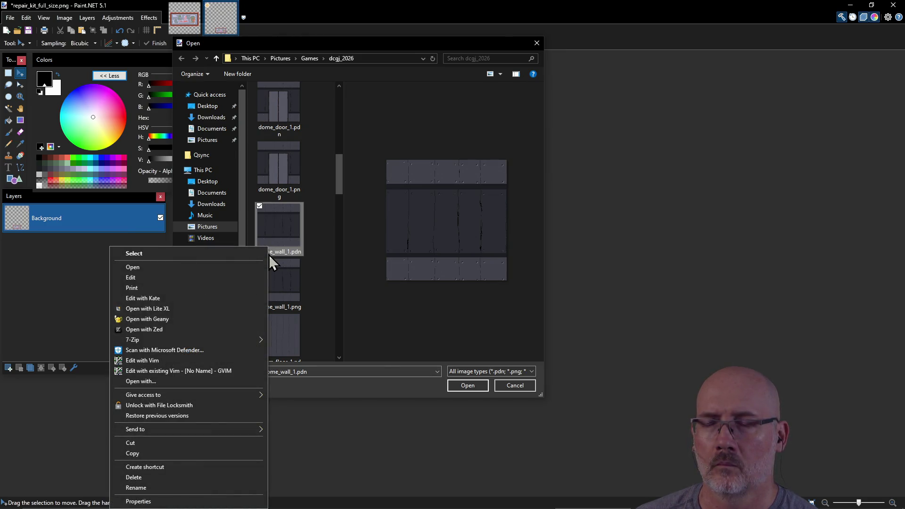
click(276, 253)
click(269, 252)
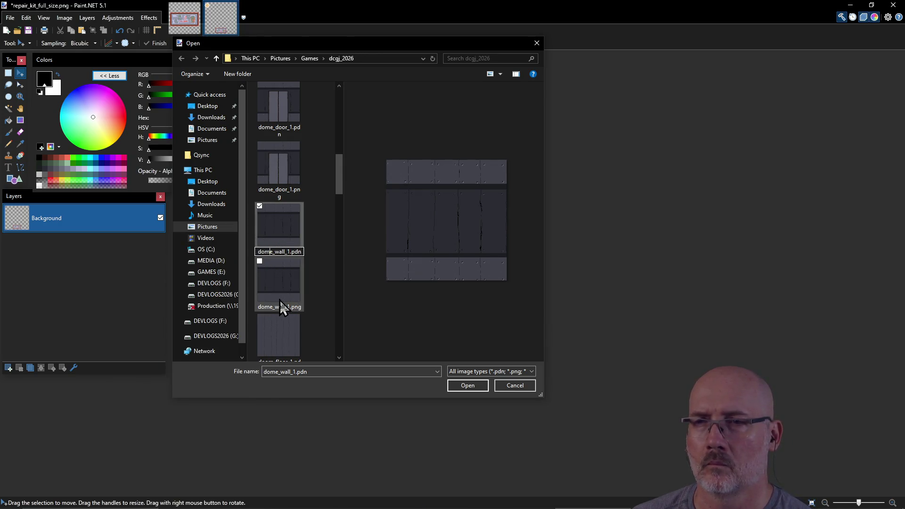
key(Escape)
scroll(298, 177, down, 5)
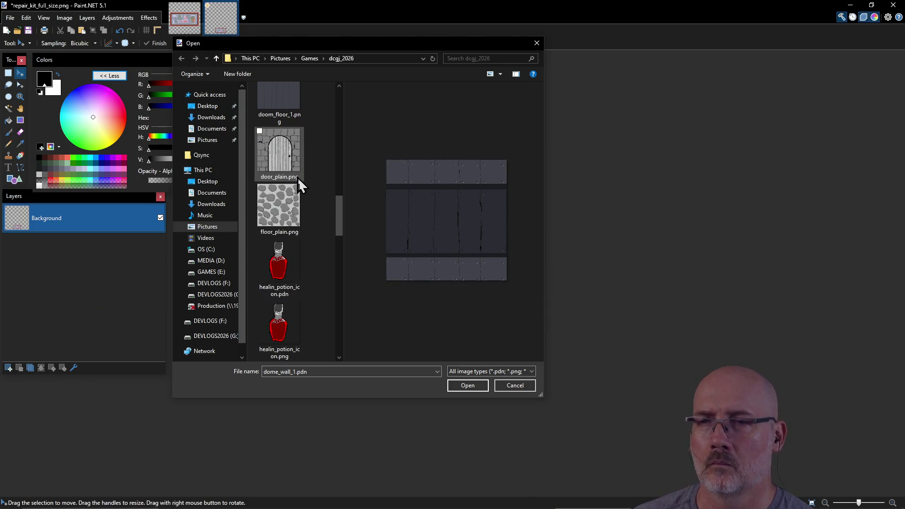
scroll(338, 221, up, 3)
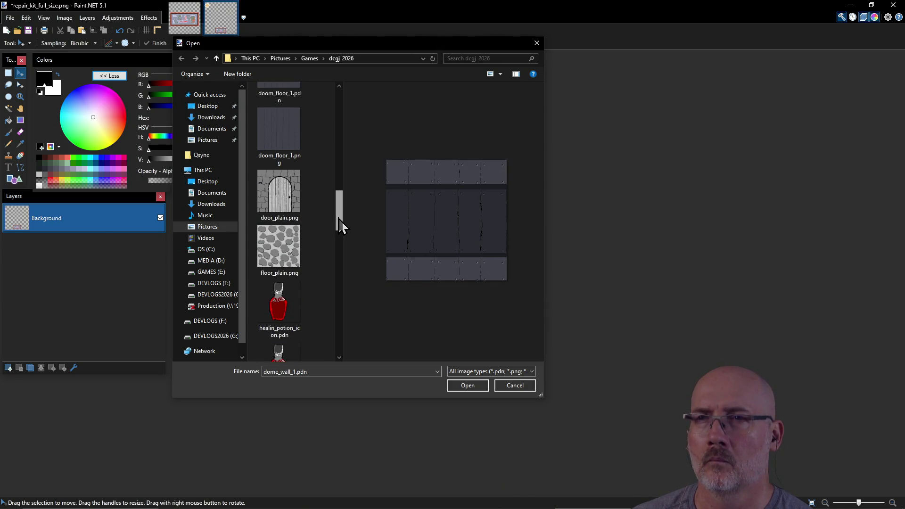
Rename doom_floor_1.pdn to dome_floor_1.pdn.
click(266, 156)
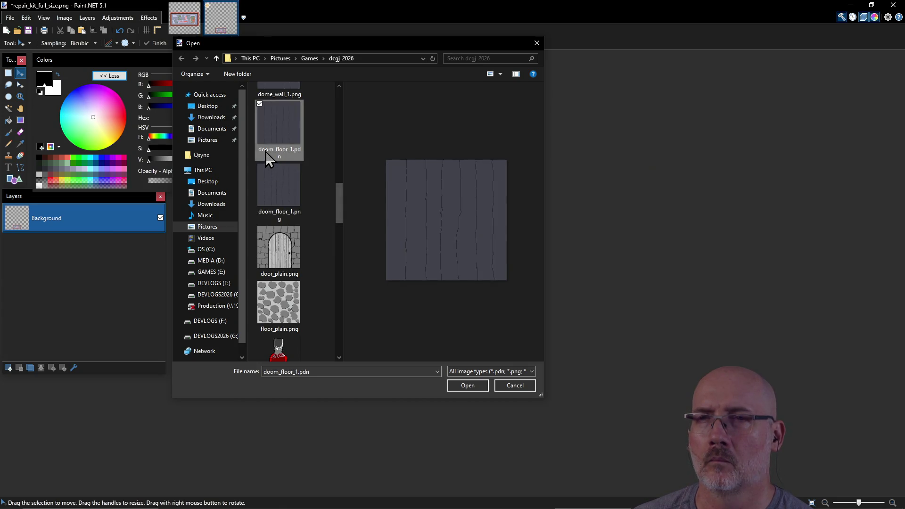
click(264, 152)
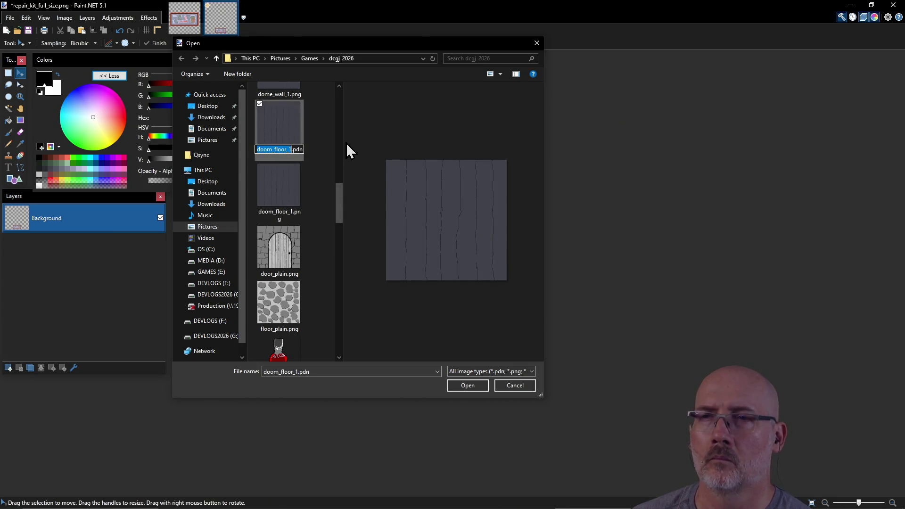
key(Right)
key(Right)
key(Right)
key(Delete)
text(e)
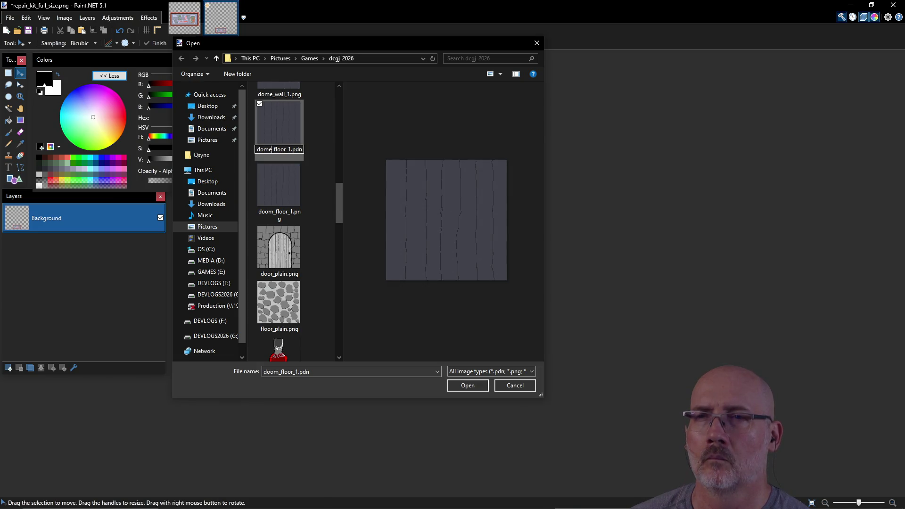
key(Return)
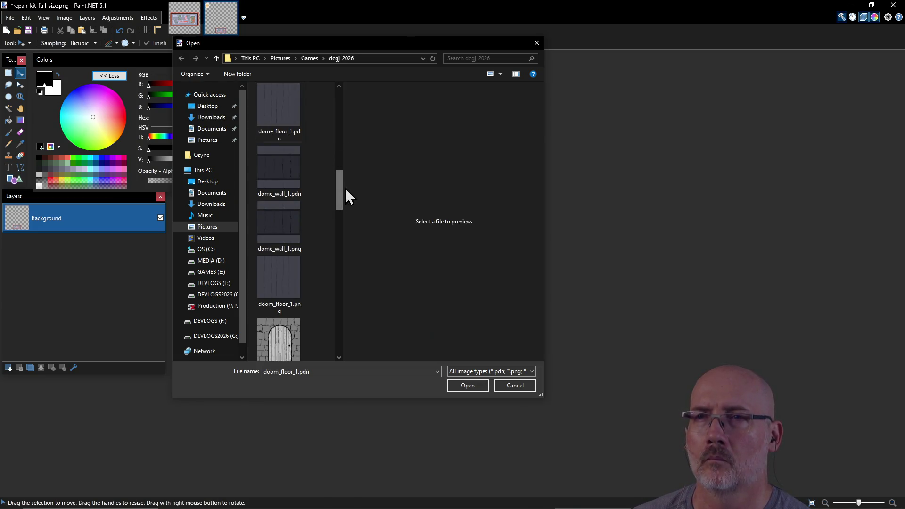
Rename doom_floor_1.png to dome_floor_1.png.
drag(341, 187, 341, 193)
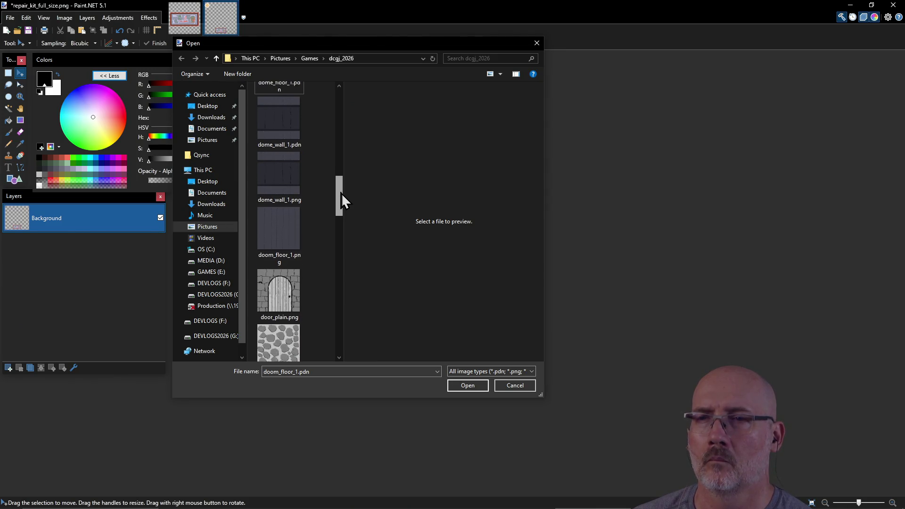
click(284, 253)
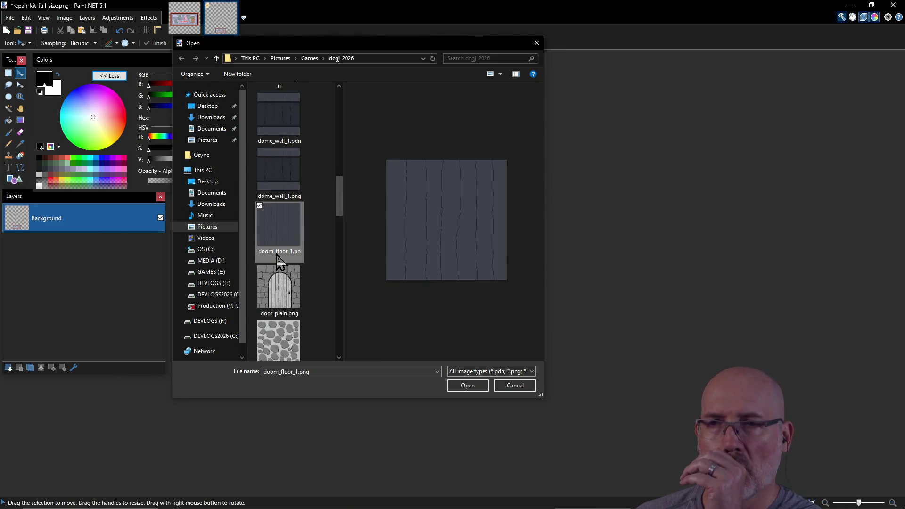
click(276, 253)
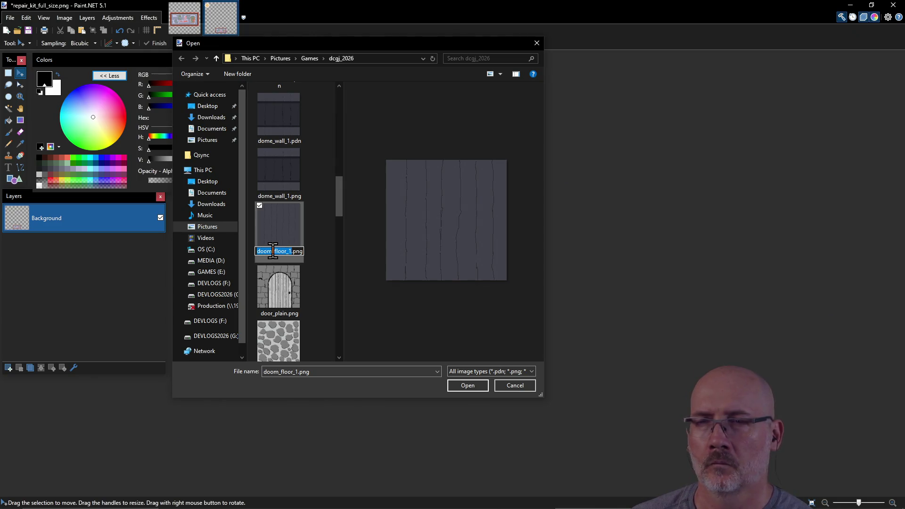
click(273, 250)
key(BackSpace)
key(BackSpace)
text(me)
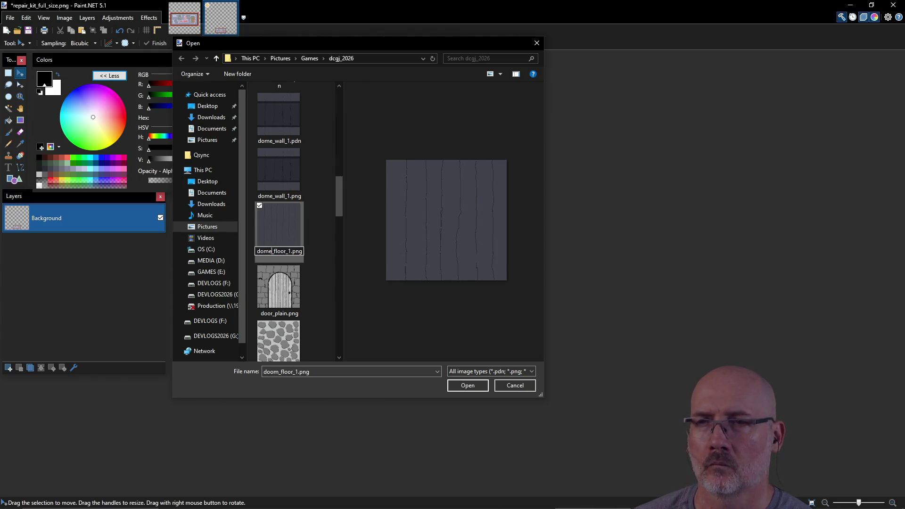
key(Return)
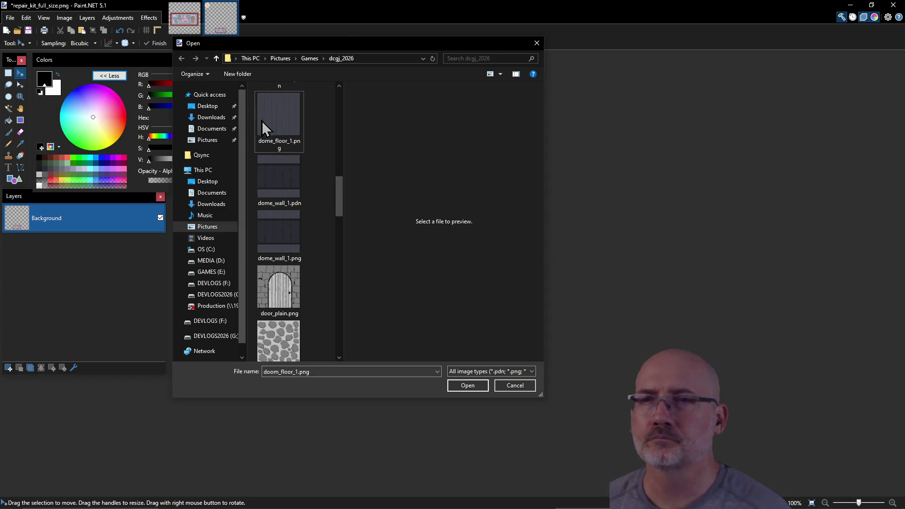
Preview dome_floor_1.png, then open dome_wall_1.pdn in Paint.NET.
scroll(312, 223, down, 3)
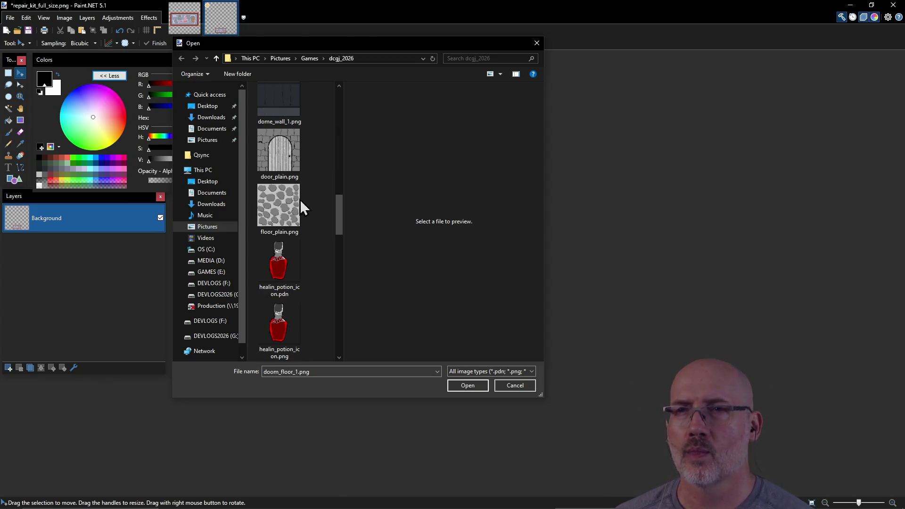
scroll(307, 200, up, 3)
click(282, 117)
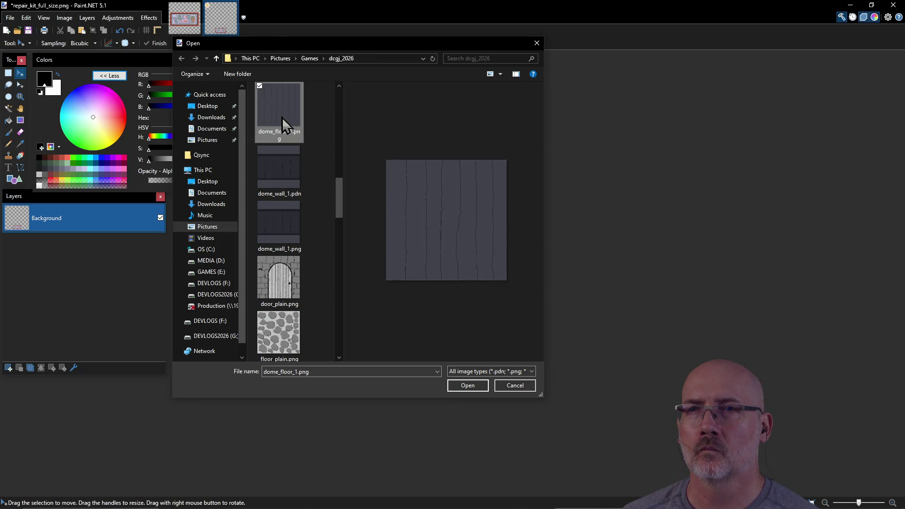
click(267, 168)
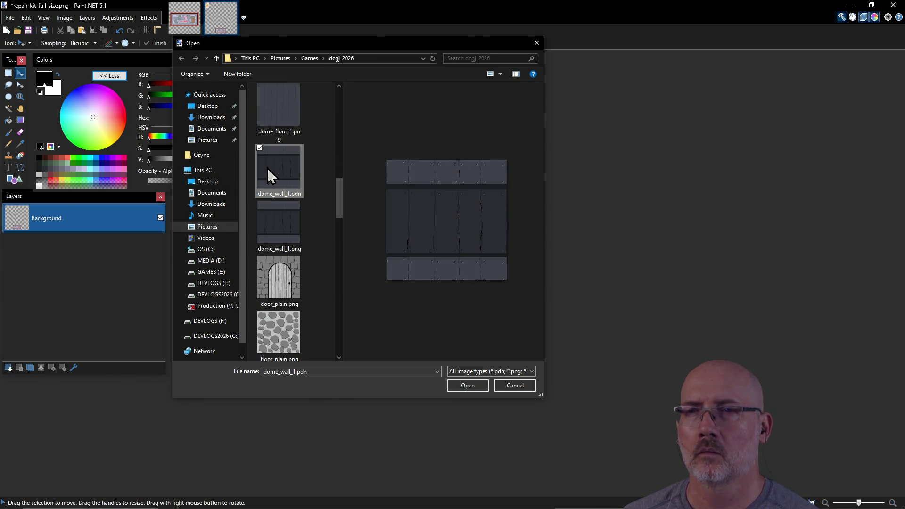
click(465, 386)
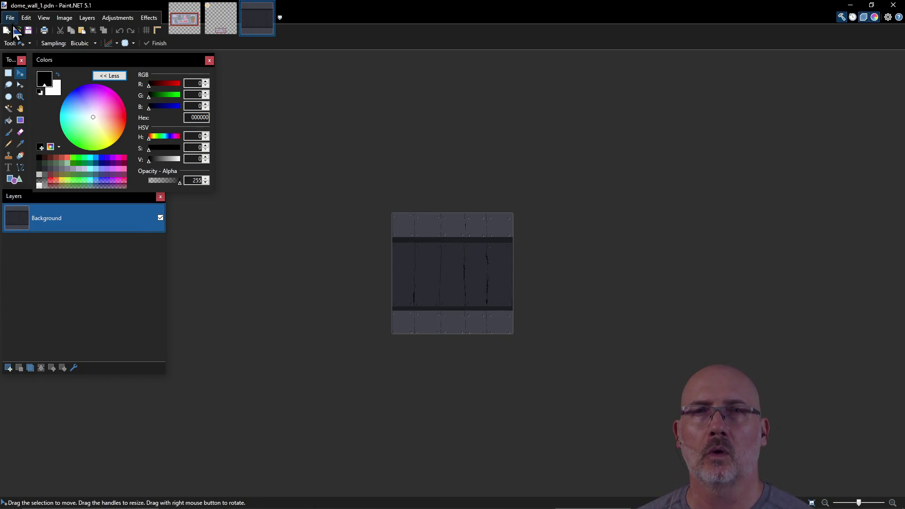
Open dome_floor_1.pdn from the dcgj_2026 folder as a new Paint.NET image.
click(10, 18)
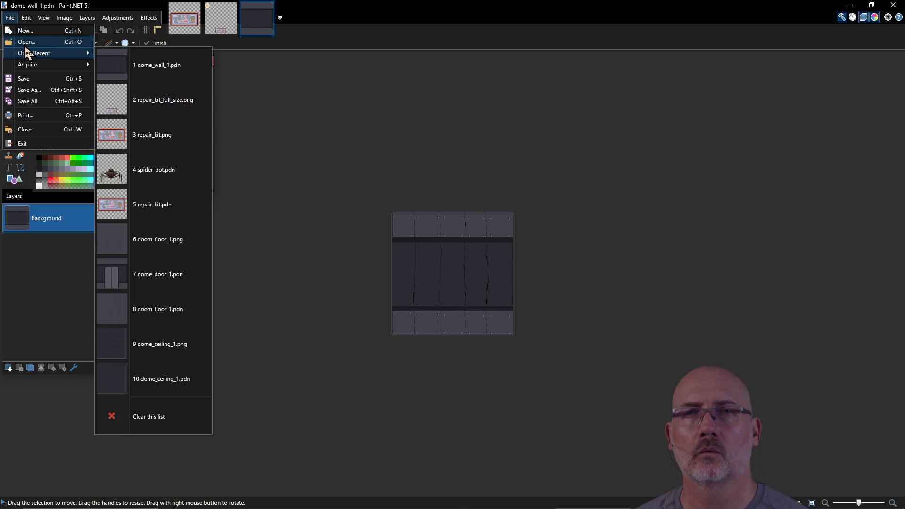
key(Escape)
key(ctrl+o)
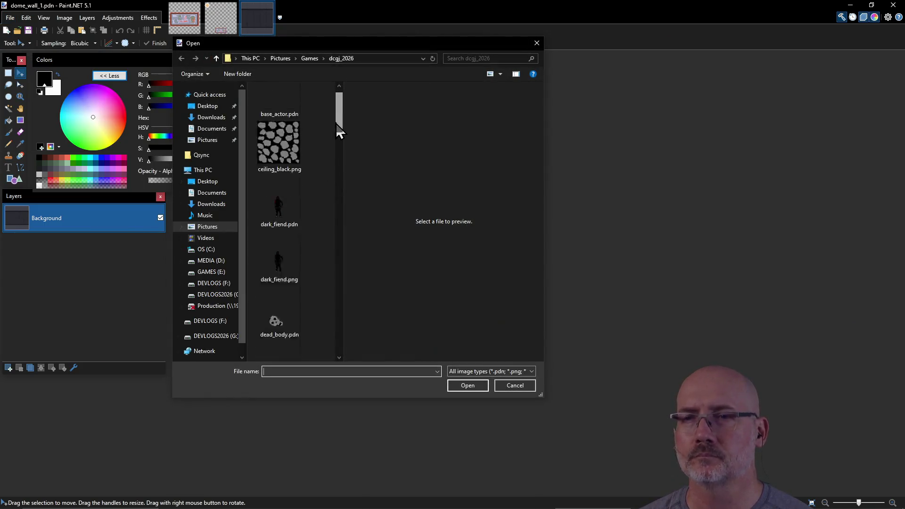
drag(337, 124, 337, 188)
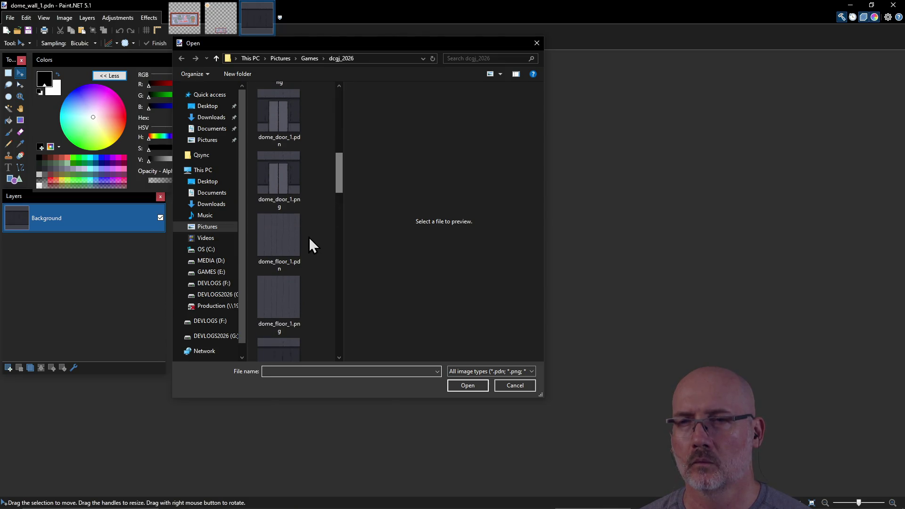
click(264, 240)
double_click(279, 235)
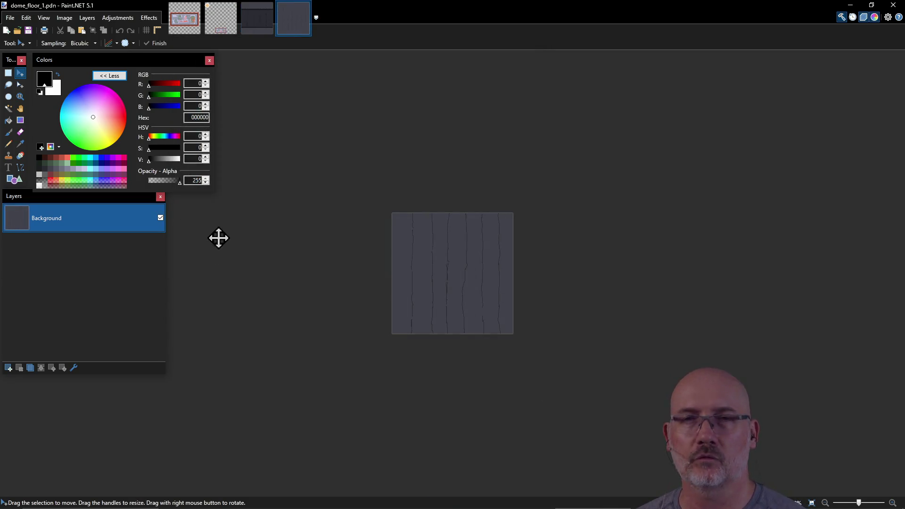
key(alt+Tab)
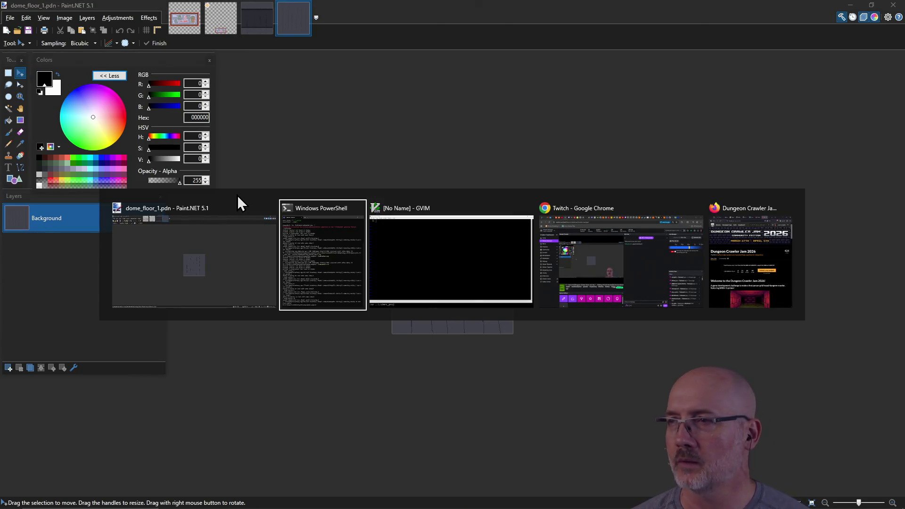
Search 'texturelabs' in a new Firefox tab, open the Texture Labs site, and close the search tab.
key(Tab)
key(Tab)
key(Tab)
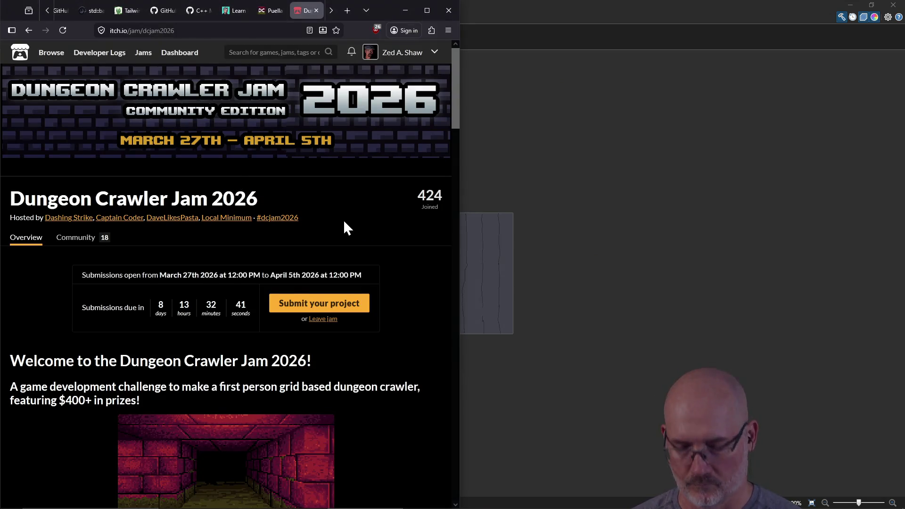
key(ctrl+t)
text(texturelabs)
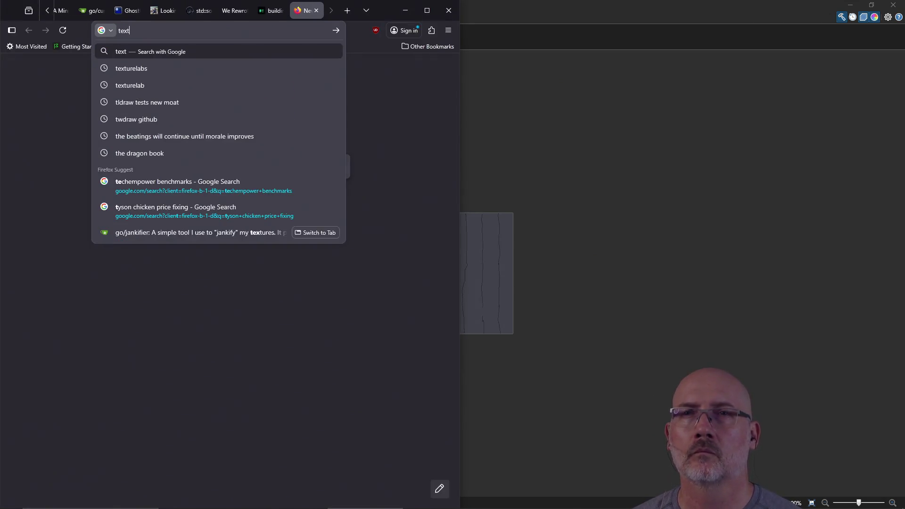
key(Return)
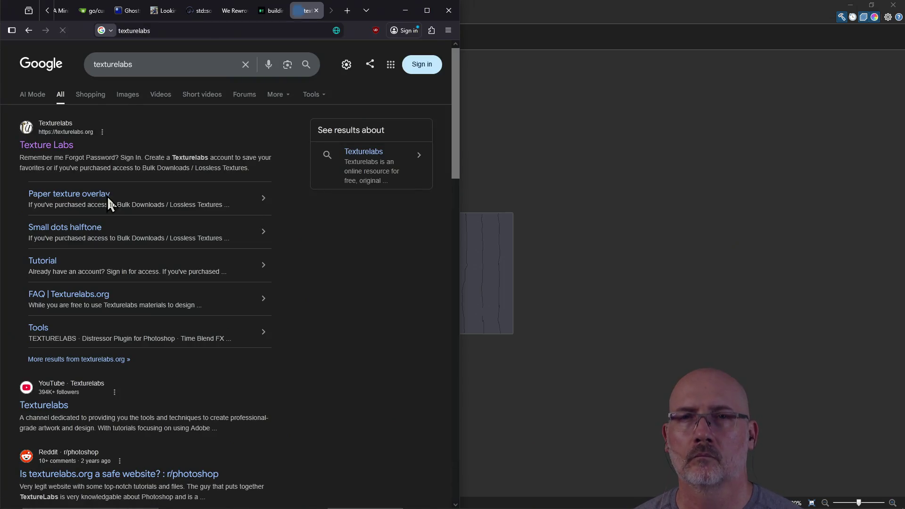
click(26, 147)
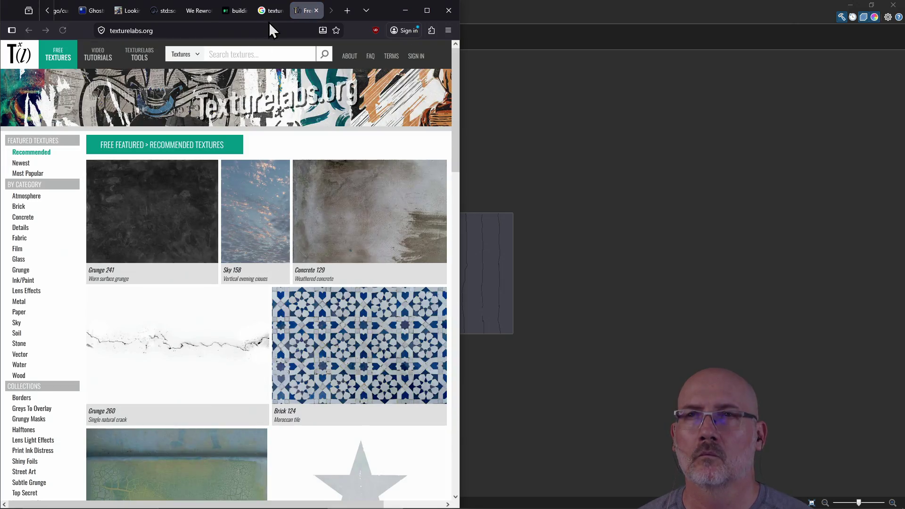
click(271, 10)
click(282, 10)
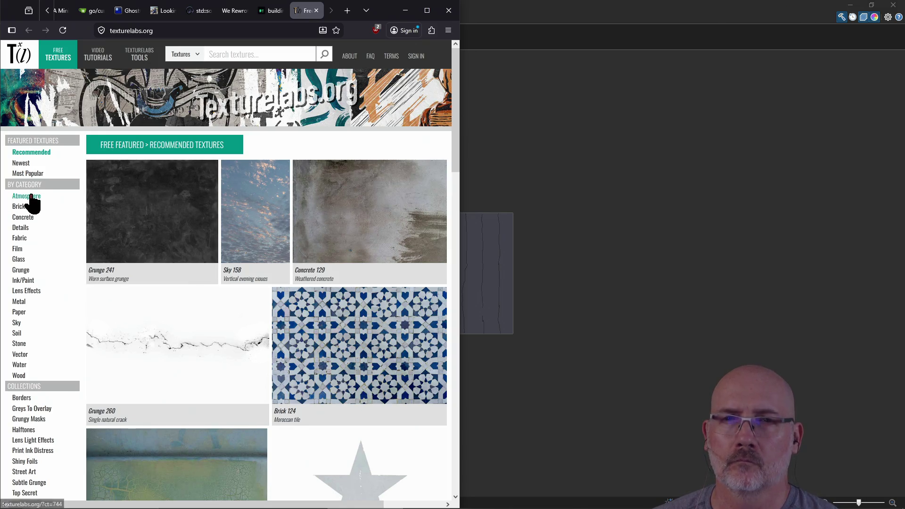
Open the Concrete textures category and scroll the gallery to Concrete 193 Large cracks.
click(29, 219)
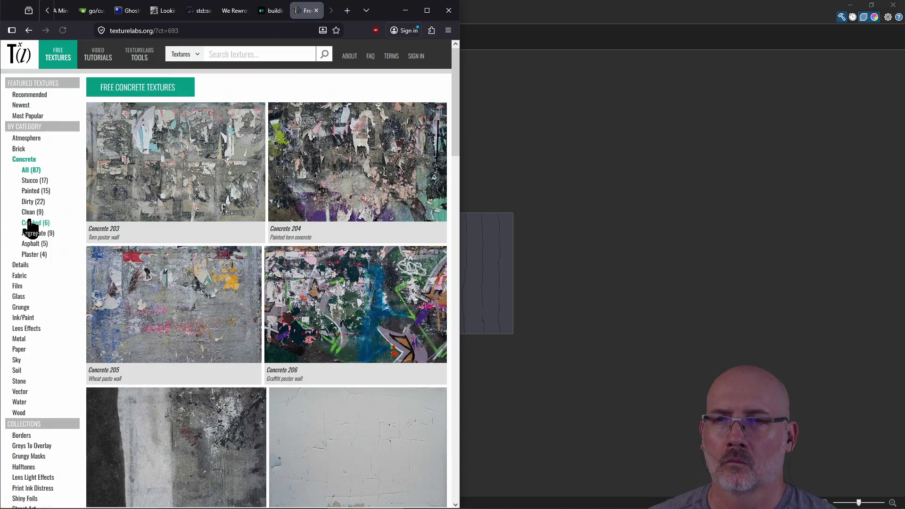
scroll(278, 226, down, 6)
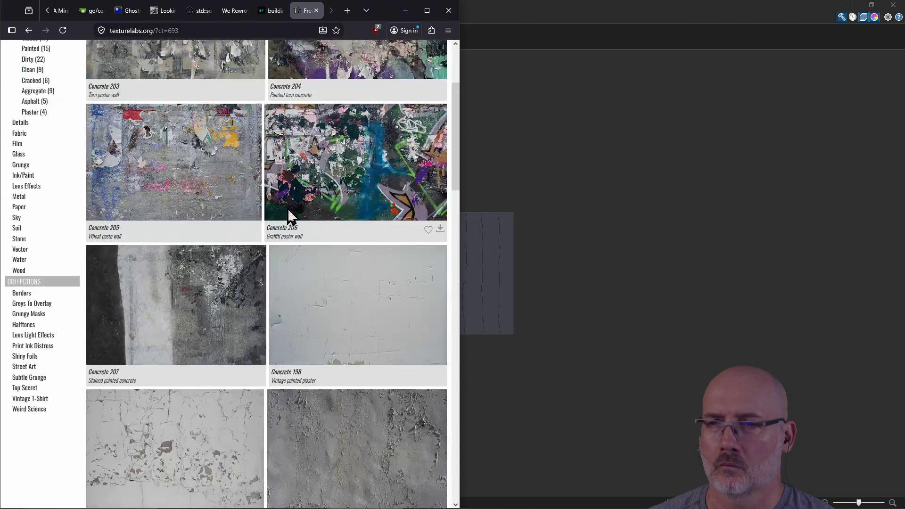
scroll(288, 208, down, 3)
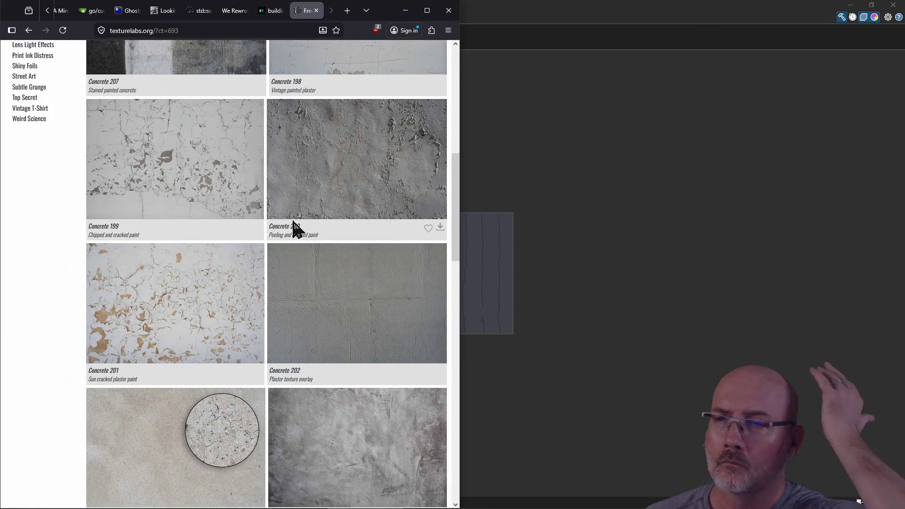
scroll(356, 304, down, 1)
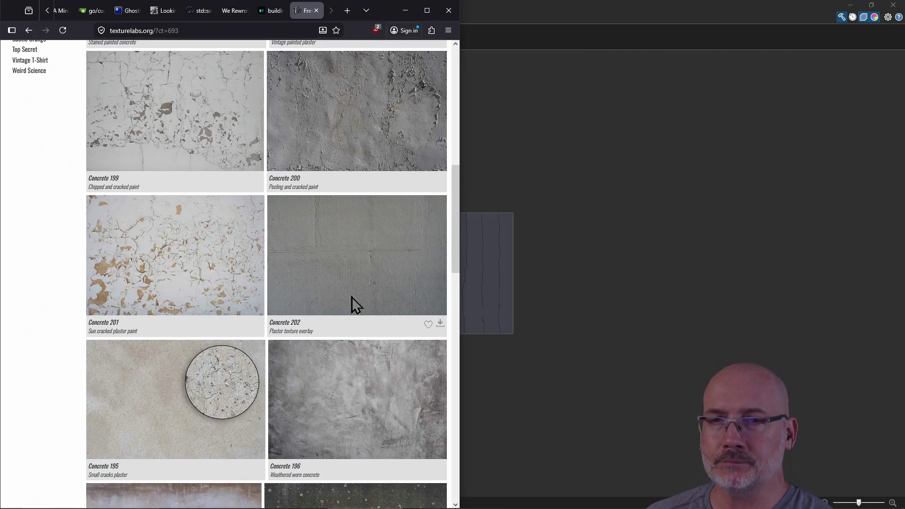
scroll(356, 304, down, 7)
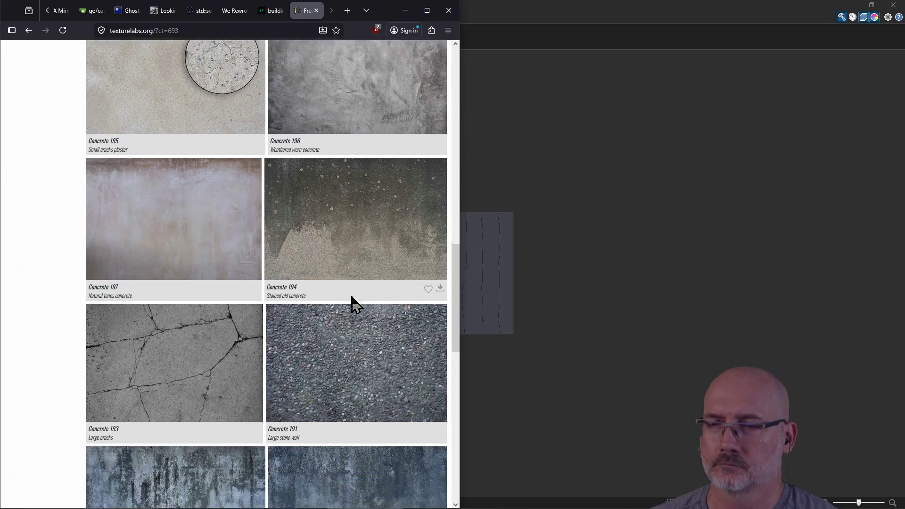
scroll(352, 303, down, 1)
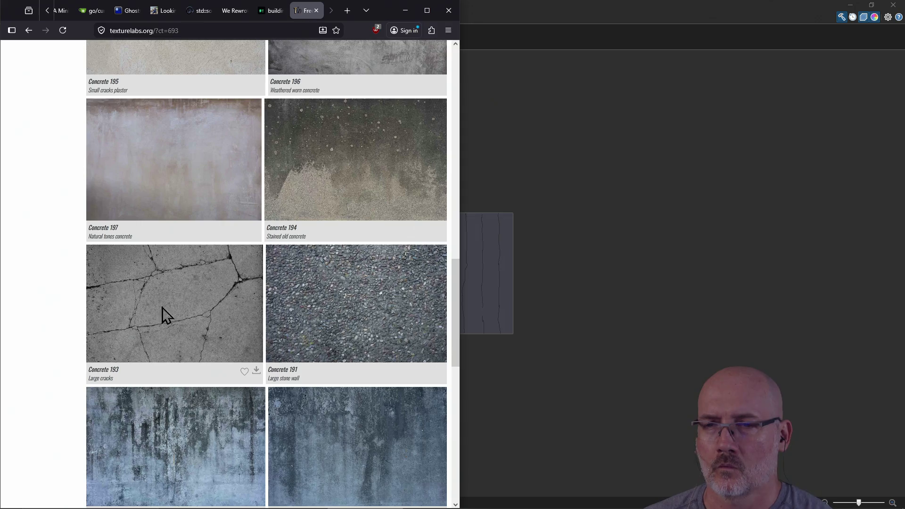
scroll(185, 301, down, 9)
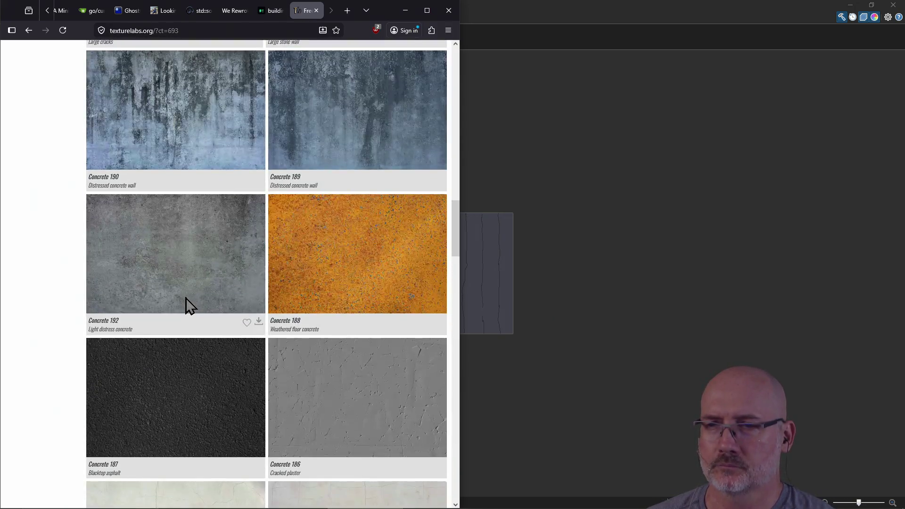
scroll(185, 298, down, 8)
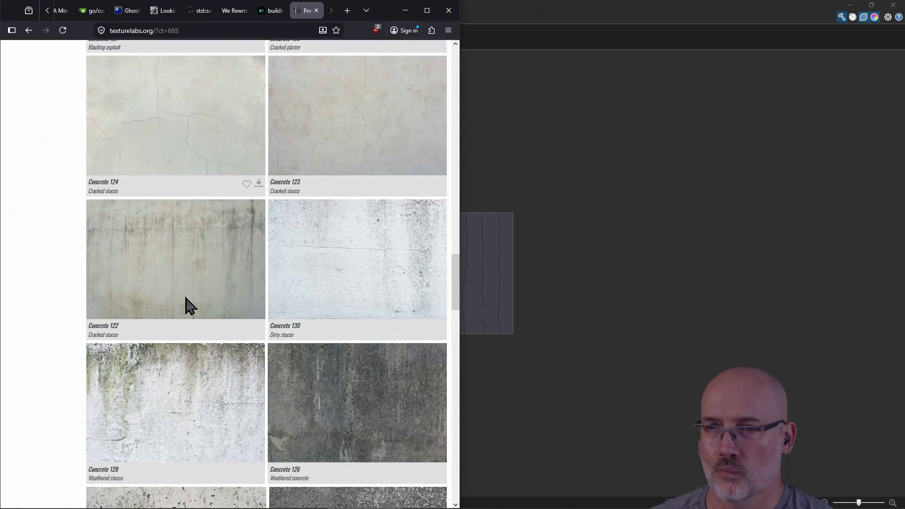
scroll(188, 306, down, 11)
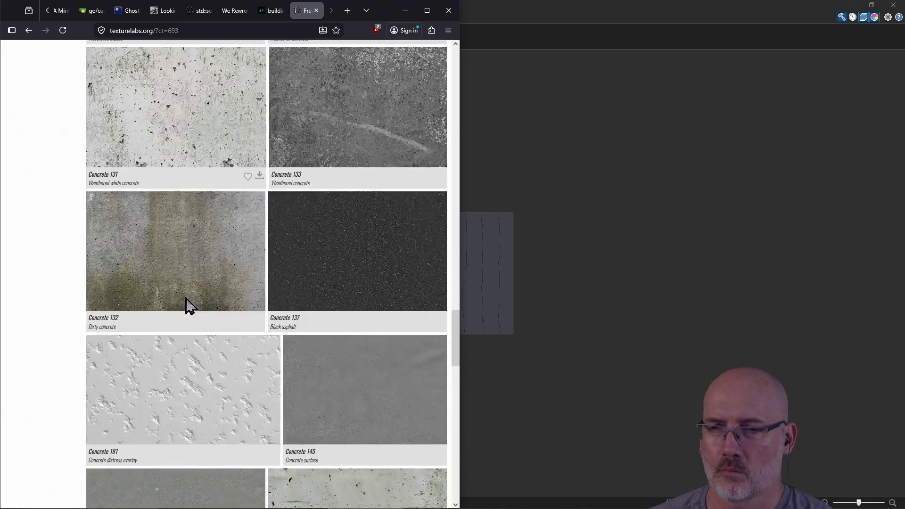
scroll(186, 302, down, 6)
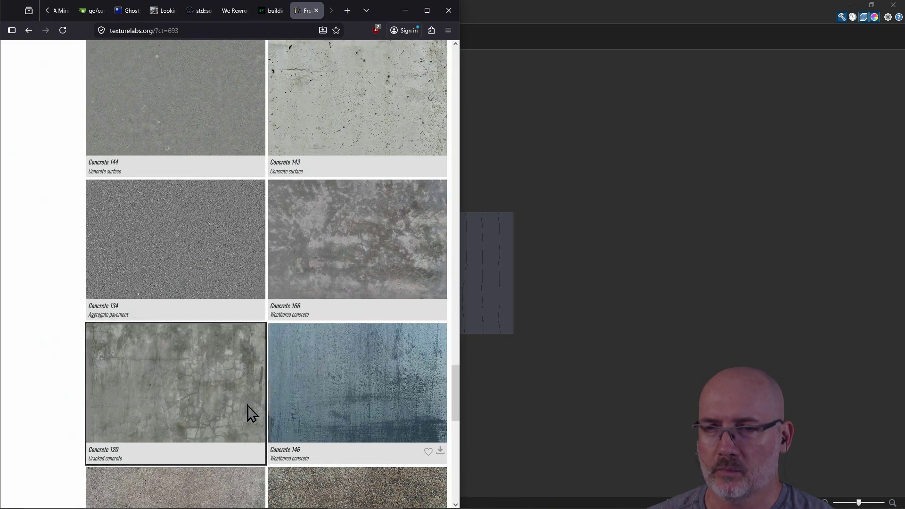
scroll(198, 368, down, 1)
scroll(197, 363, down, 15)
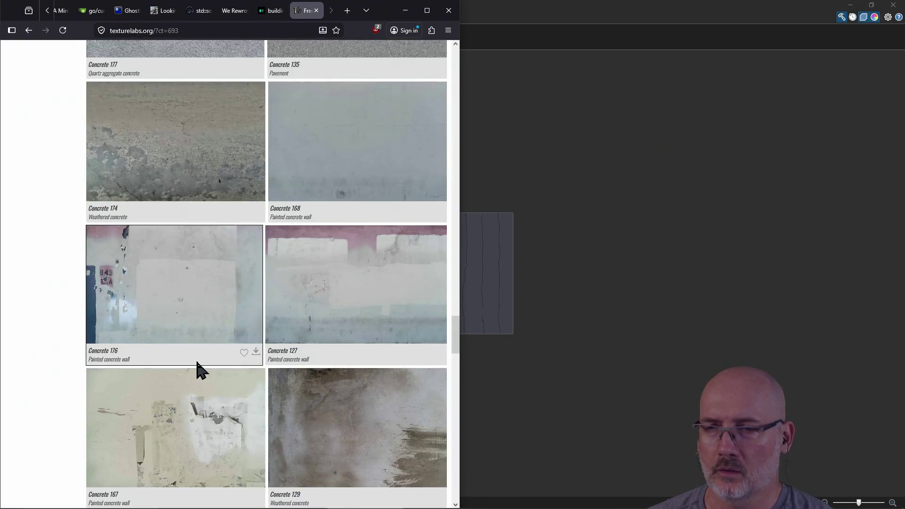
scroll(198, 370, down, 13)
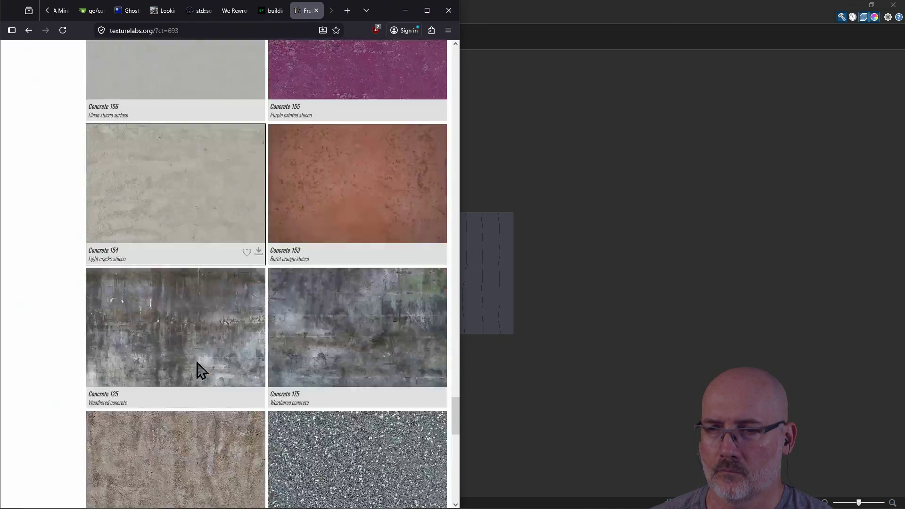
scroll(197, 362, down, 15)
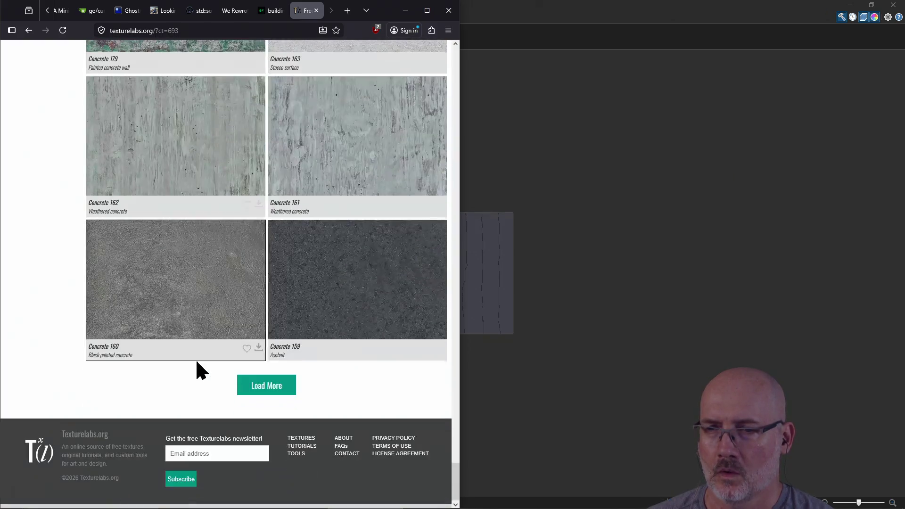
scroll(197, 362, up, 5)
scroll(198, 370, up, 12)
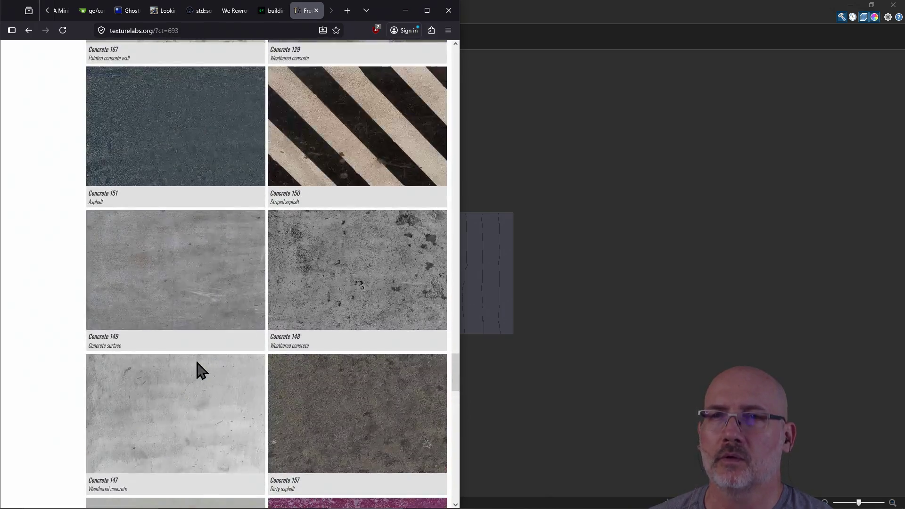
scroll(198, 370, up, 12)
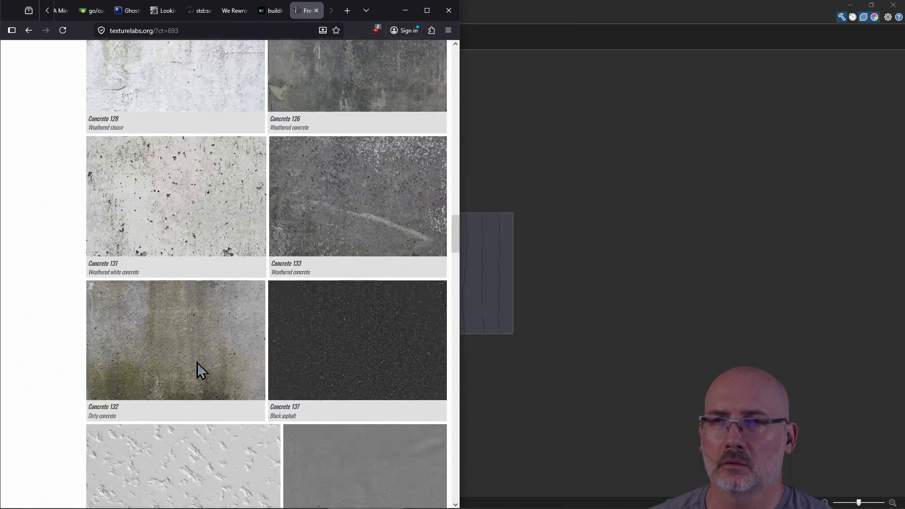
scroll(197, 363, up, 10)
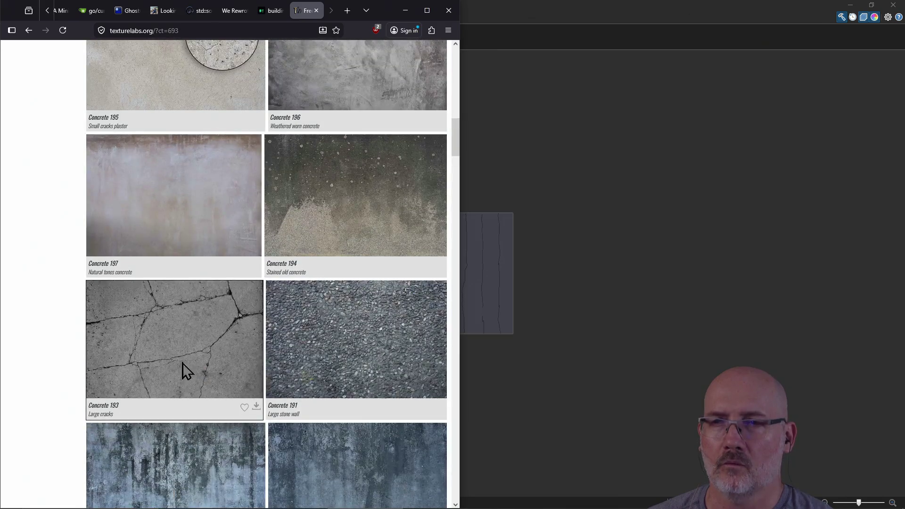
Open Concrete 193 Large cracks and download its small 960x640 version.
click(182, 363)
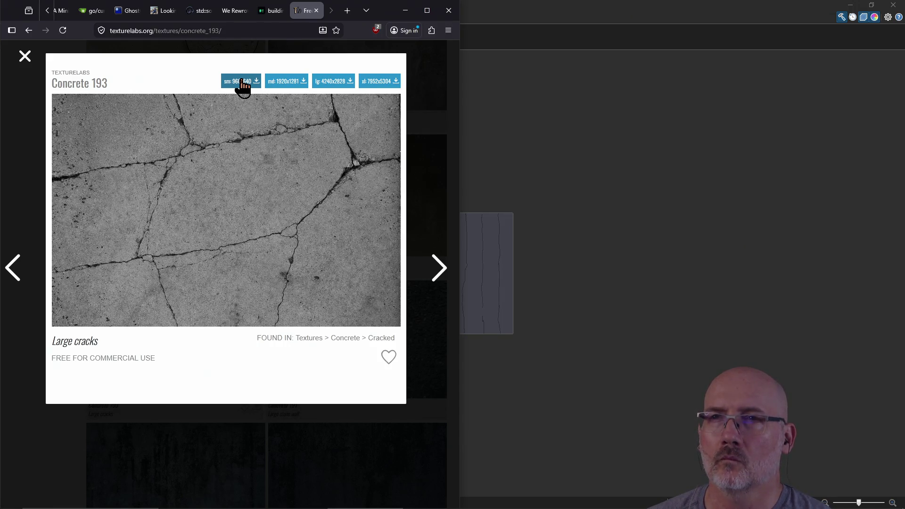
click(242, 85)
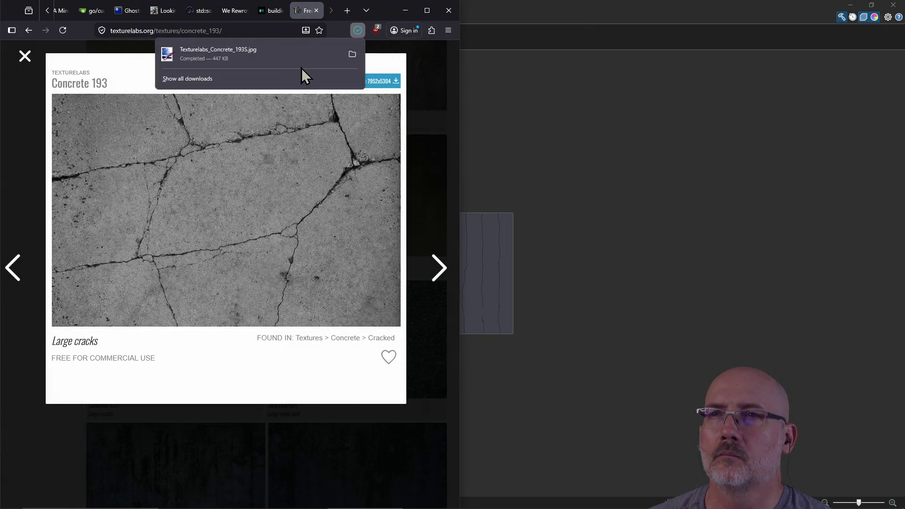
Show the downloaded JPG in its folder and position that window beside Paint.NET's dome floor image.
click(352, 55)
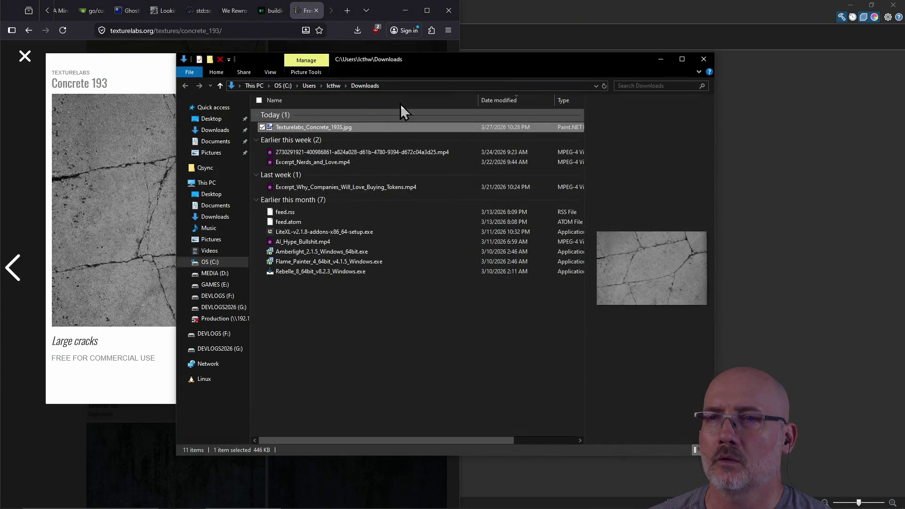
mouse_move(457, 58)
mouse_down()
mouse_move(529, 129)
mouse_move(639, 211)
mouse_up()
click(594, 183)
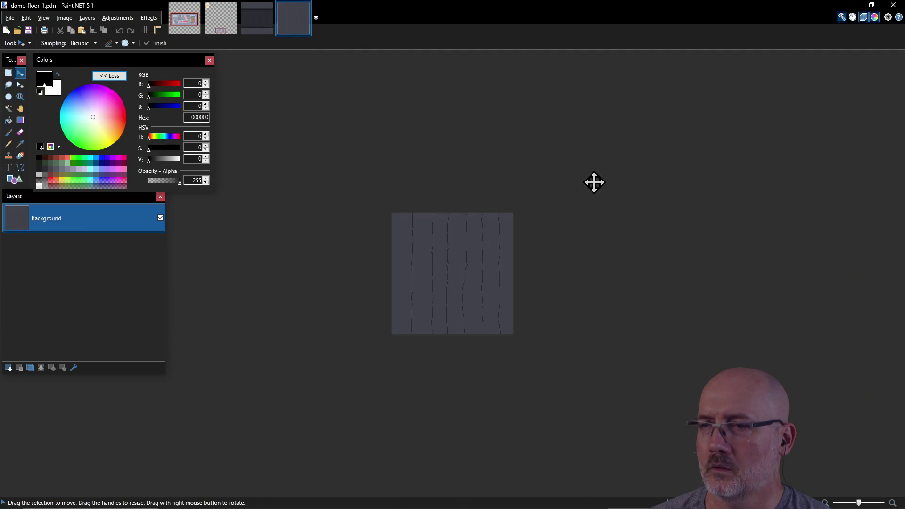
key(alt+Tab)
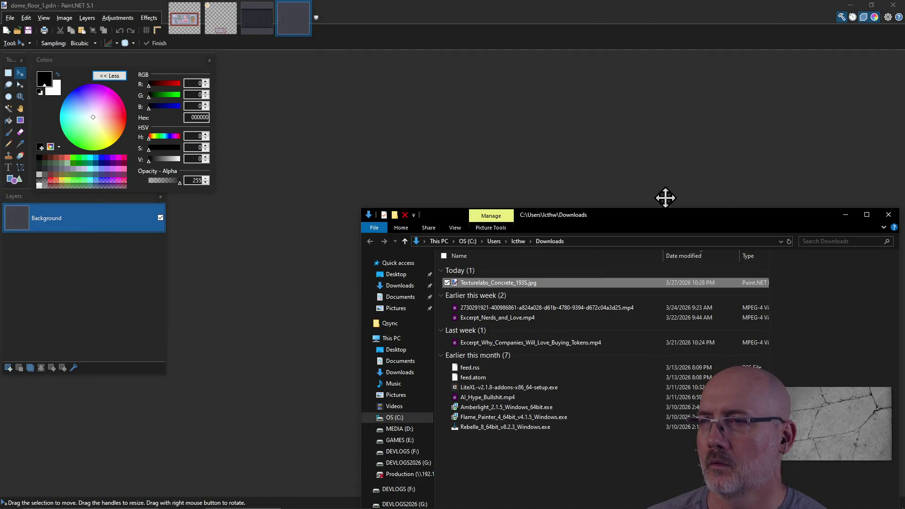
drag(663, 220, 904, 219)
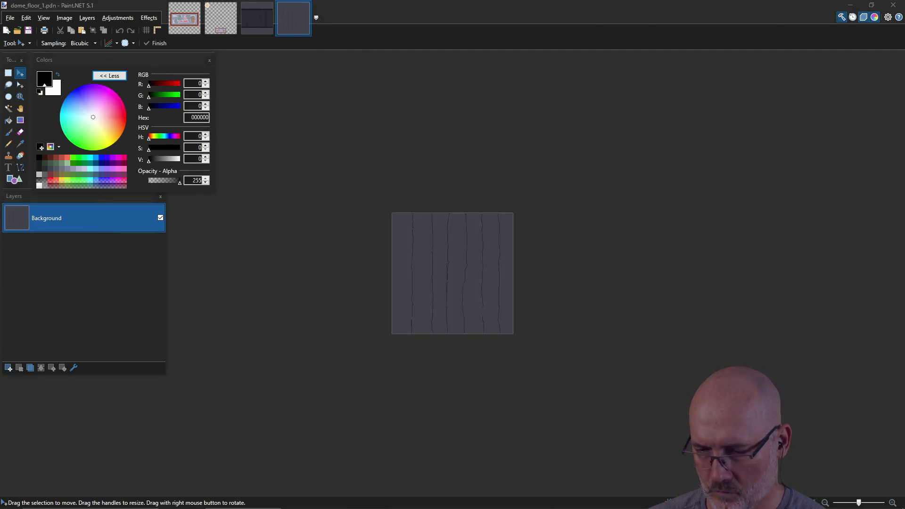
Drop the concrete photo onto dome_floor_1 as a new layer, shift it, then undo it away.
mouse_move(662, 281)
mouse_down()
mouse_move(497, 270)
mouse_move(422, 241)
mouse_up()
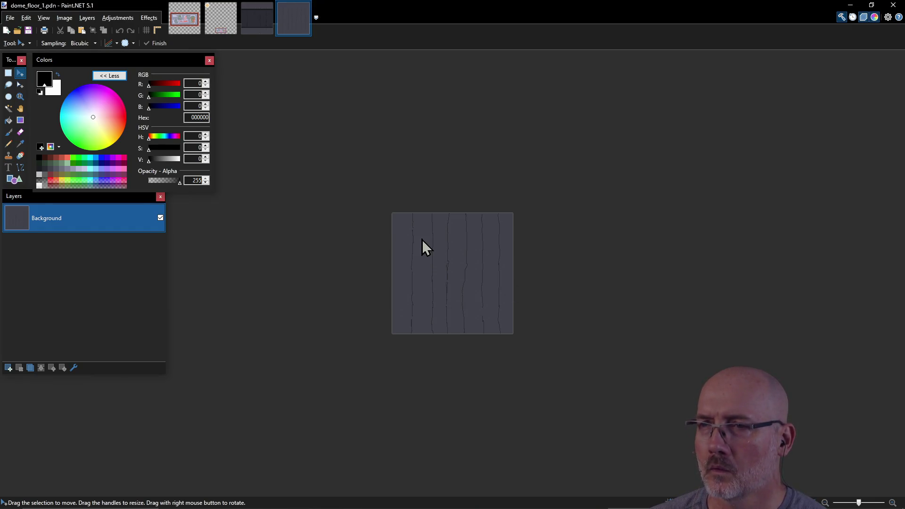
click(459, 300)
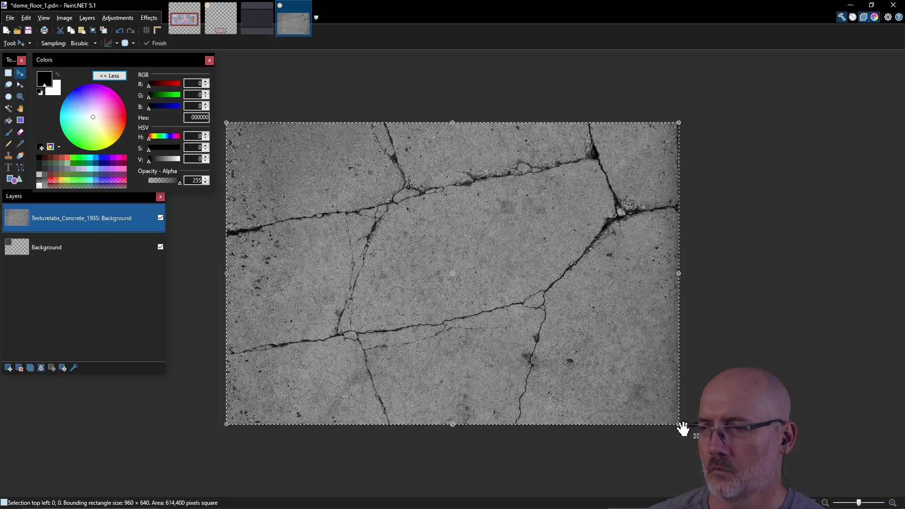
mouse_move(468, 299)
mouse_down()
mouse_move(528, 347)
mouse_move(592, 349)
mouse_move(564, 400)
mouse_move(515, 404)
mouse_move(474, 340)
mouse_move(463, 303)
mouse_move(475, 307)
mouse_move(453, 281)
mouse_move(460, 263)
mouse_move(440, 284)
mouse_move(445, 279)
mouse_up()
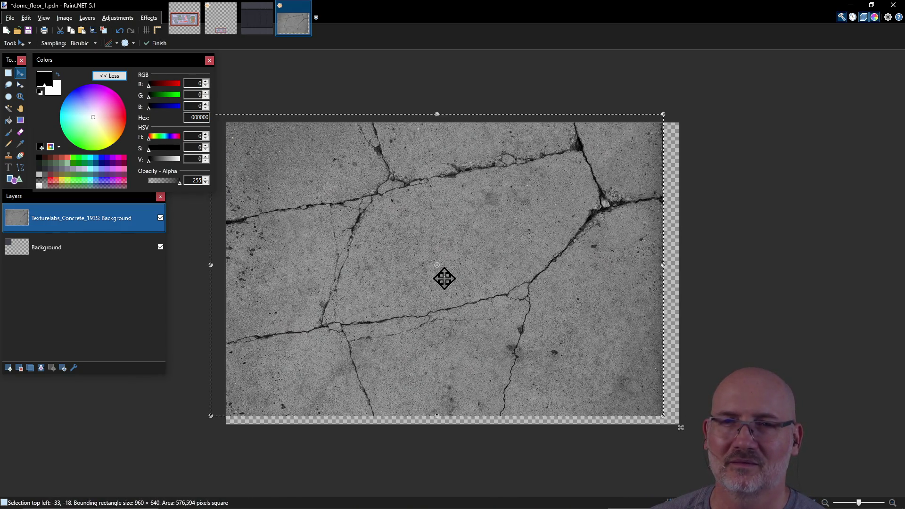
key(ctrl+z)
key(ctrl+z)
key(ctrl+z)
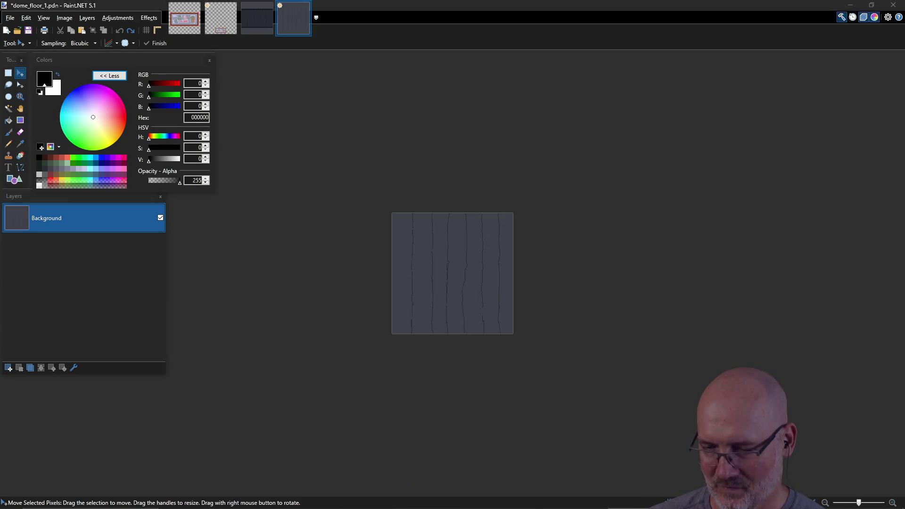
Open Texturelabs_Concrete_193S.jpg as its own image and resize it to 256 × 256 pixels.
drag(811, 270, 449, 270)
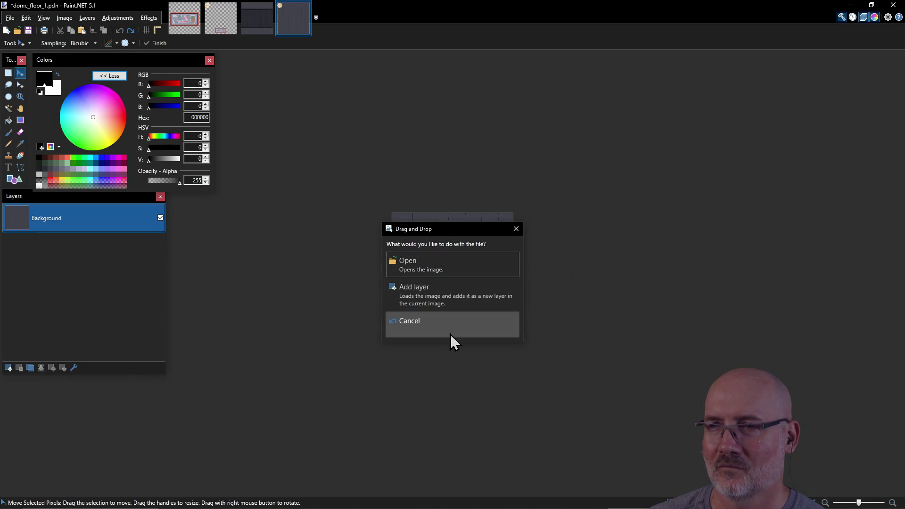
click(456, 269)
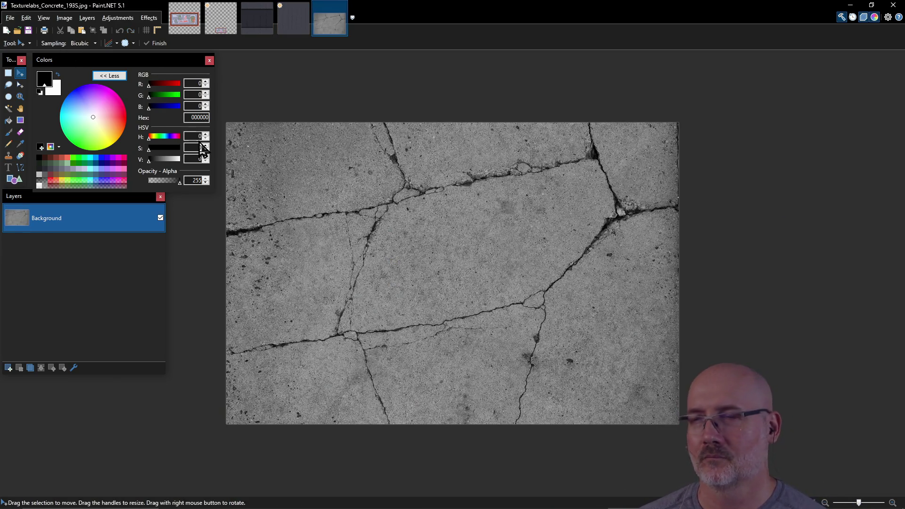
click(66, 19)
click(78, 42)
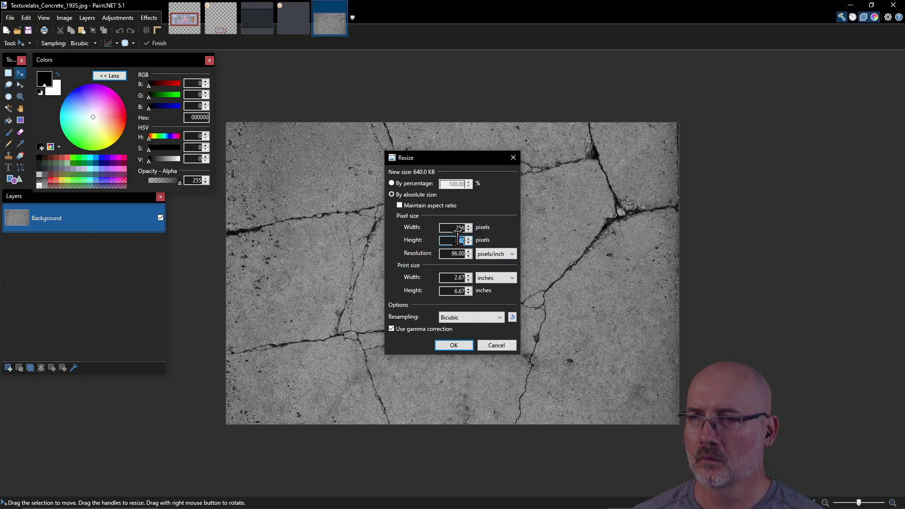
text(256)
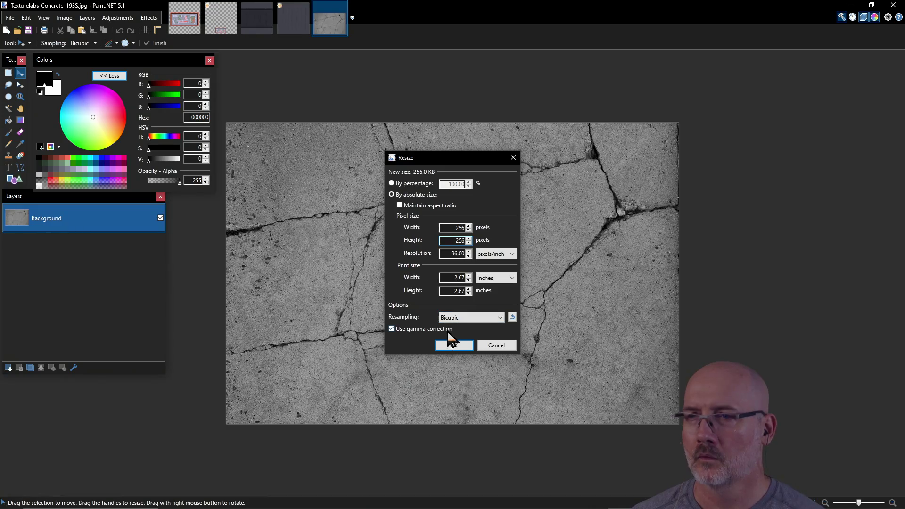
click(453, 347)
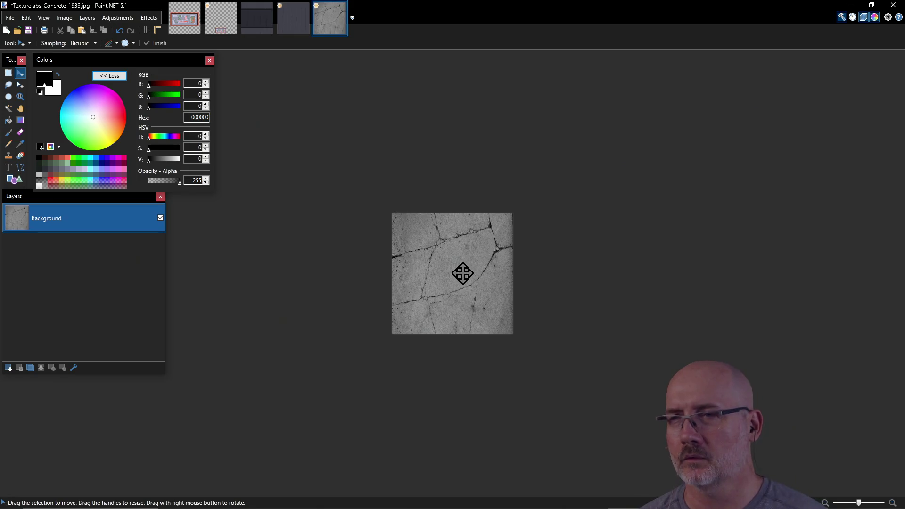
ctrl+scroll(462, 273, up, 3)
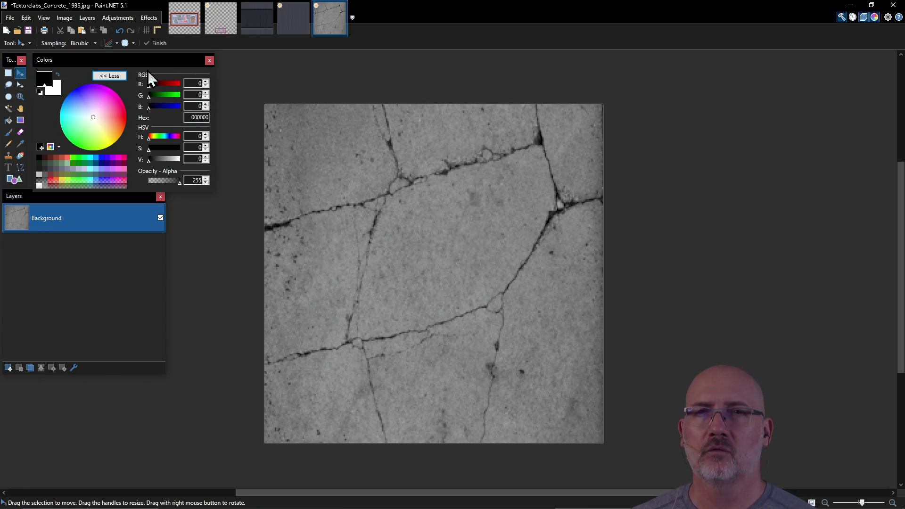
mouse_move(128, 59)
mouse_down()
mouse_move(133, 74)
mouse_move(124, 66)
mouse_up()
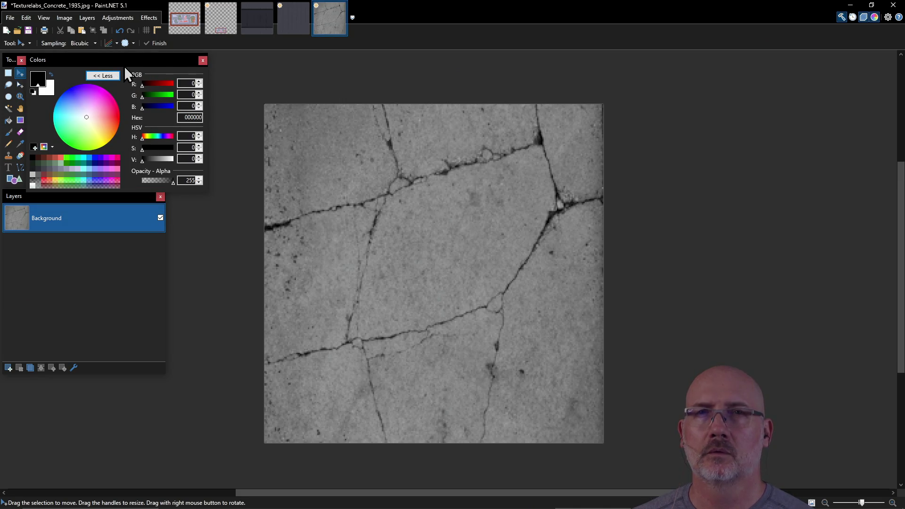
In Save As, navigate to Pictures > Games > dcgj_2026.
click(10, 18)
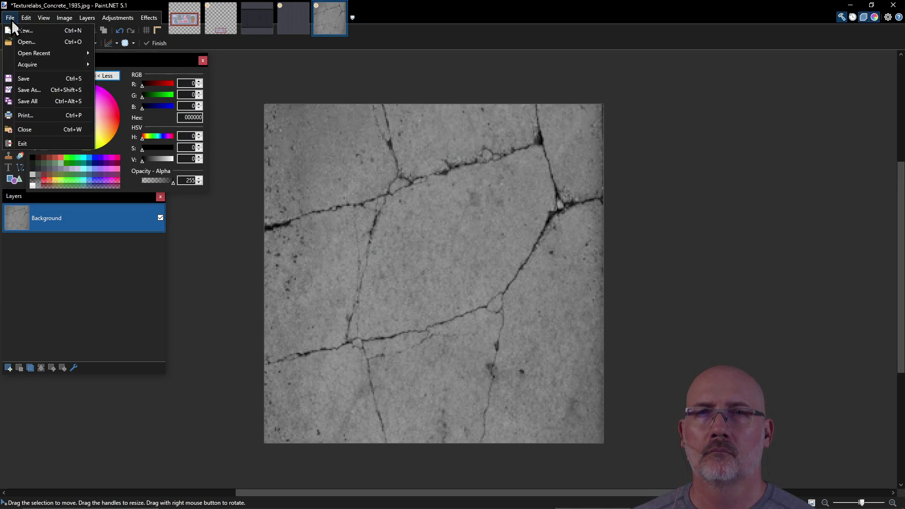
click(45, 92)
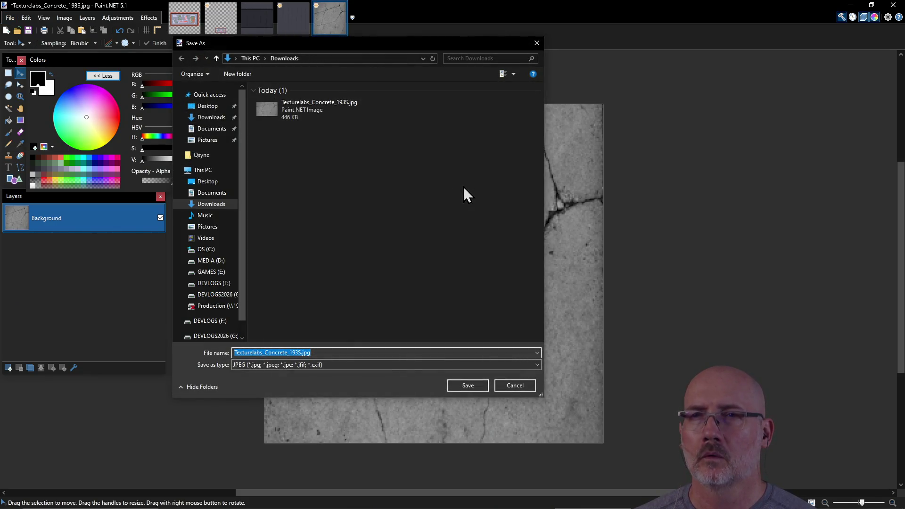
click(208, 140)
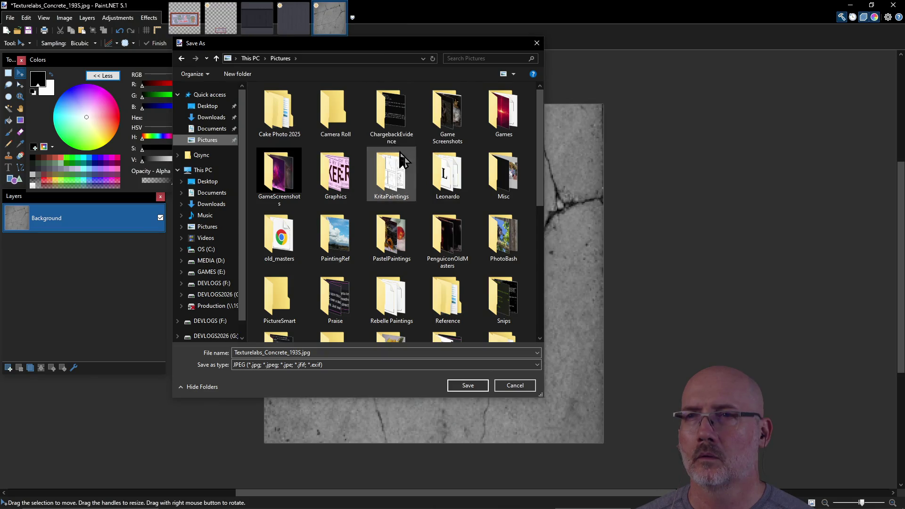
double_click(500, 116)
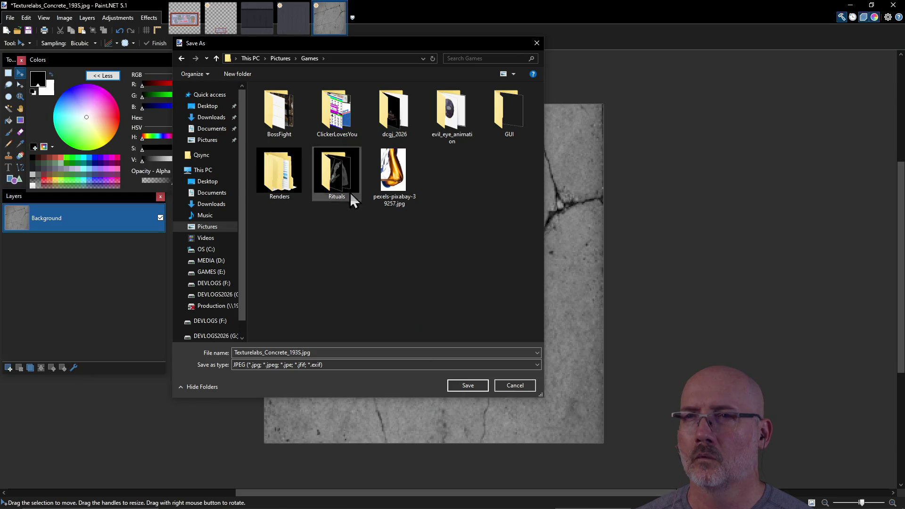
double_click(393, 113)
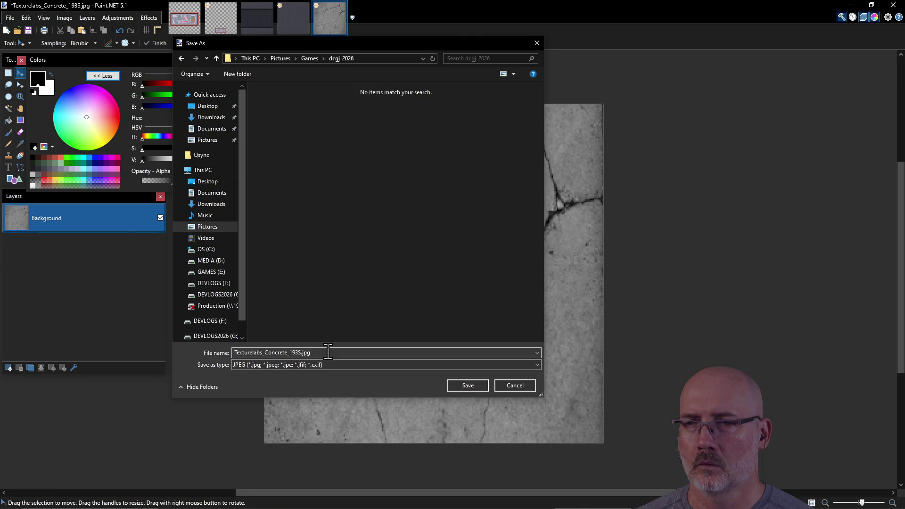
Save the image as concrete_texture.jpg with JPEG quality 95.
click(298, 353)
key(End)
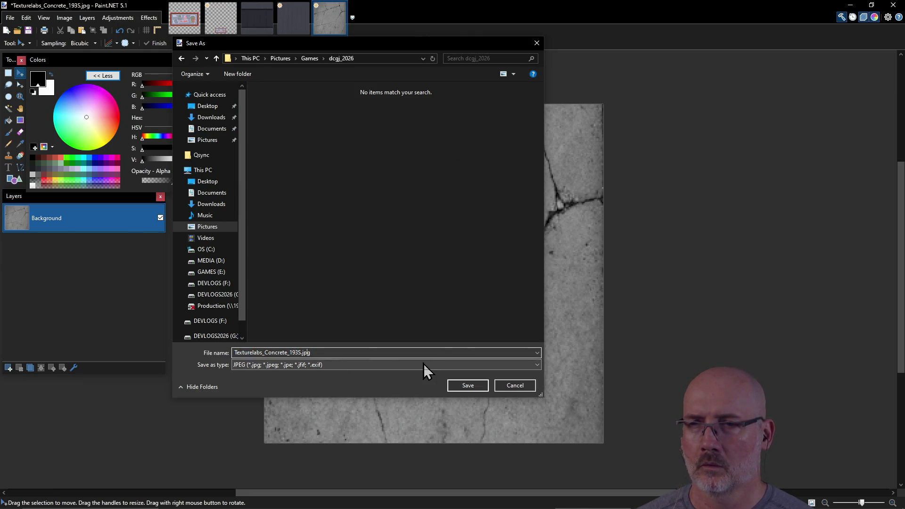
key(BackSpace)
key(BackSpace)
key(BackSpace)
text(concrete_texture)
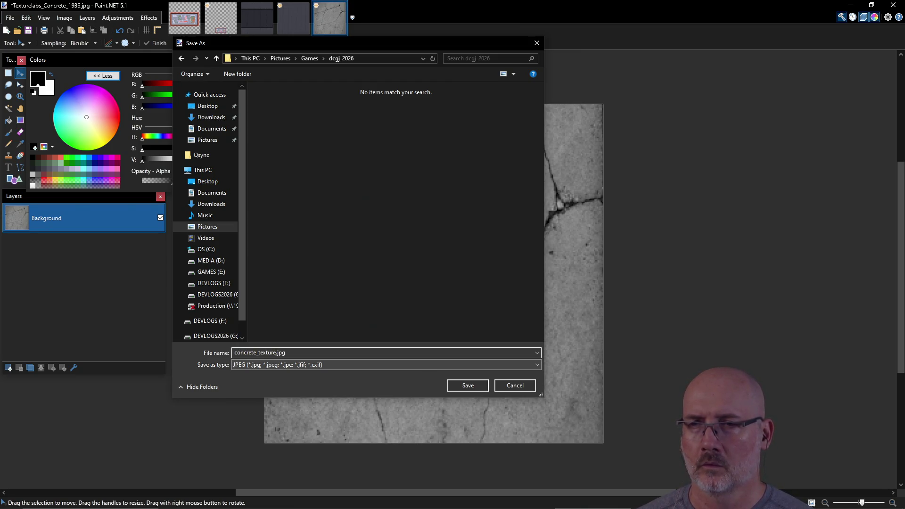
key(Return)
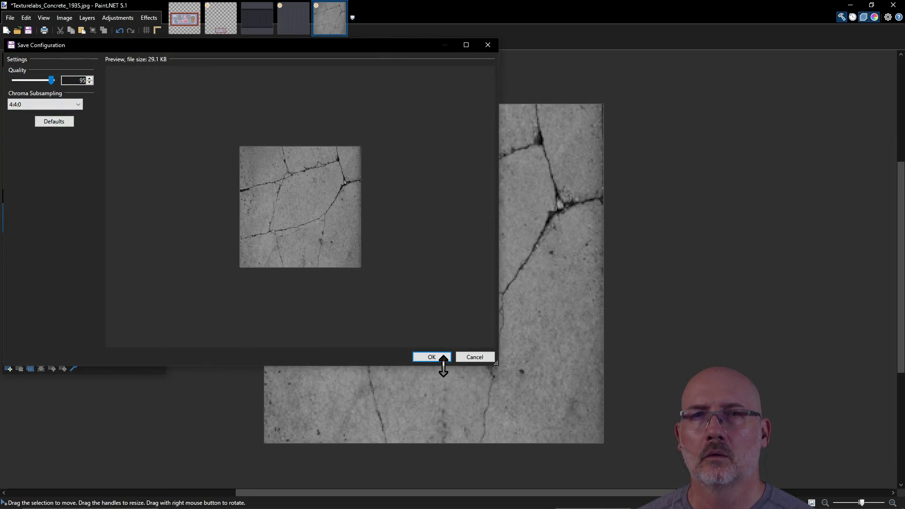
click(436, 358)
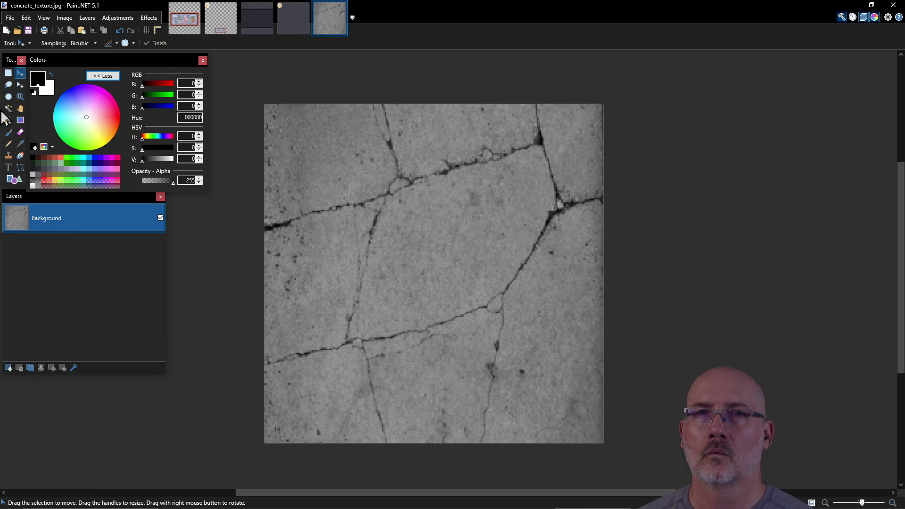
click(18, 31)
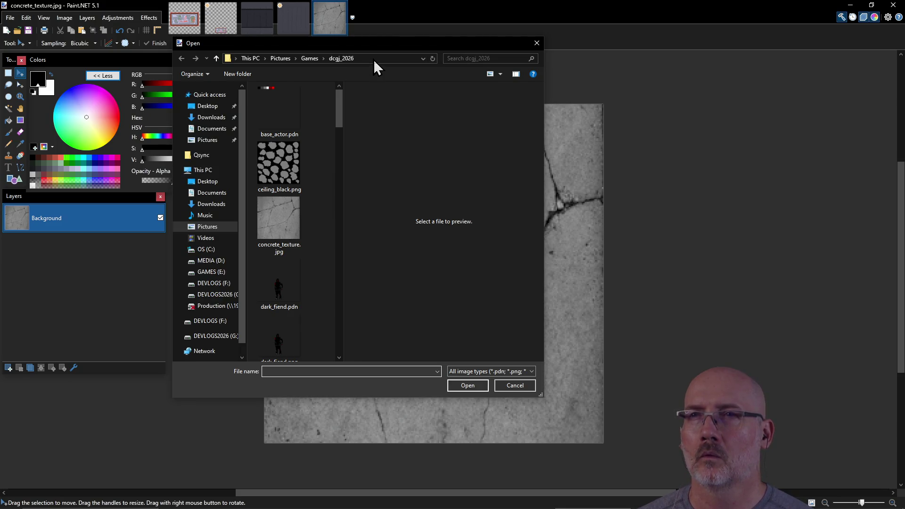
click(373, 59)
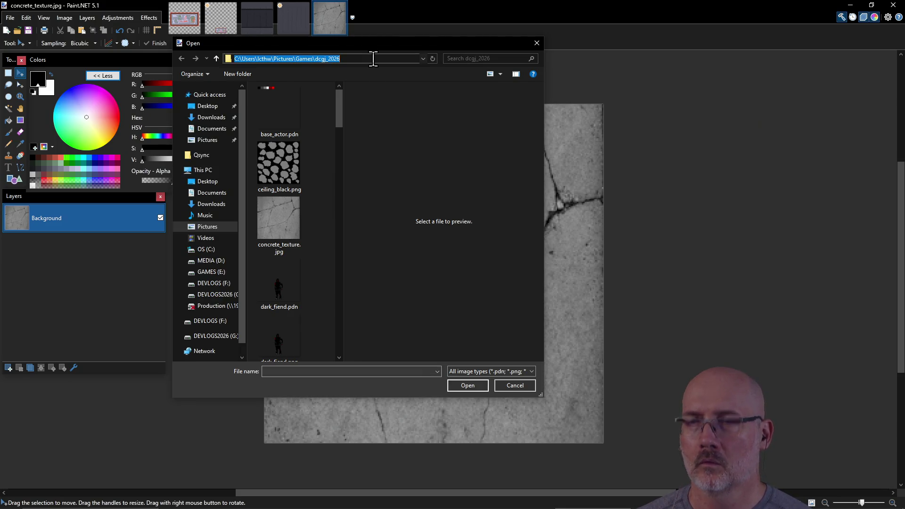
click(514, 385)
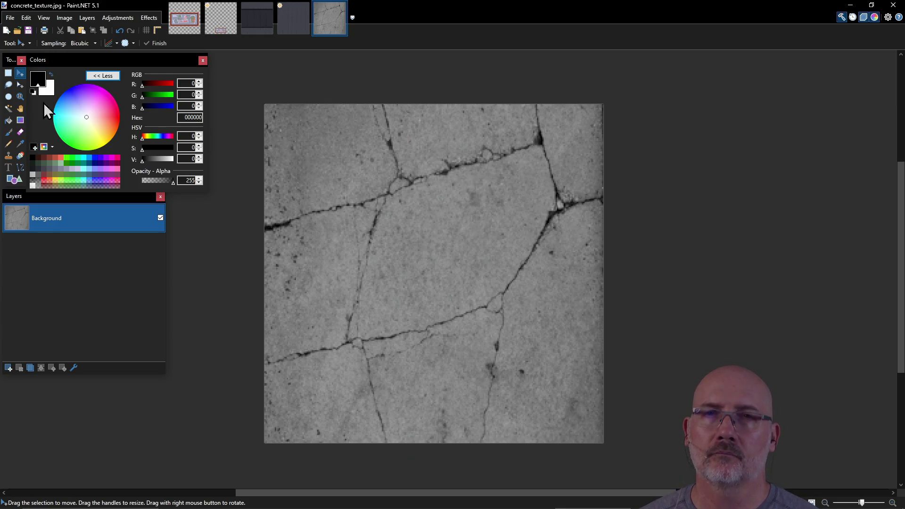
click(9, 74)
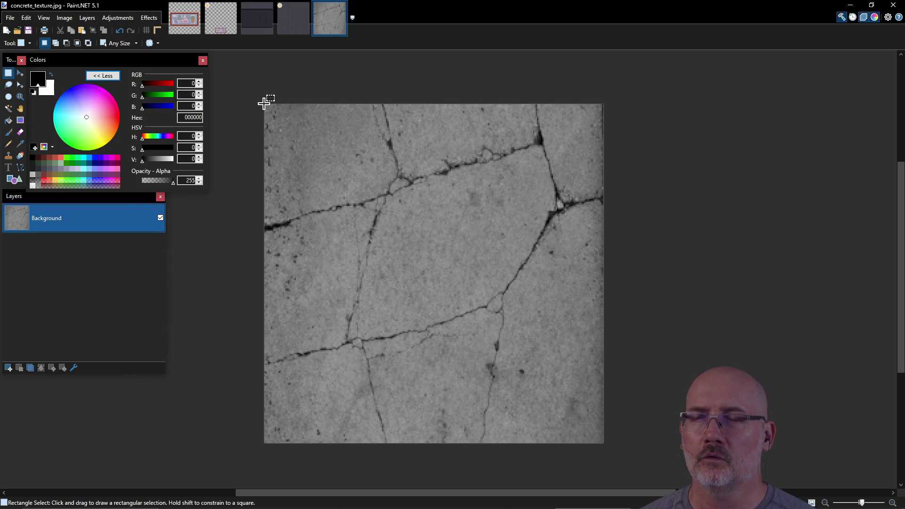
mouse_move(264, 104)
mouse_down()
mouse_move(313, 151)
mouse_move(352, 216)
mouse_move(362, 266)
mouse_move(441, 296)
mouse_move(447, 285)
mouse_move(459, 293)
mouse_up()
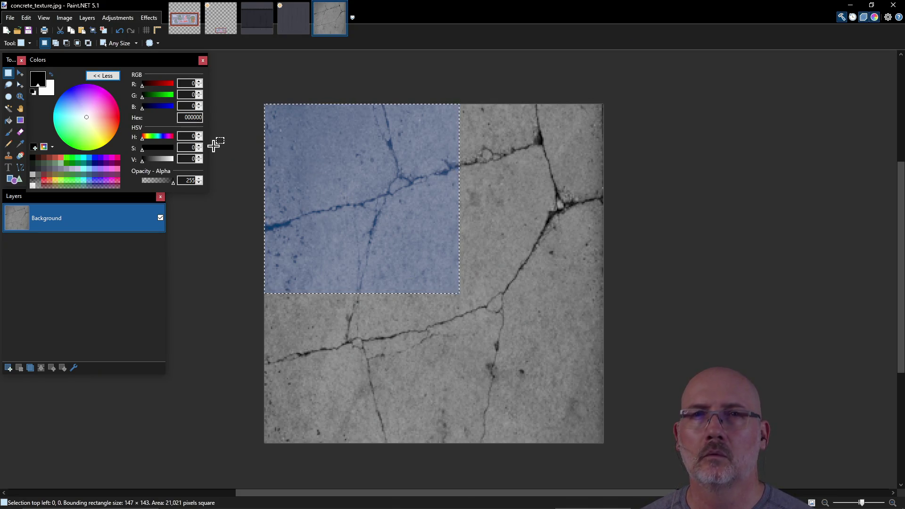
click(20, 85)
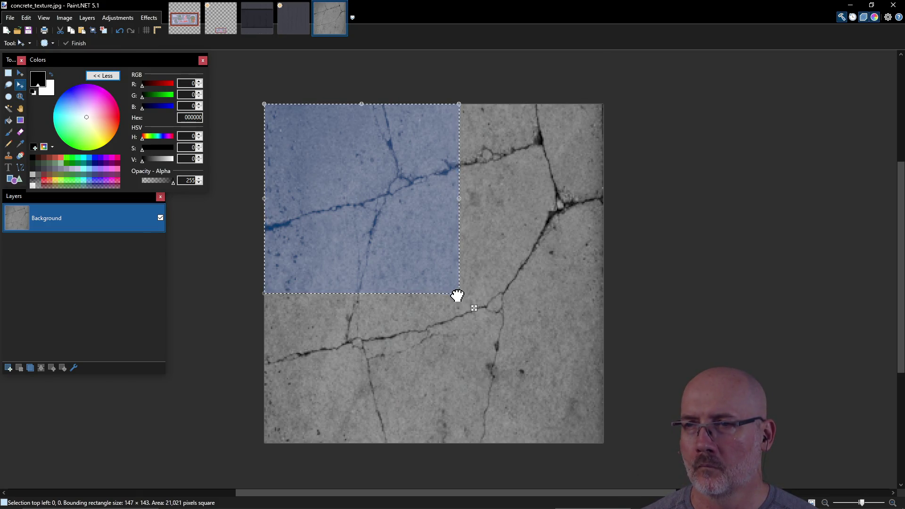
drag(457, 296, 440, 282)
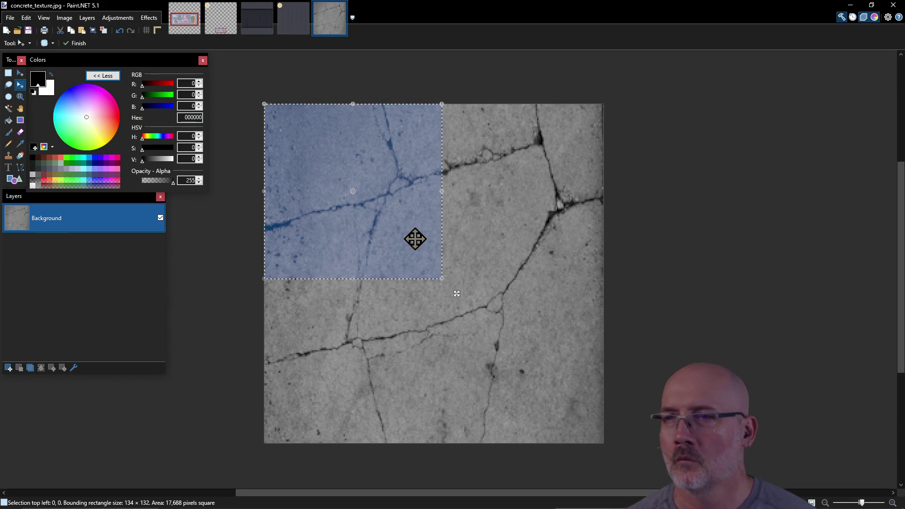
key(ctrl+d)
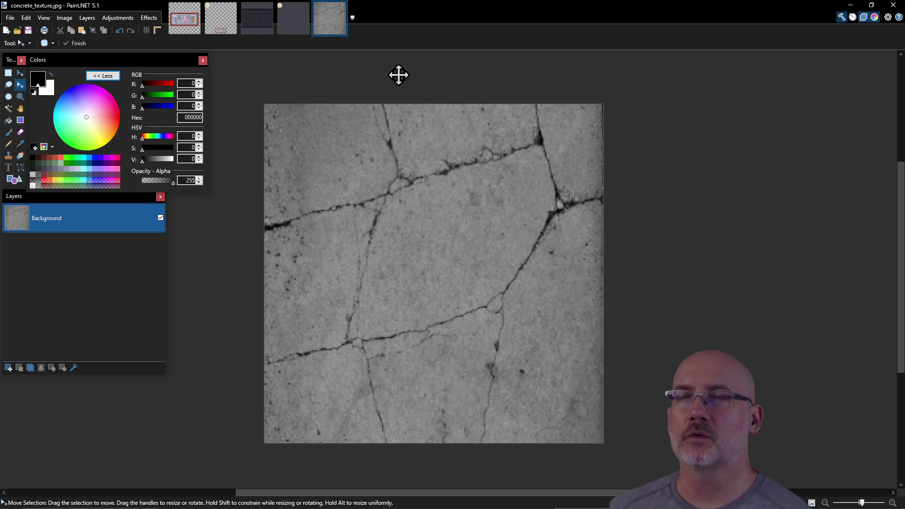
key(alt+Tab)
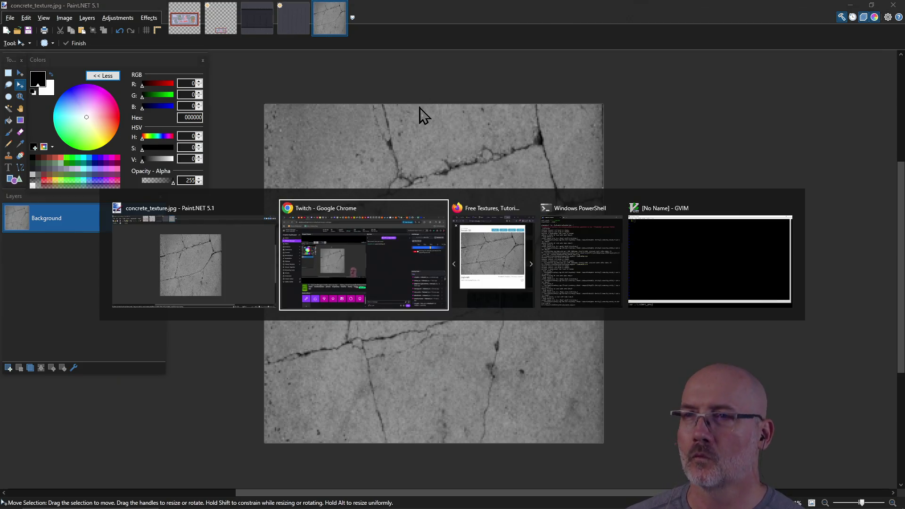
Run start in PowerShell to open the Pictures\Games\dcgj_2026 folder in File Explorer.
key(Tab)
key(Tab)
text(start ~/Pic)
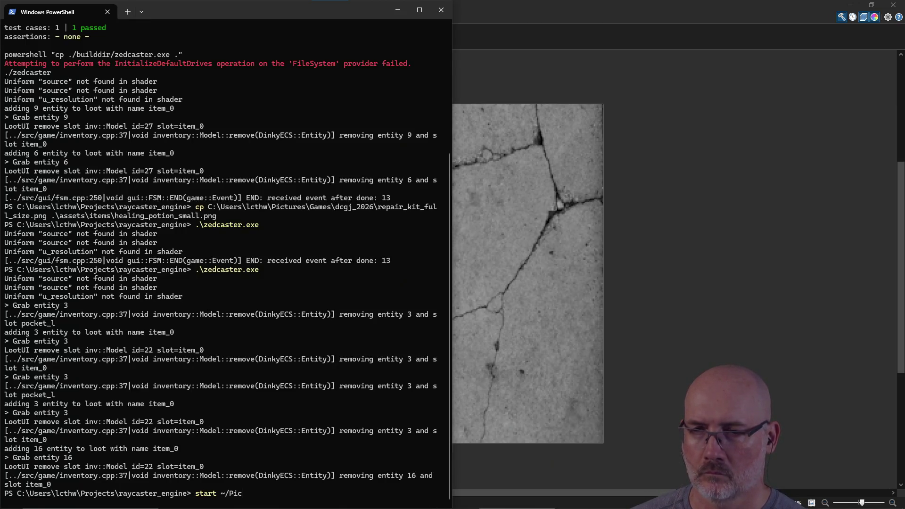
key(Tab)
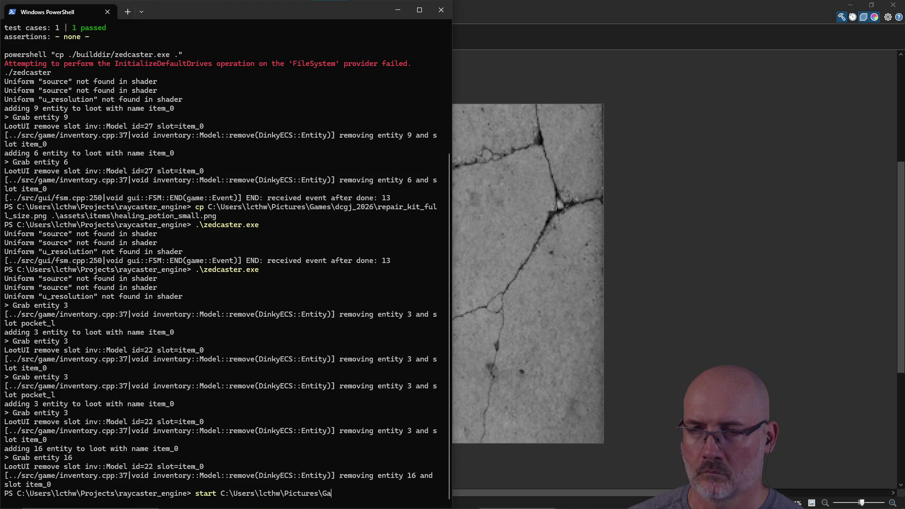
key(Tab)
key(Tab)
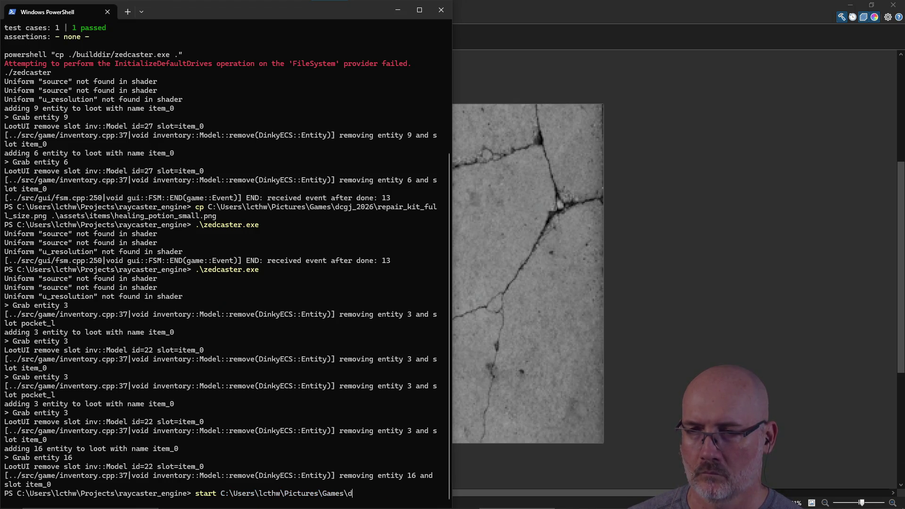
key(Return)
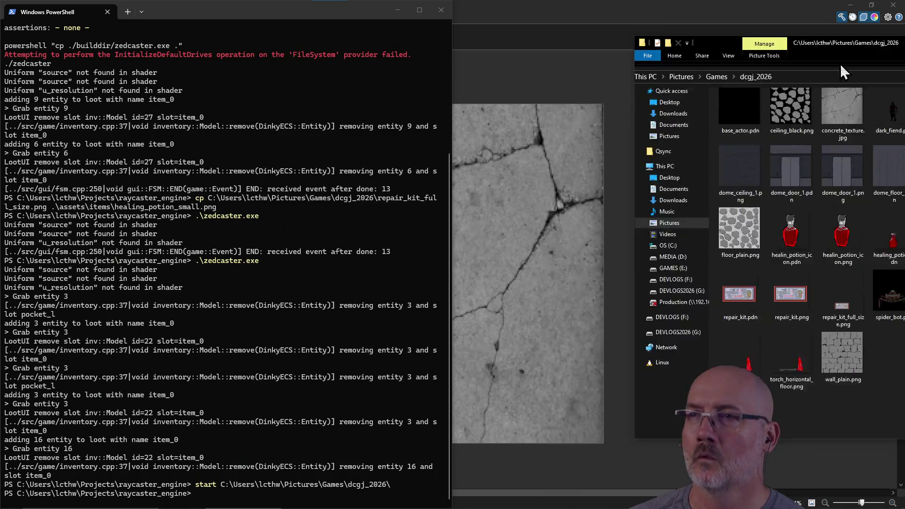
Open concrete_texture.jpg in Affinity Photo via the Open with menu.
mouse_move(801, 41)
mouse_down()
mouse_move(396, 67)
mouse_move(410, 44)
mouse_up()
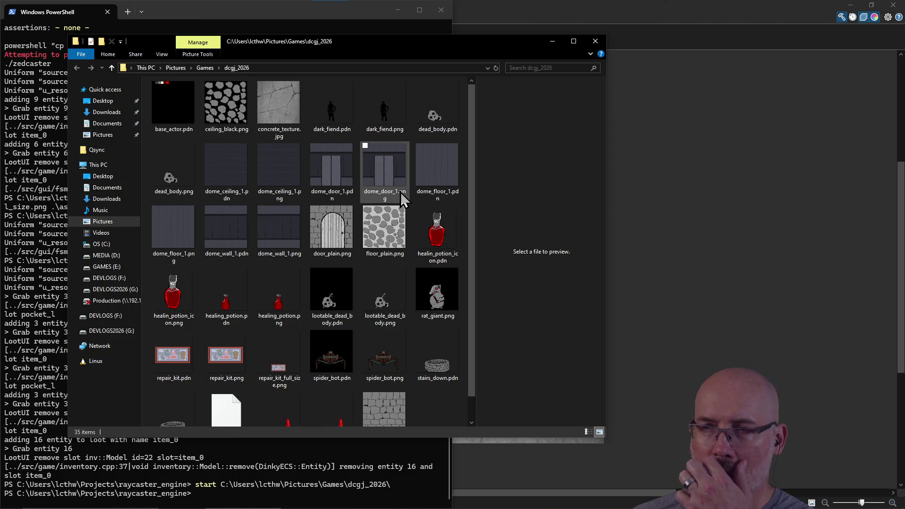
scroll(400, 192, down, 1)
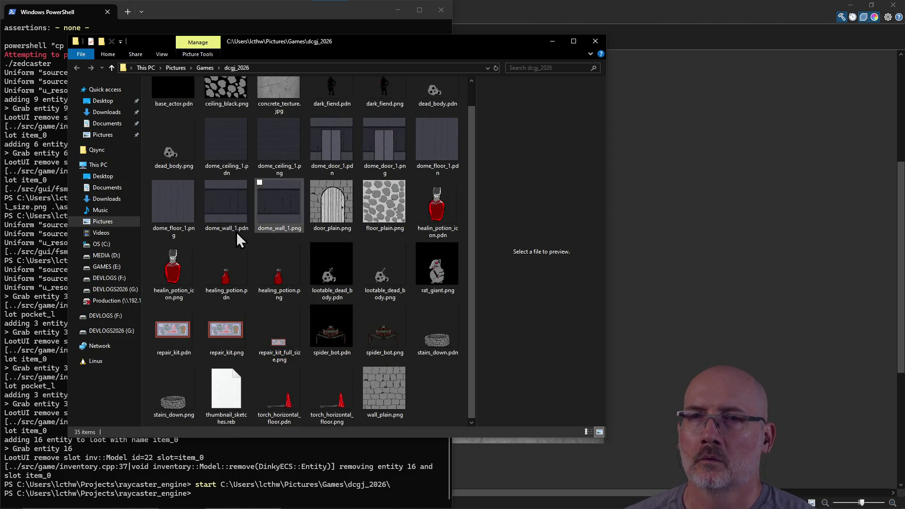
scroll(268, 212, up, 1)
click(281, 112)
right_click(281, 112)
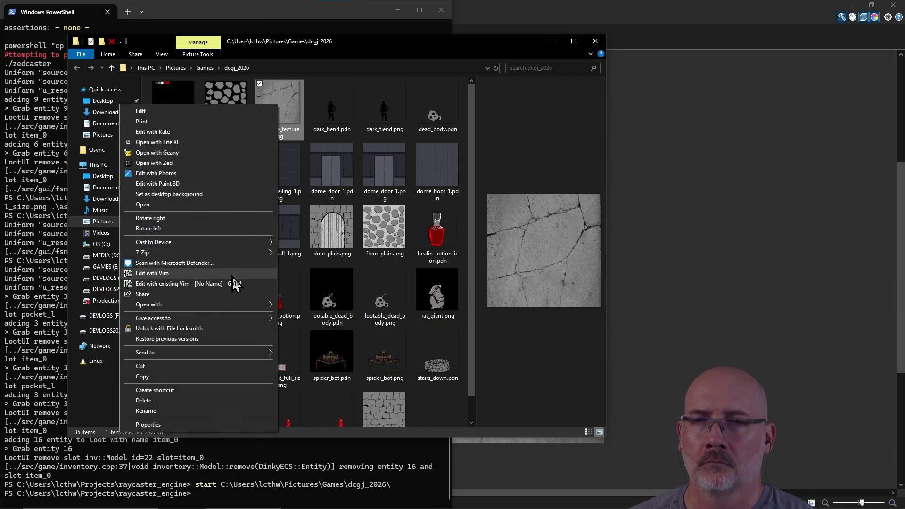
mouse_move(229, 302)
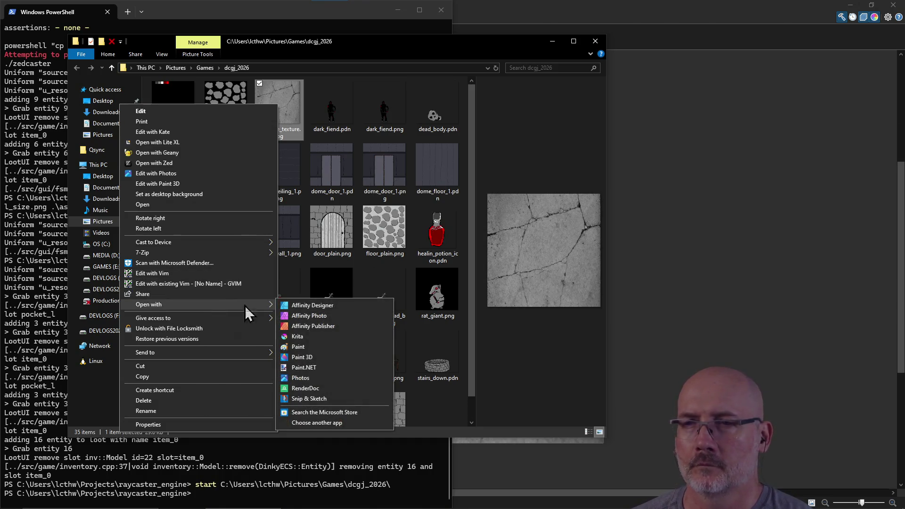
click(327, 319)
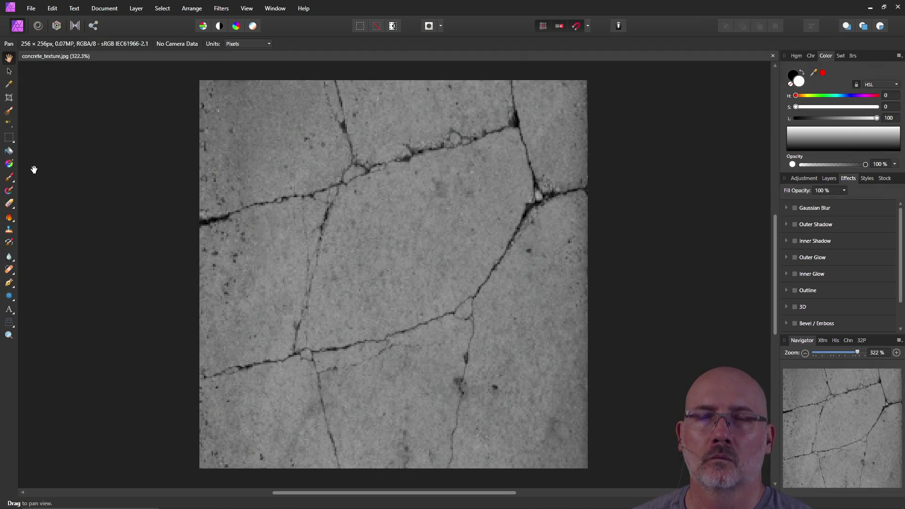
Draw a rectangular marquee over the top-left part of the texture, then open and close Refine.
click(10, 136)
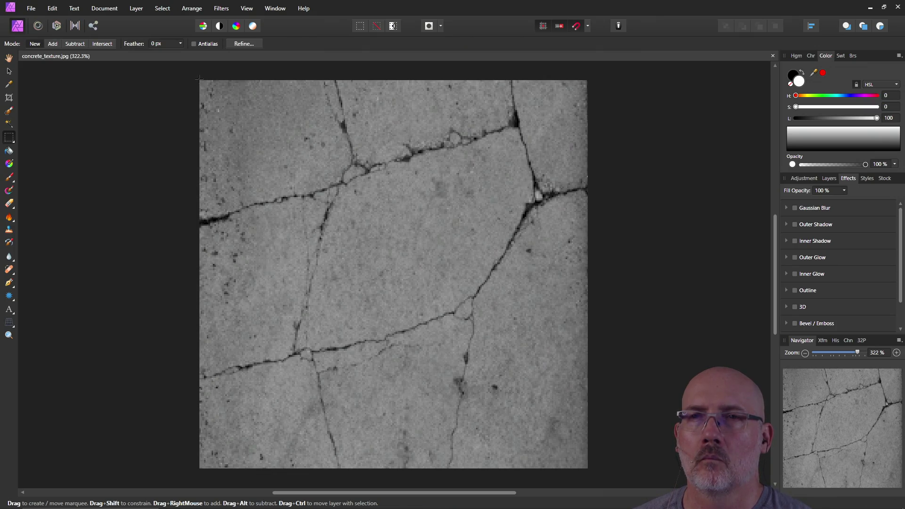
drag(243, 141, 403, 285)
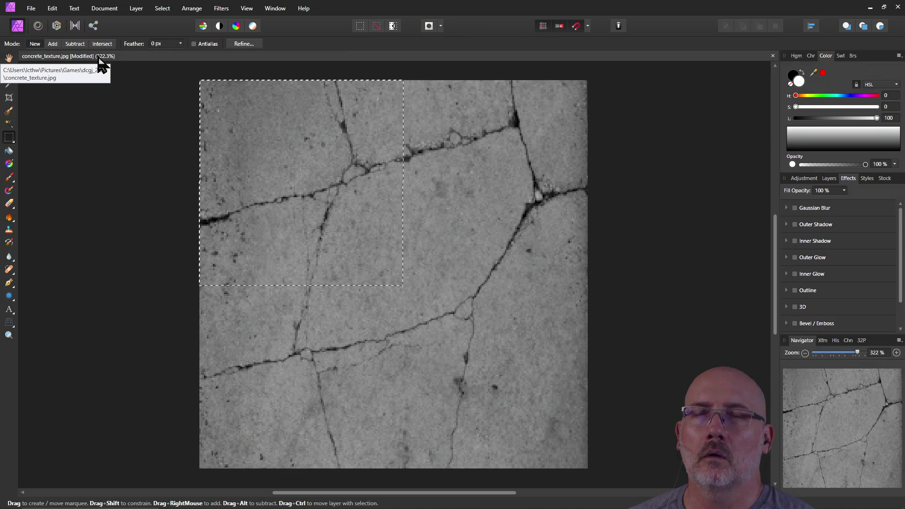
click(250, 44)
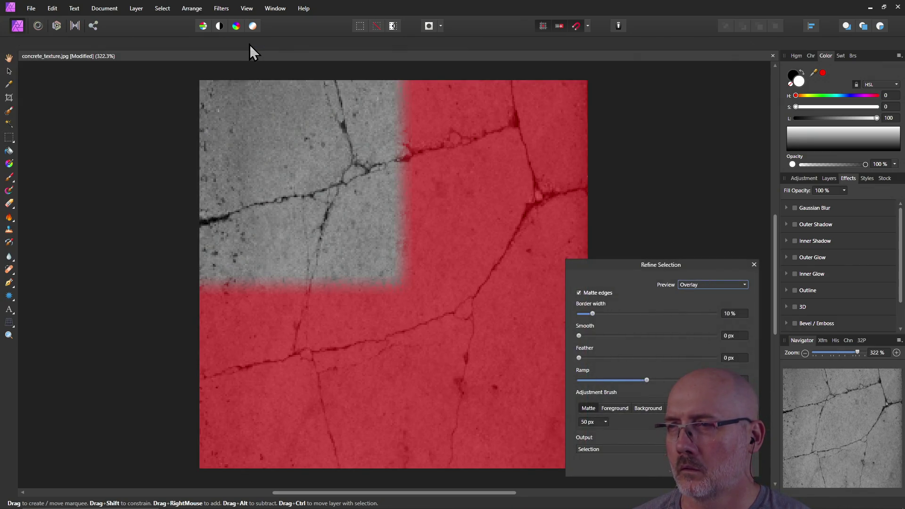
click(753, 265)
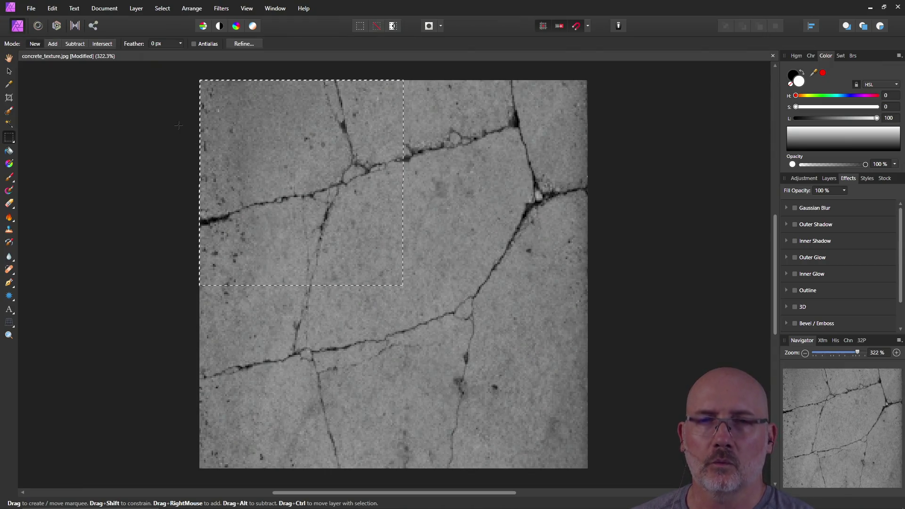
Deselect the marquee, then use Select All on the whole image.
click(14, 143)
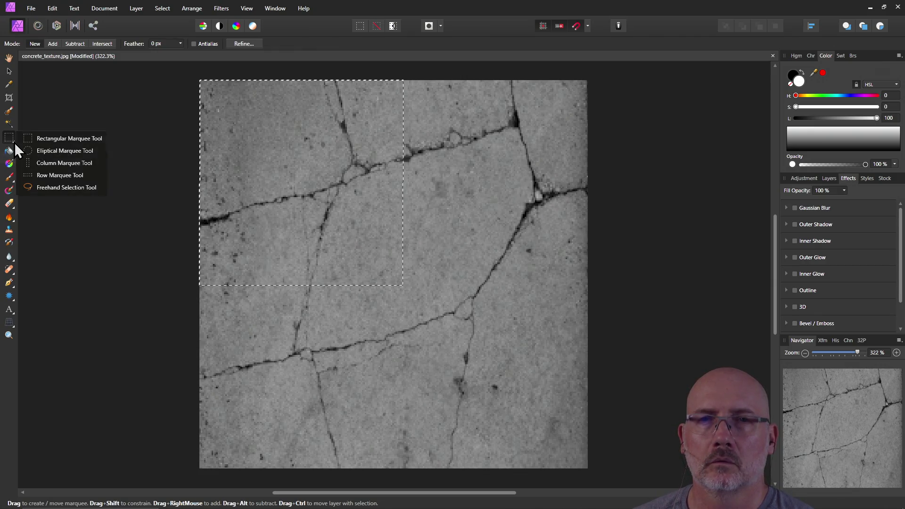
click(87, 86)
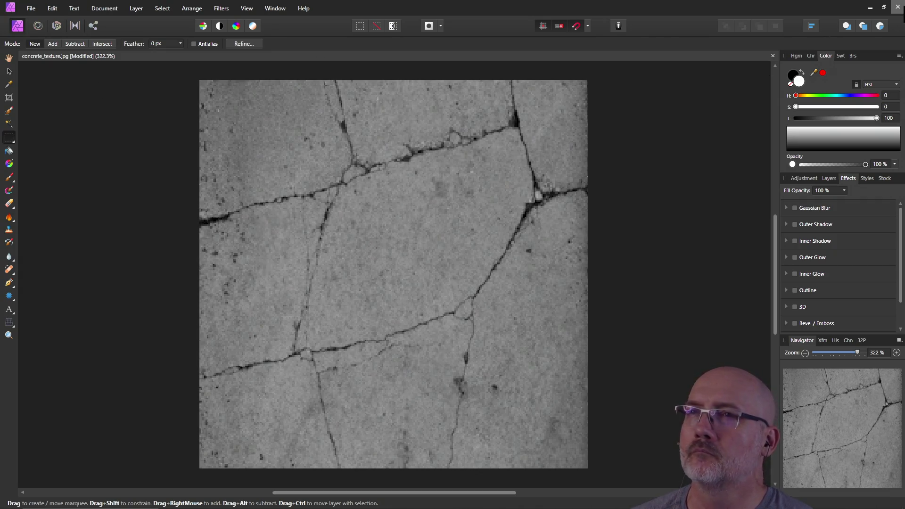
click(358, 28)
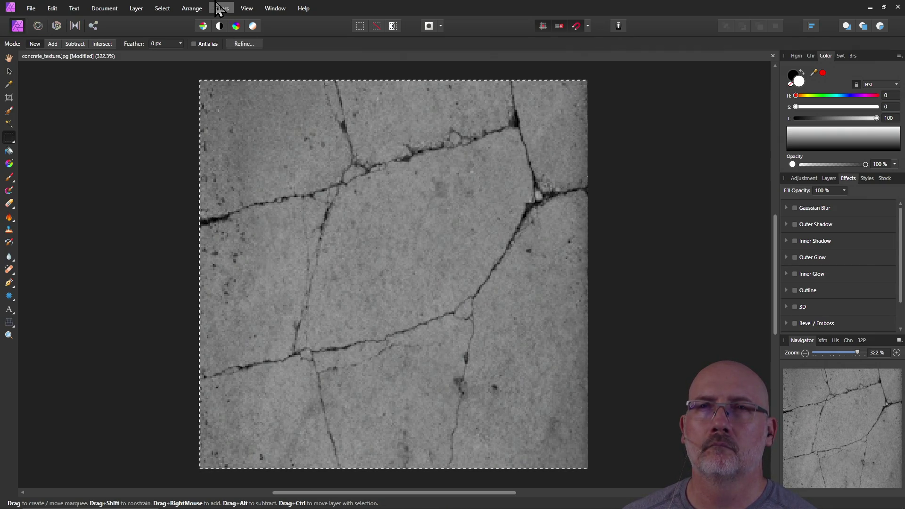
Apply Select > Grow/Shrink at 0 px, then close concrete_texture.jpg without saving.
click(163, 8)
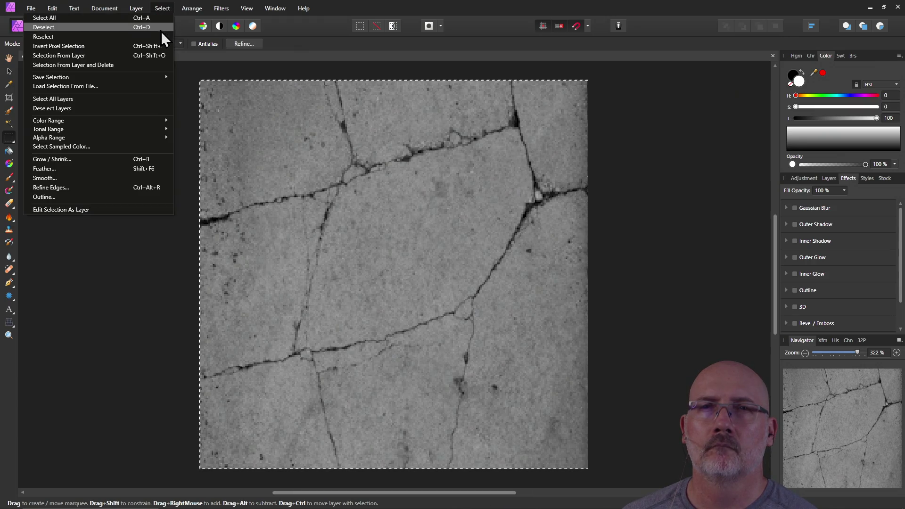
mouse_move(156, 77)
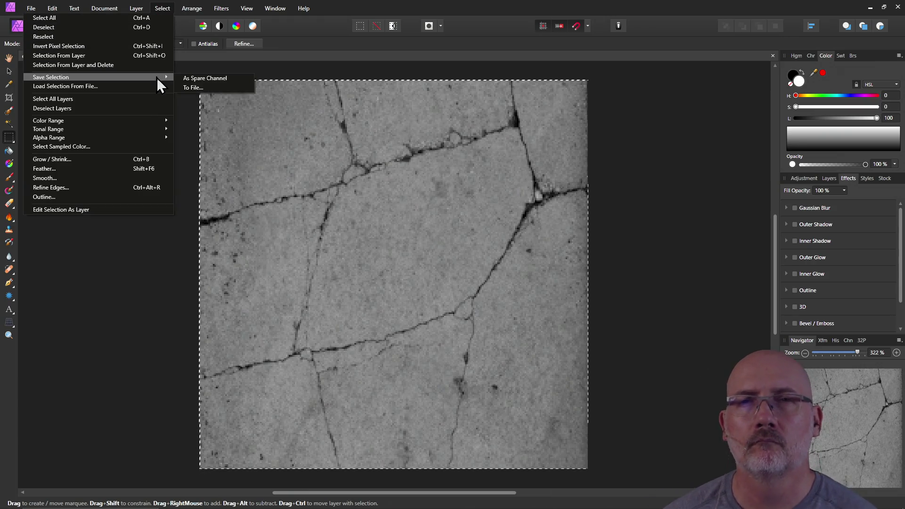
click(140, 162)
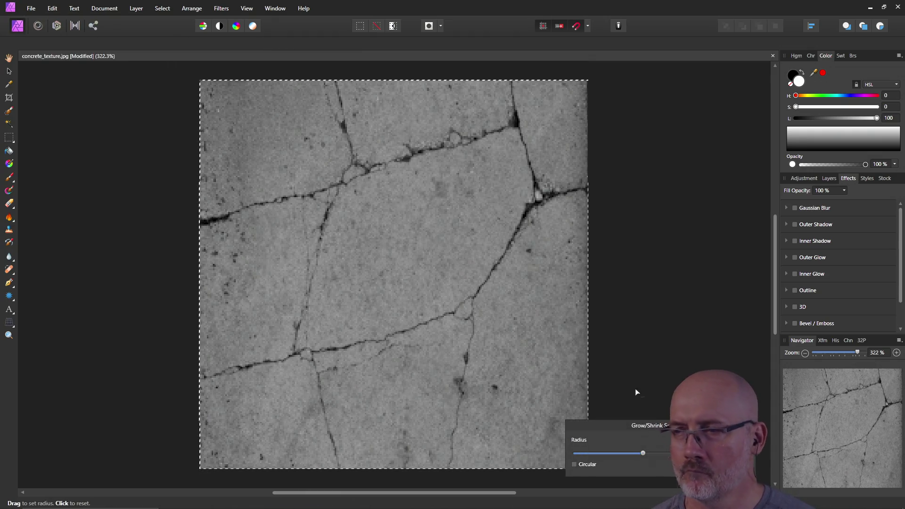
drag(672, 427, 584, 339)
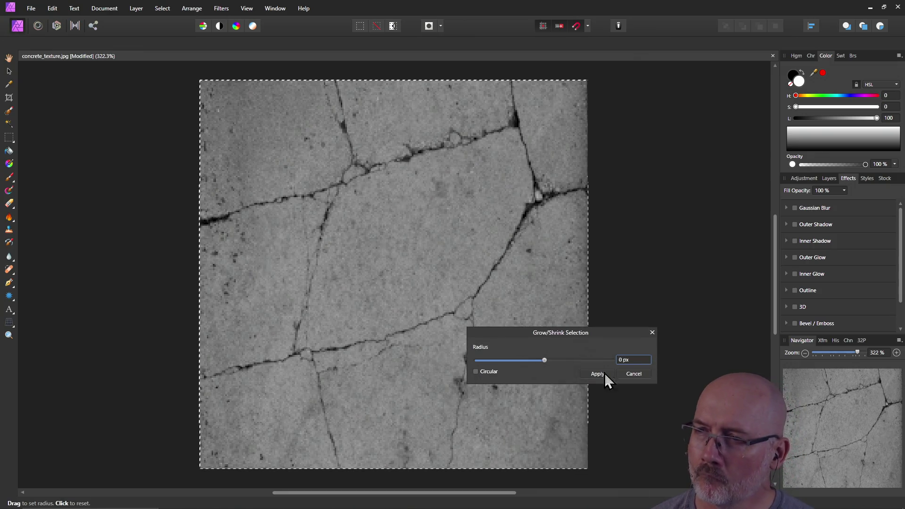
click(634, 374)
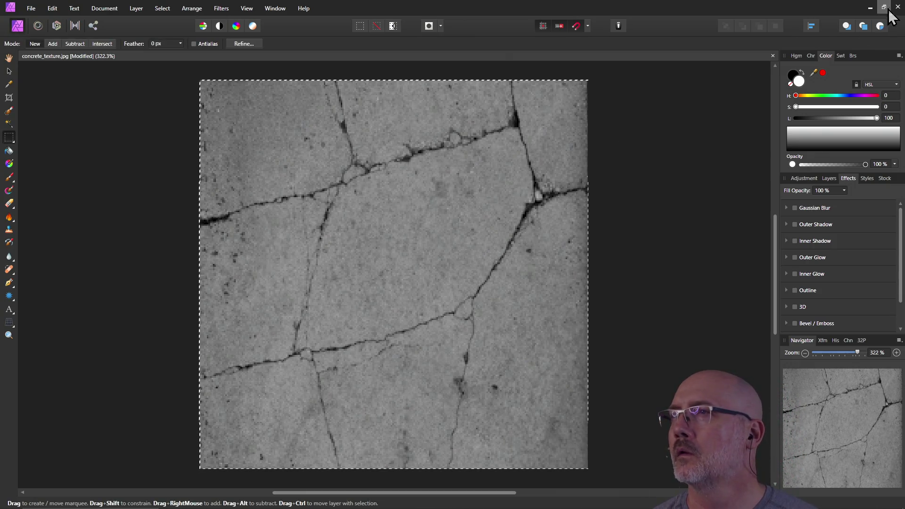
click(772, 56)
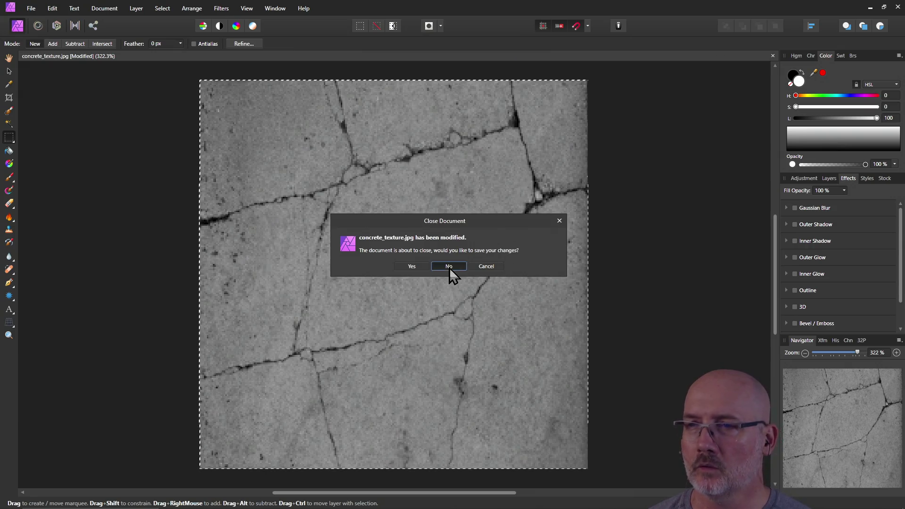
click(448, 266)
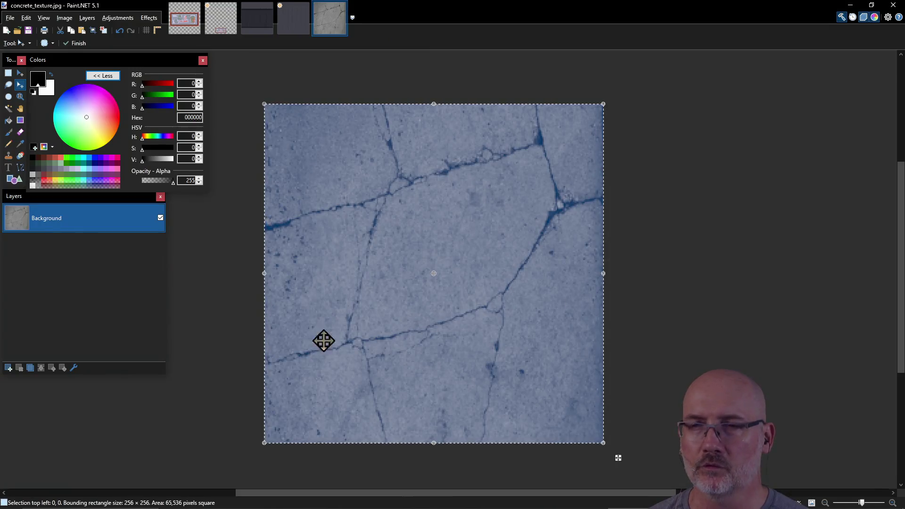
Close the concrete_texture.jpg tab in Paint.NET and switch to the PowerShell window.
key(alt+Tab)
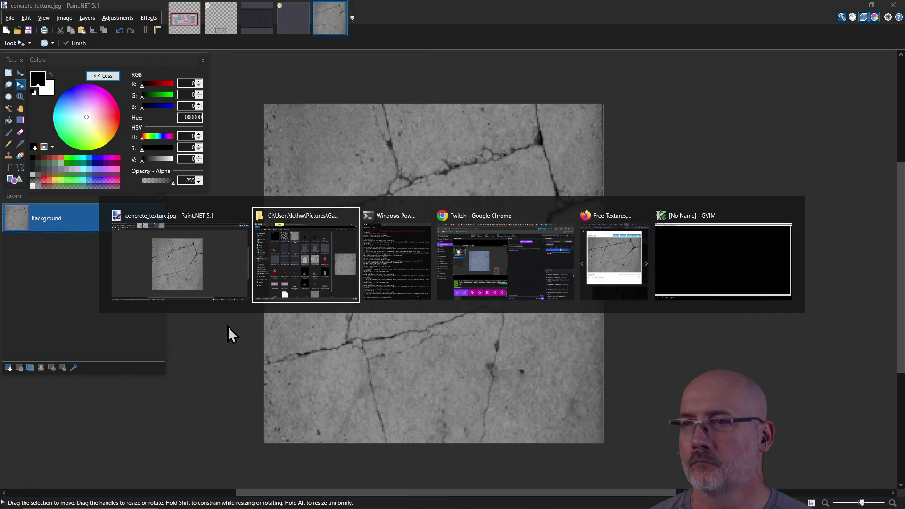
key(alt+Tab)
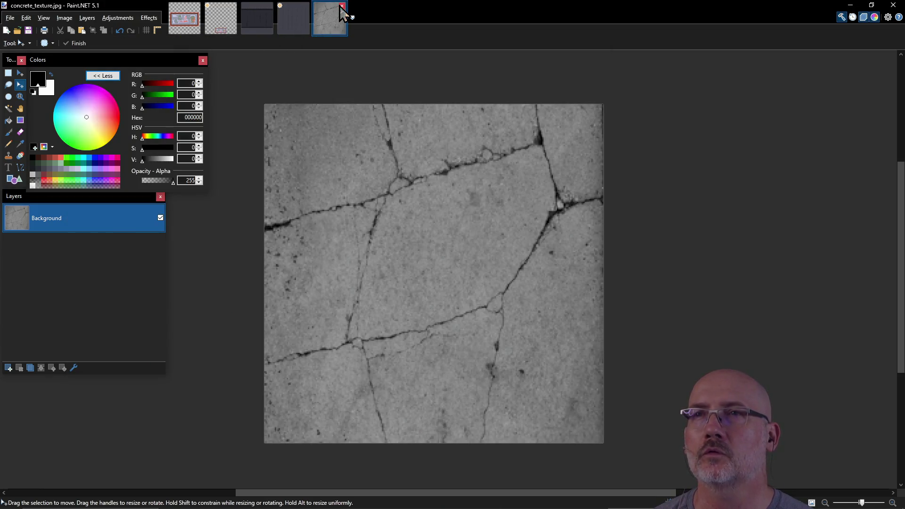
click(342, 6)
key(alt+Tab)
key(alt+Tab)
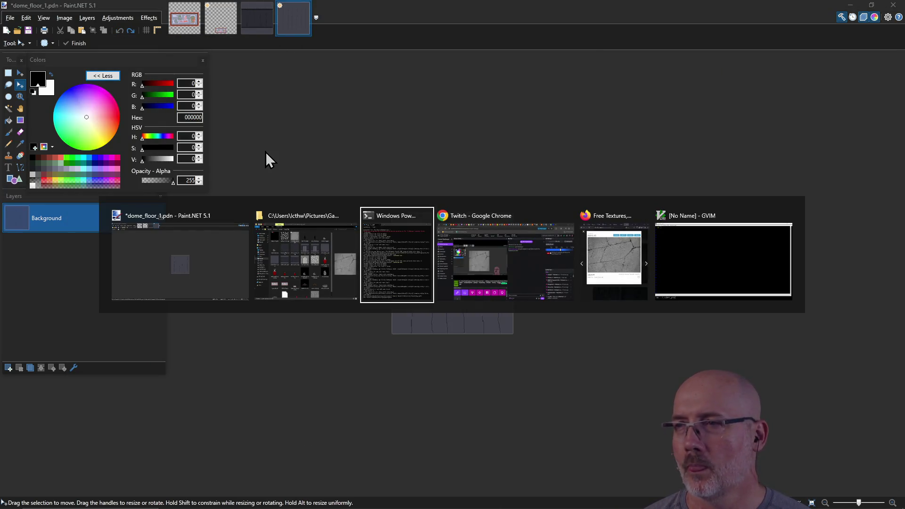
key(alt+Tab)
key(alt+Tab)
key(alt+Tab)
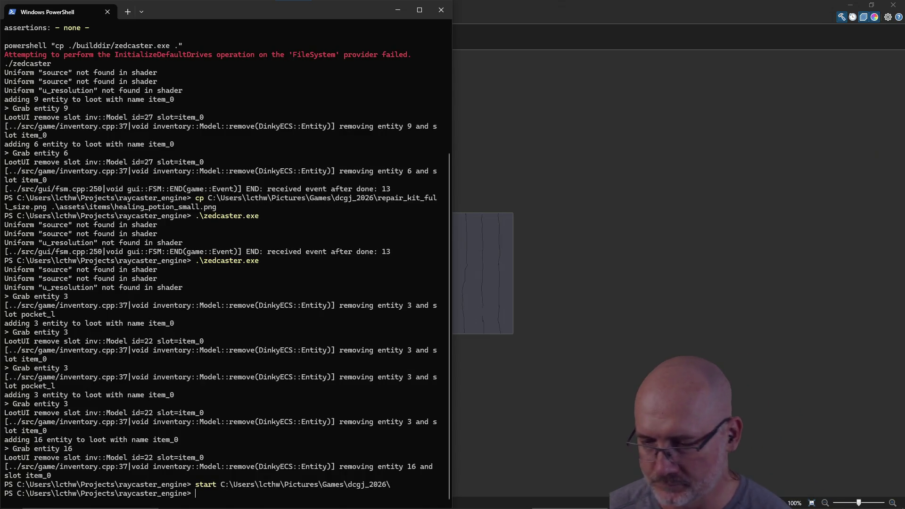
Clear the terminal and list the project folder contents.
text(clear)
key(Return)
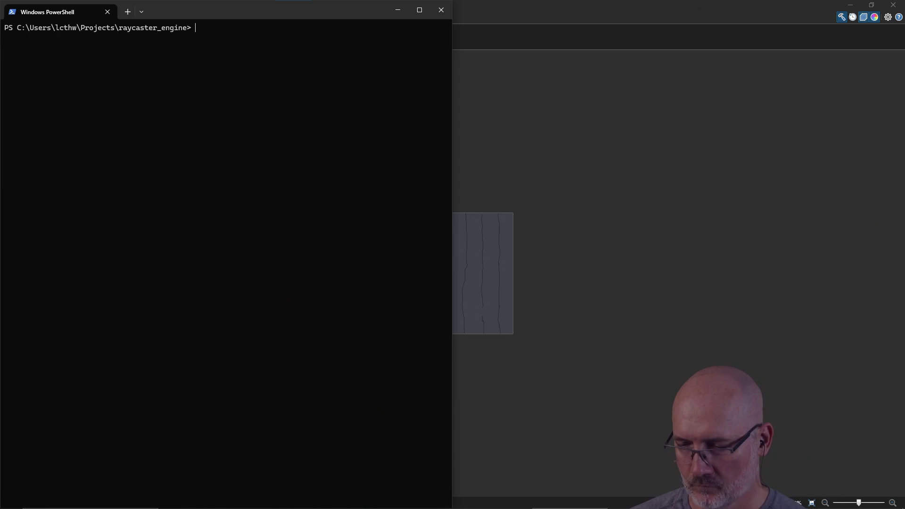
text(ls)
key(Return)
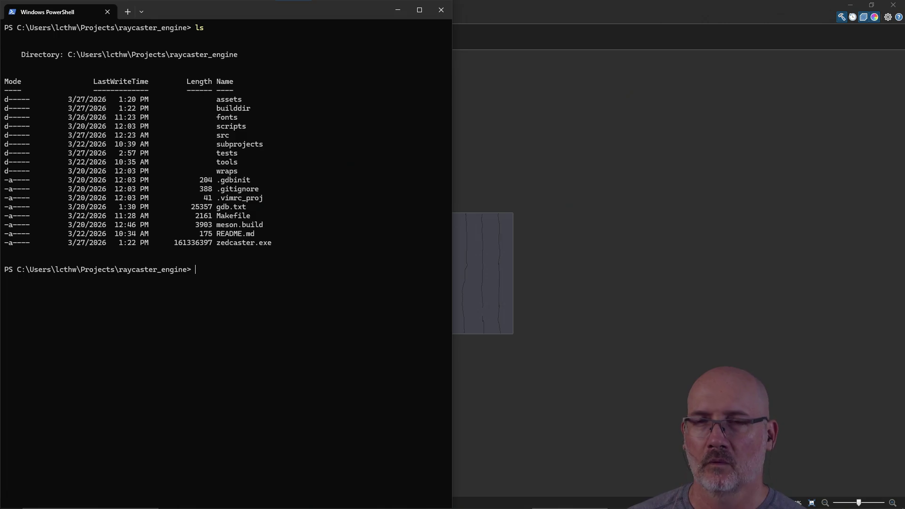
List the contents of .\scripts\ and .\scripts\magick\.
text(cd)
key(BackSpace)
key(BackSpace)
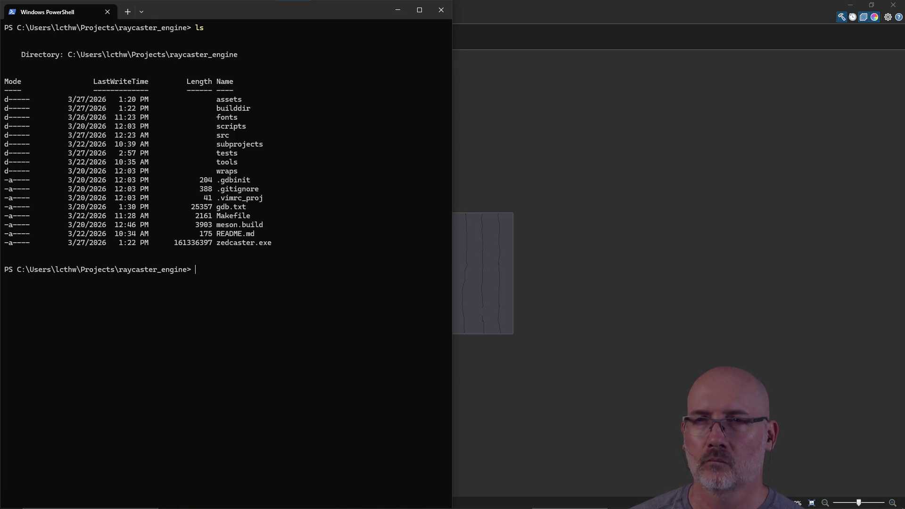
text(ls .\sc)
key(Tab)
key(Return)
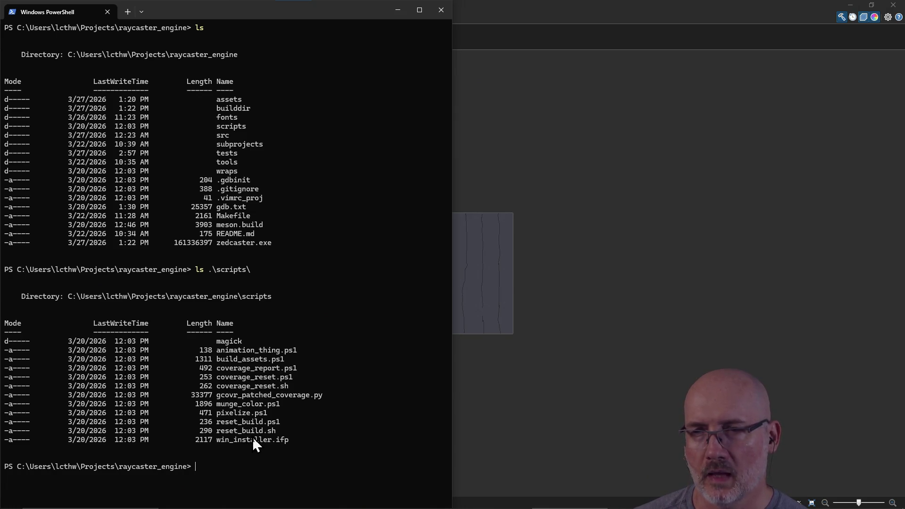
text(l)
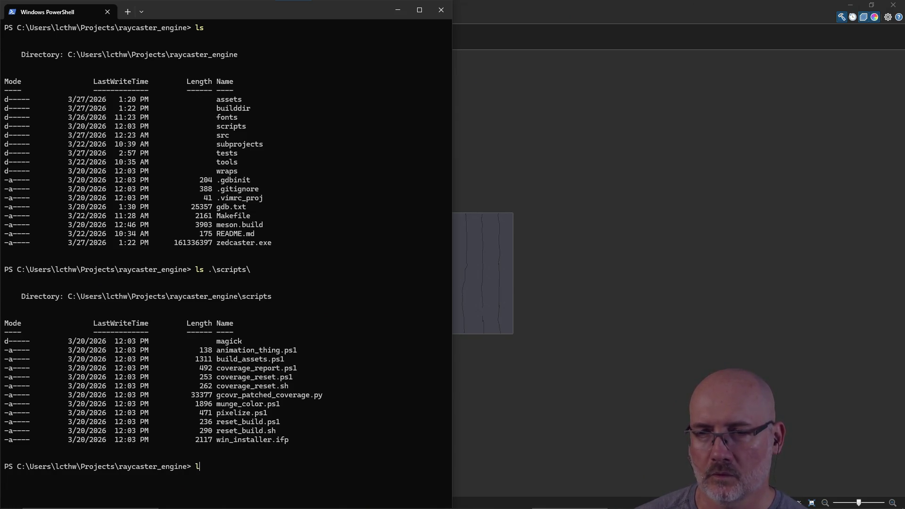
text(s .\scripts\magick\)
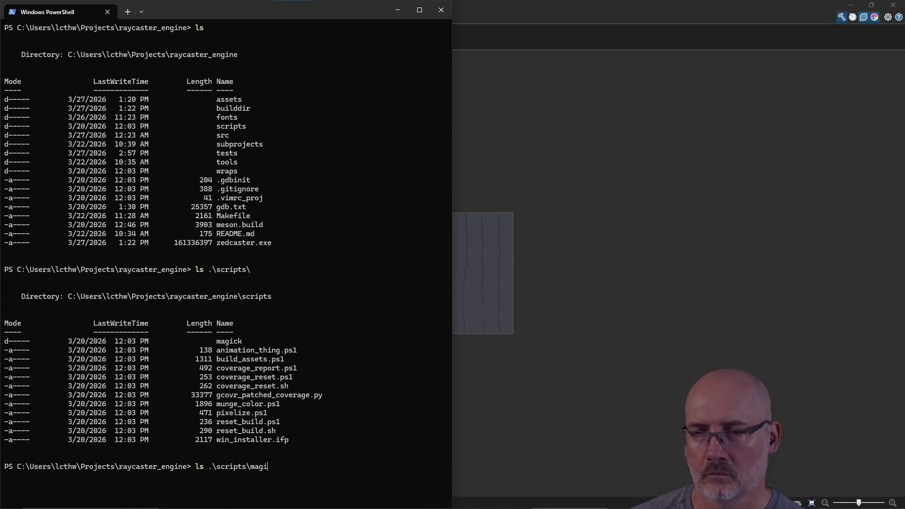
key(Return)
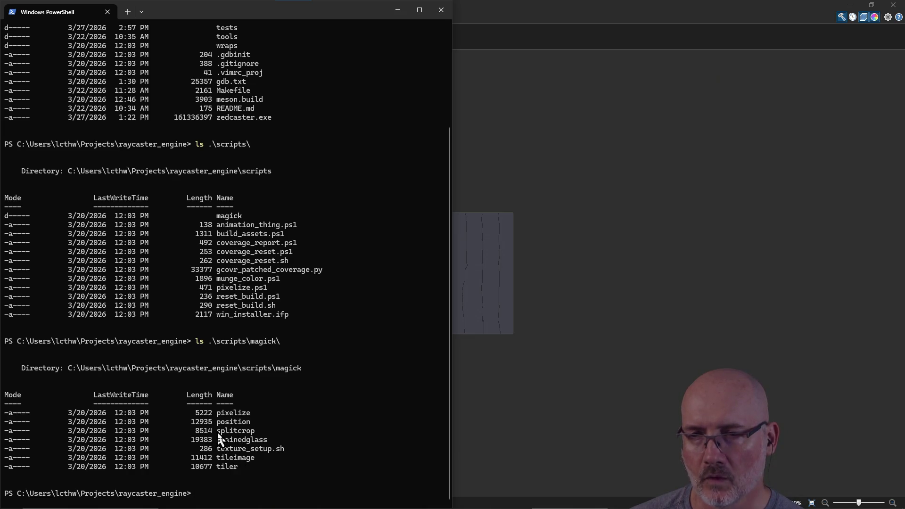
drag(234, 435, 251, 434)
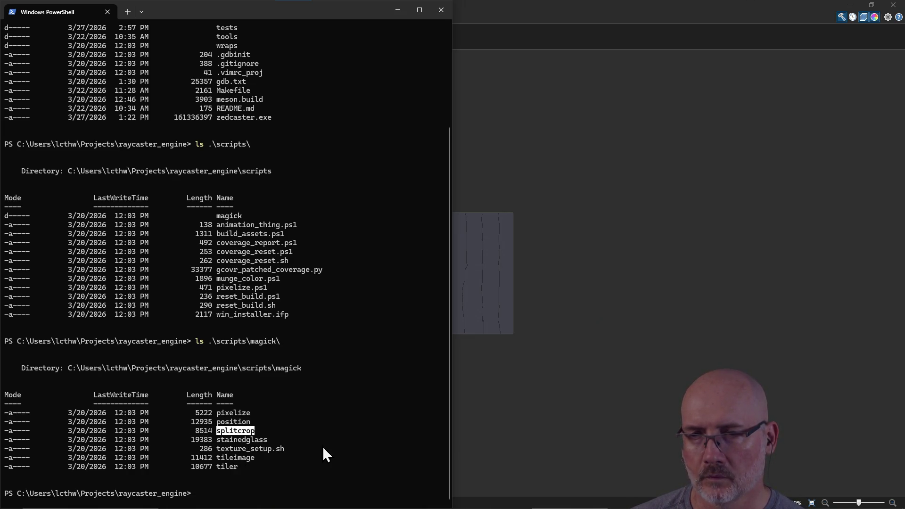
click(233, 457)
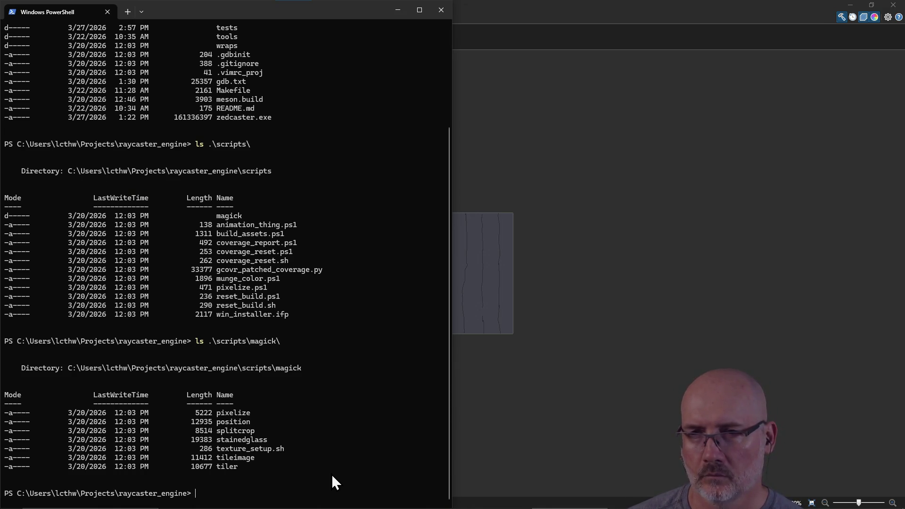
Open .\scripts\magick\tileimage in Vim using Tab completion.
text(ls s)
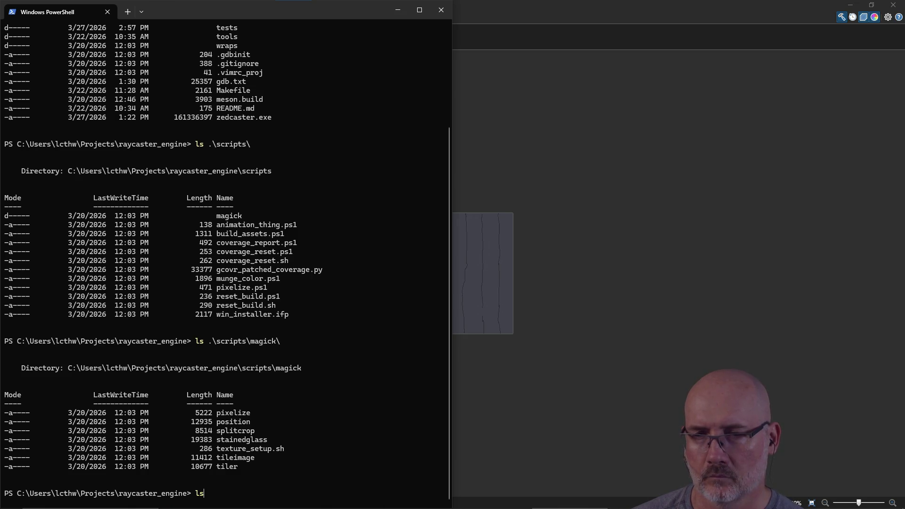
key(BackSpace)
key(BackSpace)
text(vim .\sc)
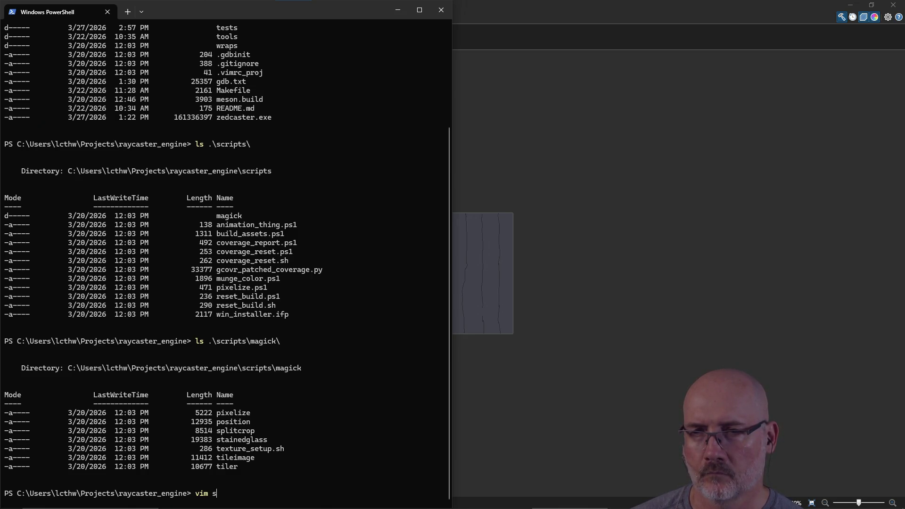
key(Tab)
text(mag)
key(Tab)
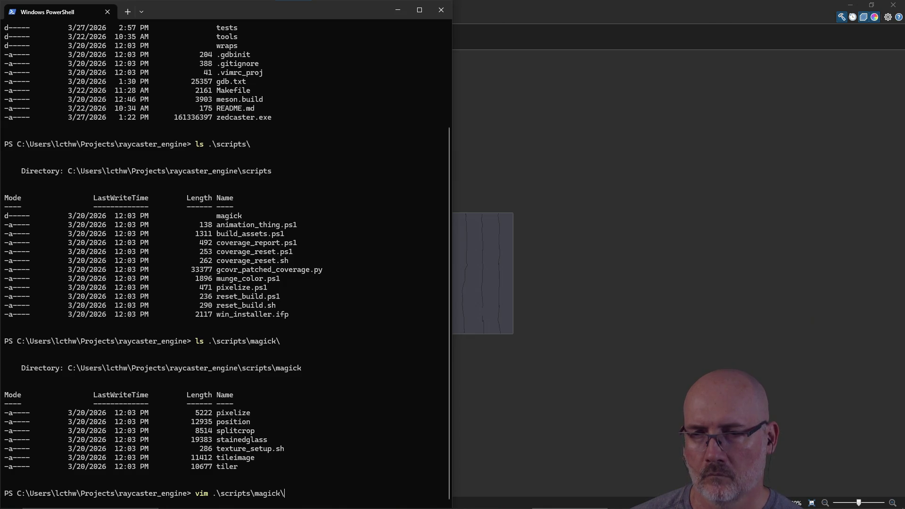
text(til)
key(Tab)
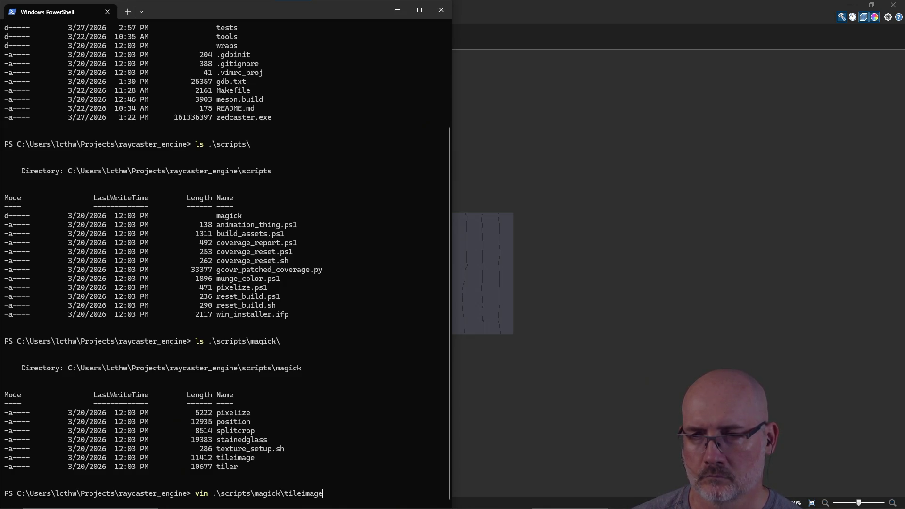
key(Return)
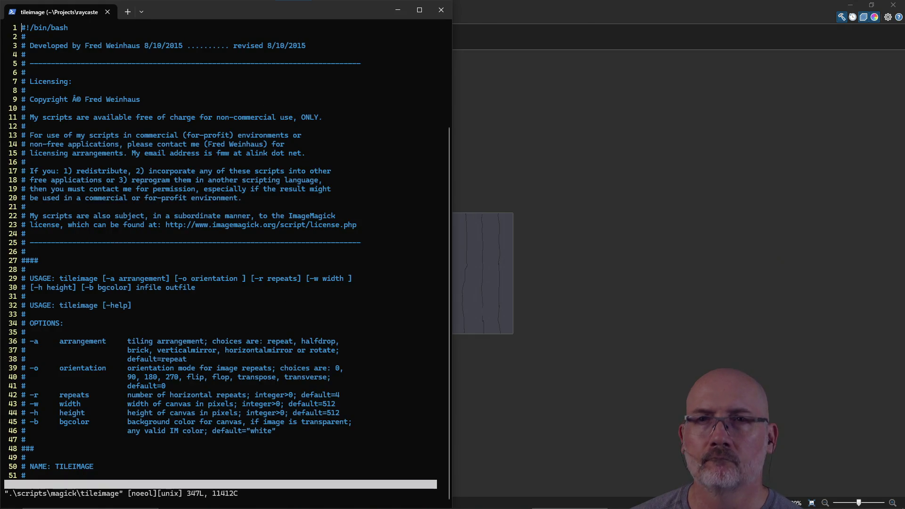
Read through the tileimage script's licensing and OPTIONS sections.
click(21, 82)
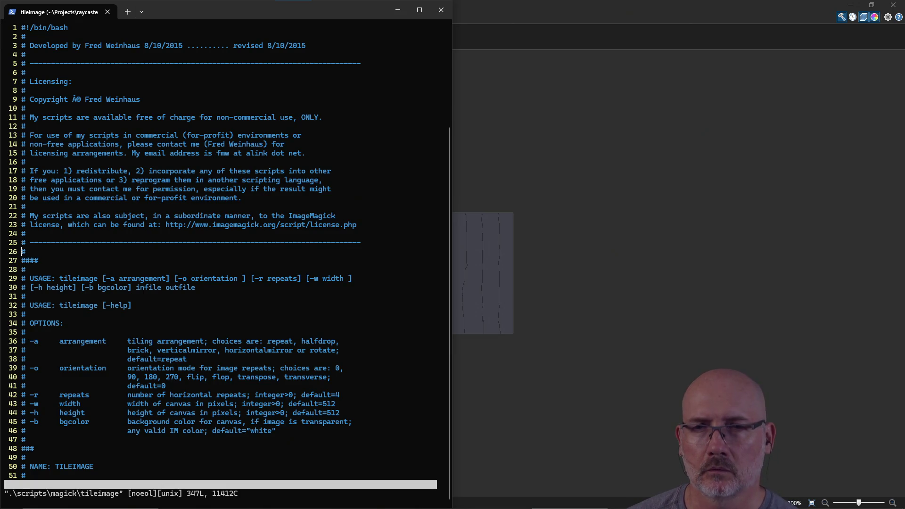
click(21, 322)
key(Down)
key(Down)
key(Down)
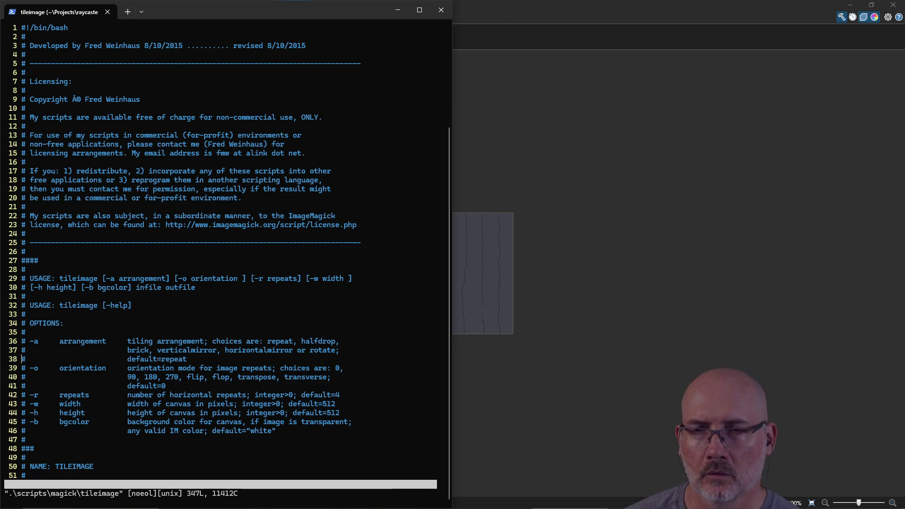
key(Down)
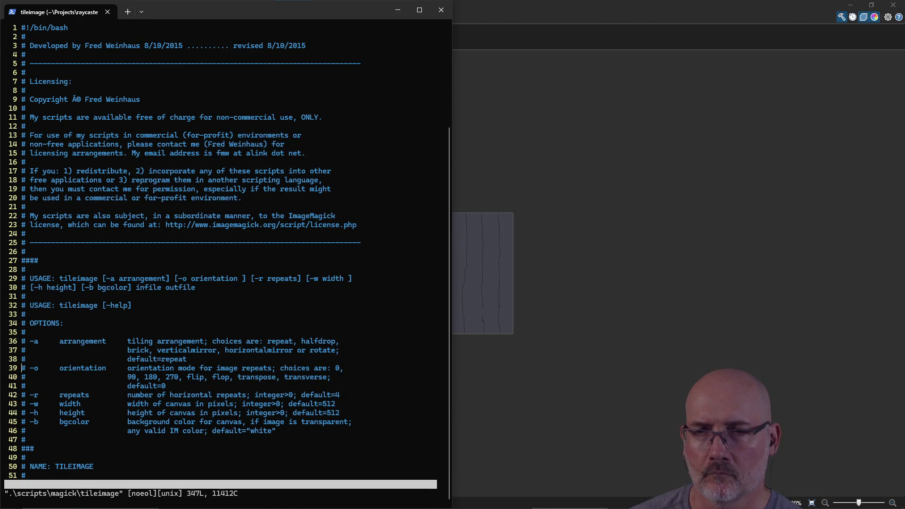
key(Down)
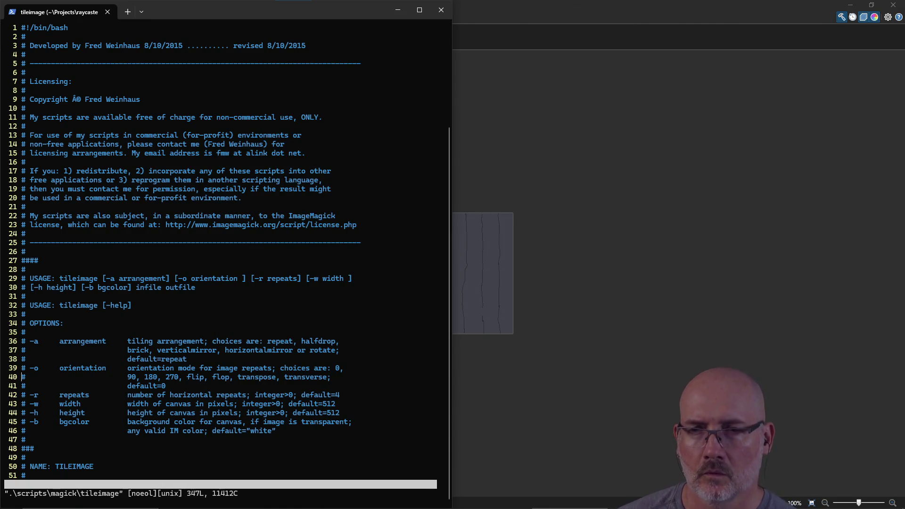
scroll(222, 250, down, 2)
key(Down)
key(Down)
key(Down)
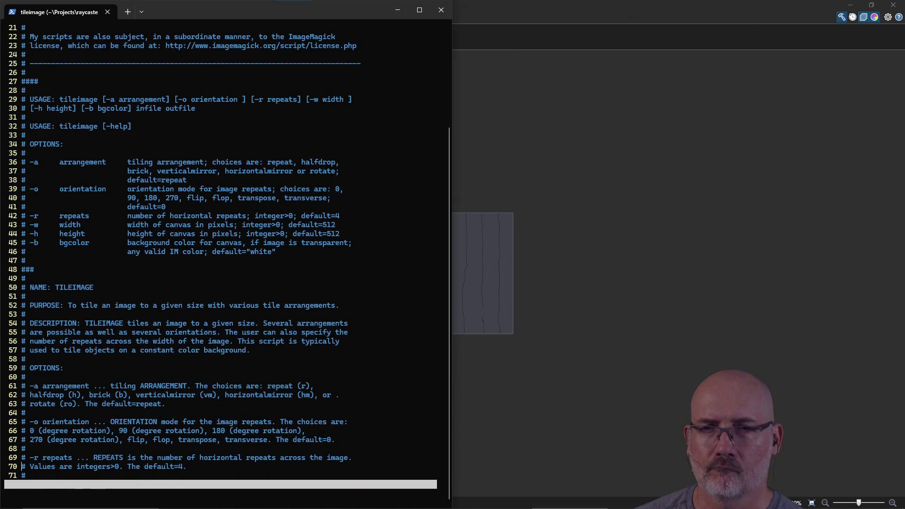
Quit tileimage and reopen the recalled vim command on the tiler script.
text(q!)
key(Return)
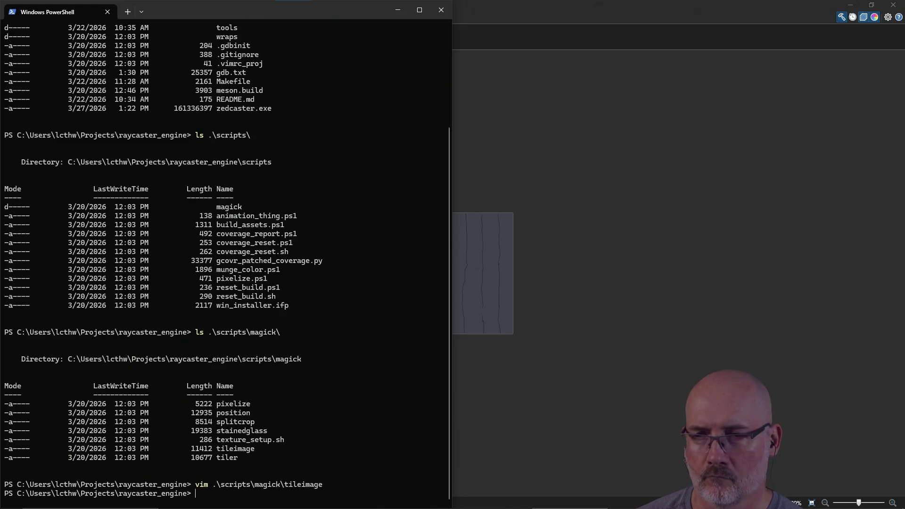
key(Up)
key(BackSpace)
key(BackSpace)
key(BackSpace)
text(ripts\magick\tiler)
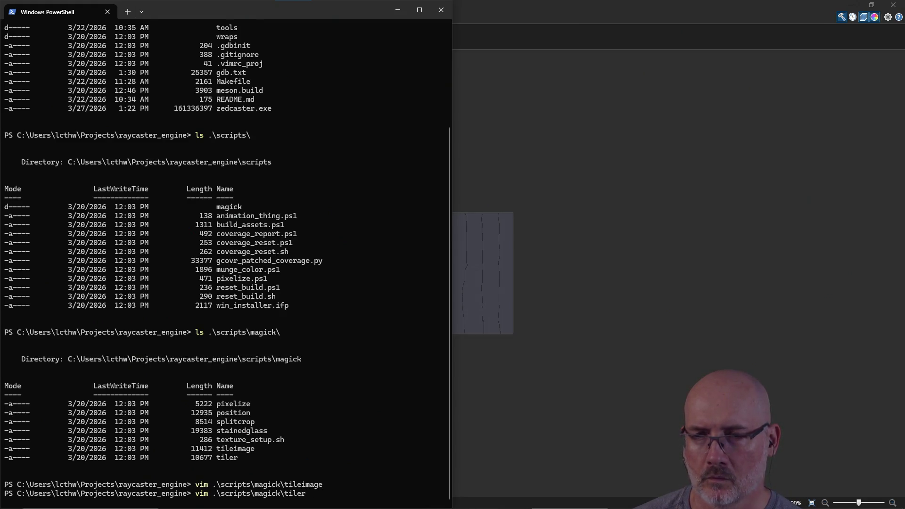
key(Return)
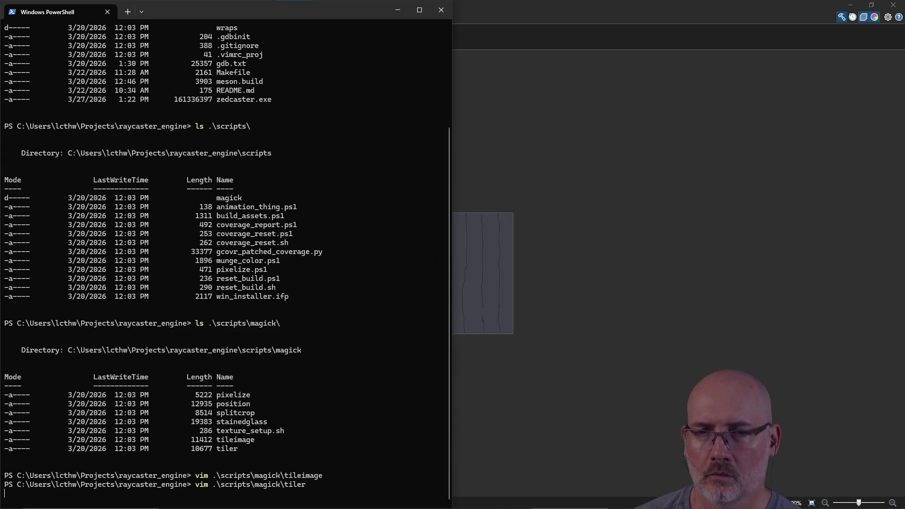
Read down tiler's usage, method, overlap and vpmethod options to the default values.
key(j)
key(j)
key(j)
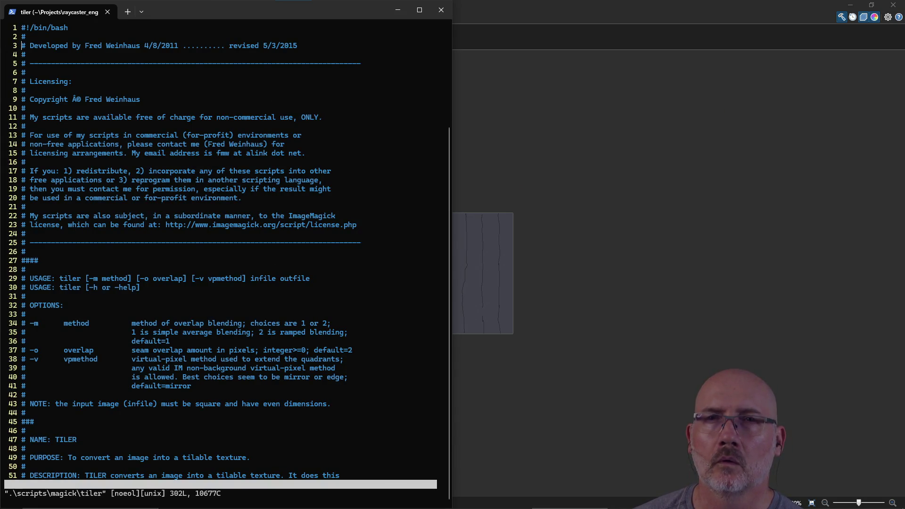
key(j)
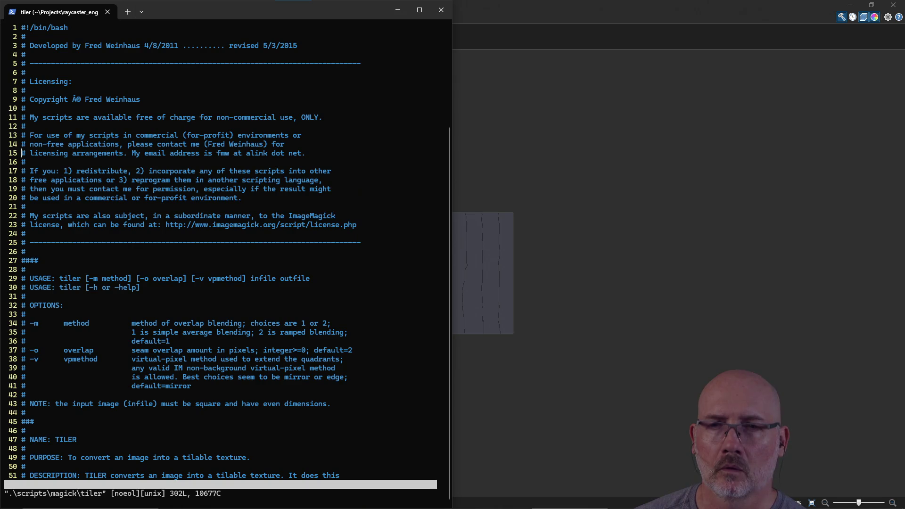
key(j)
key(j)
key(j)
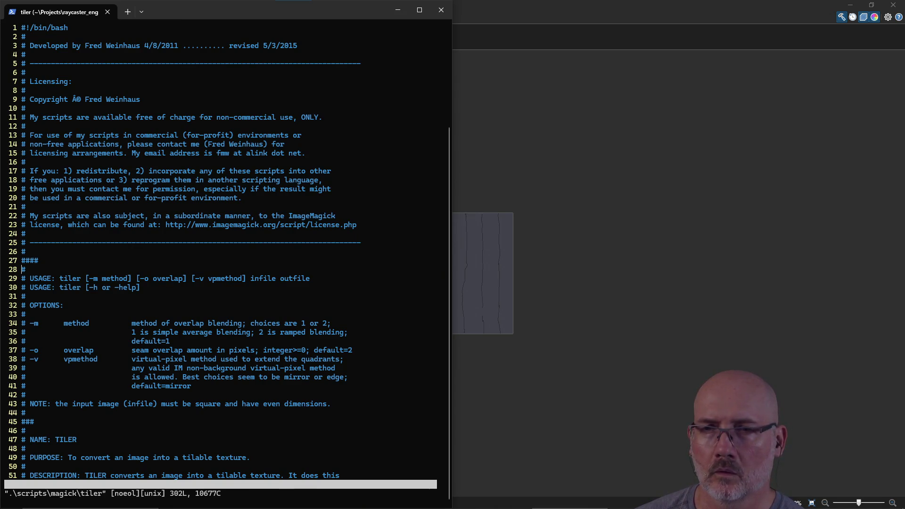
key(j)
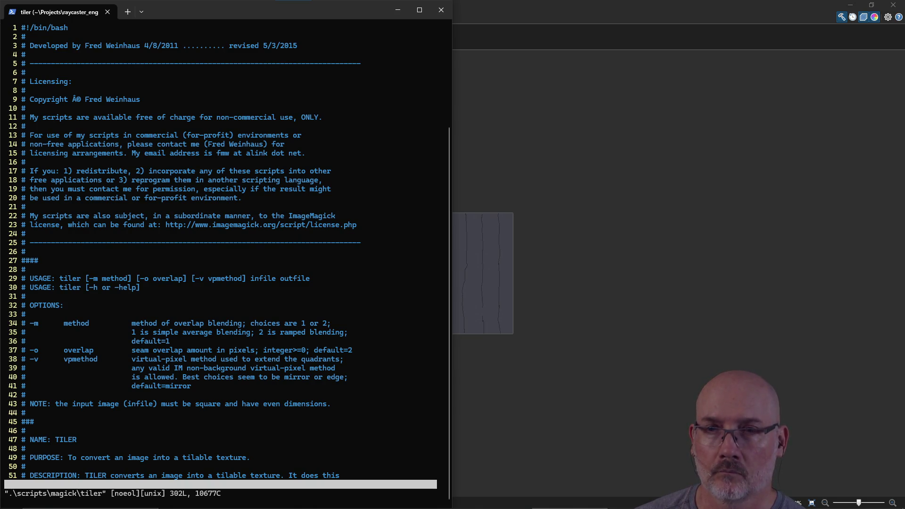
key(j)
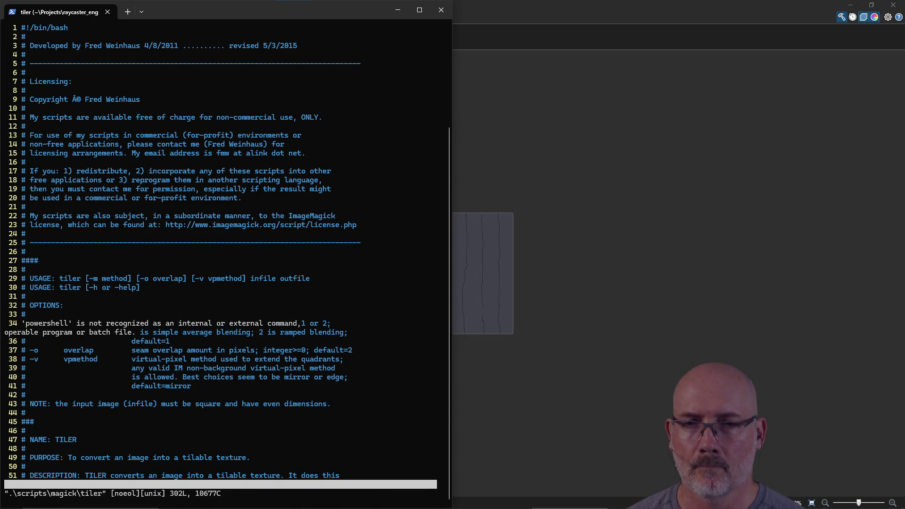
key(j)
key(j)
key(j)
key(ctrl+l)
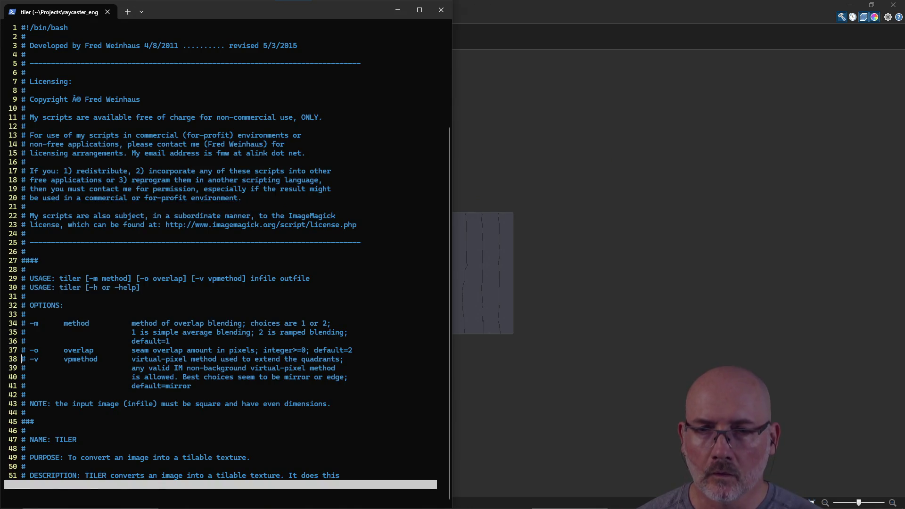
key(j)
key(j)
key(j)
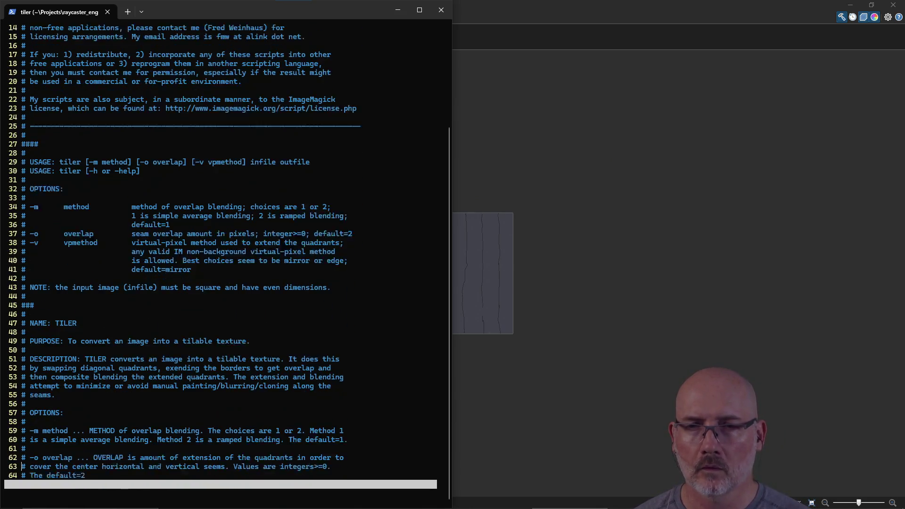
key(j)
key(j)
key(j)
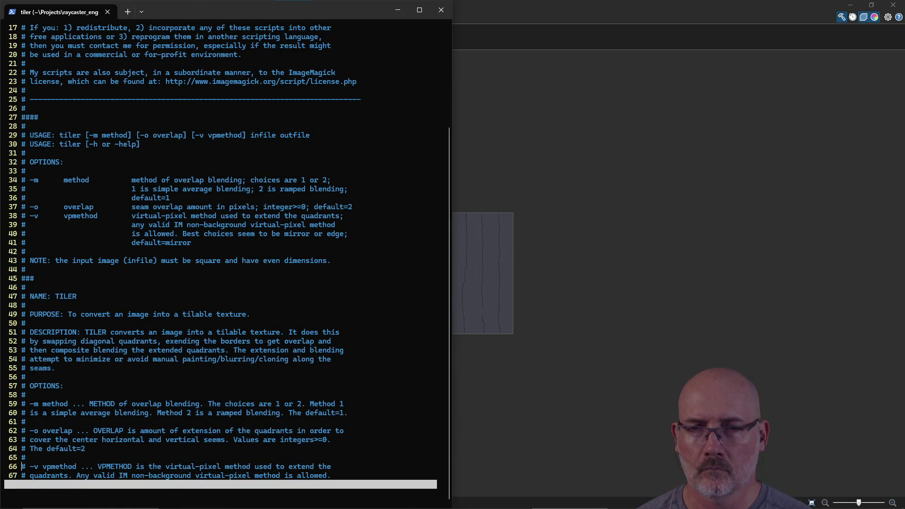
key(j)
key(j)
key(j)
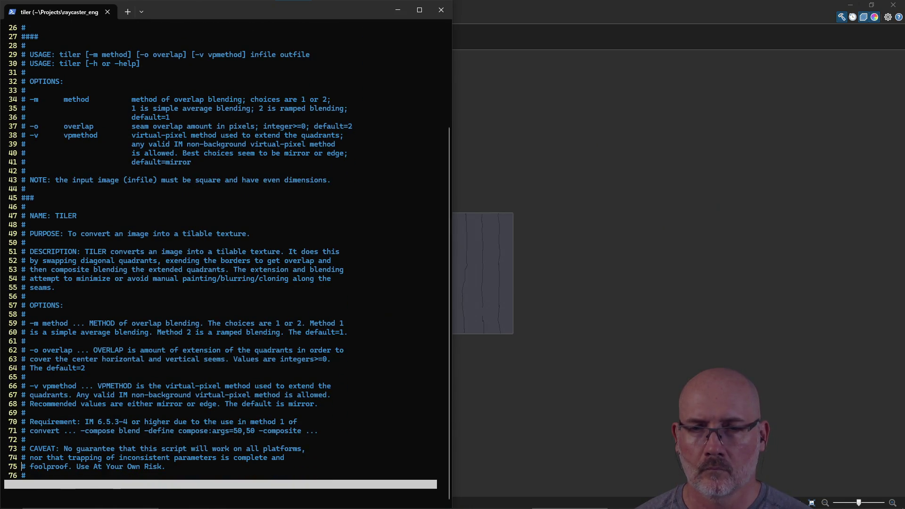
key(j)
key(j)
key(j)
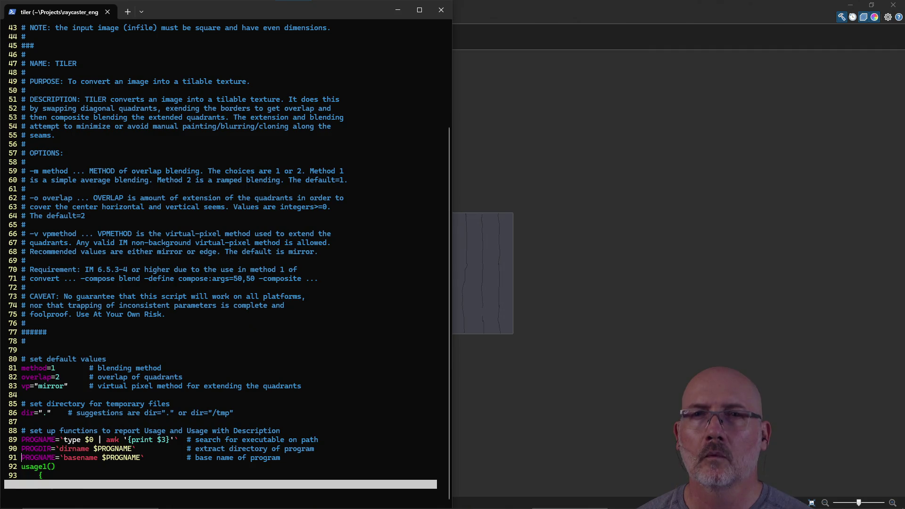
Move back up to the top of tiler and quit Vim with :q!
key(3)
key(5)
key(k)
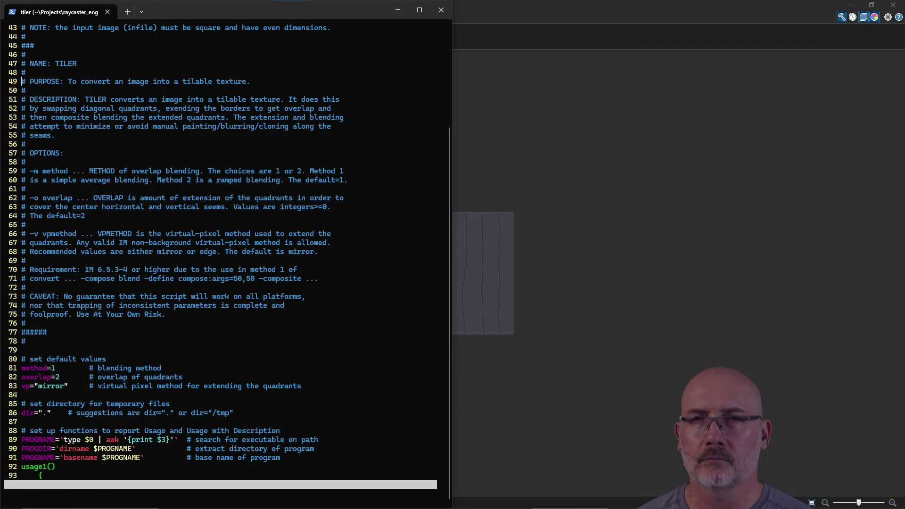
key(k)
key(k)
key(k)
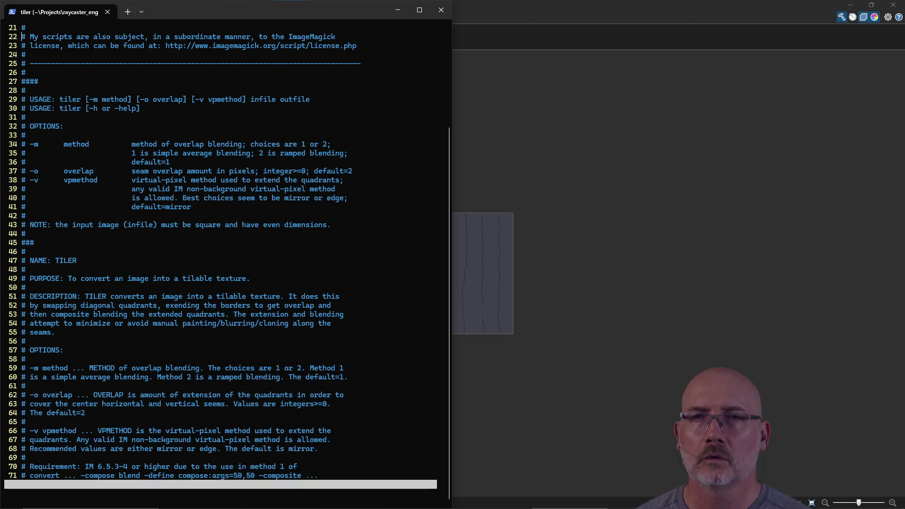
key(k)
key(k)
key(k)
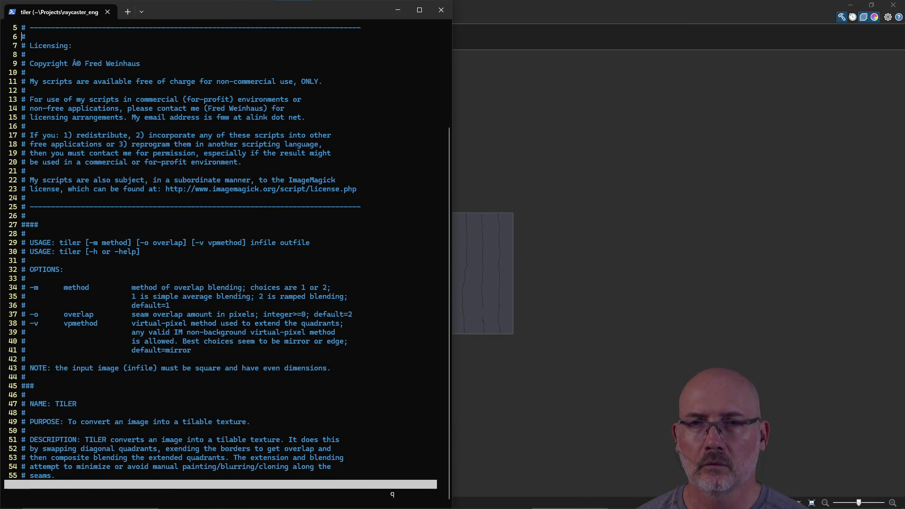
key(colon)
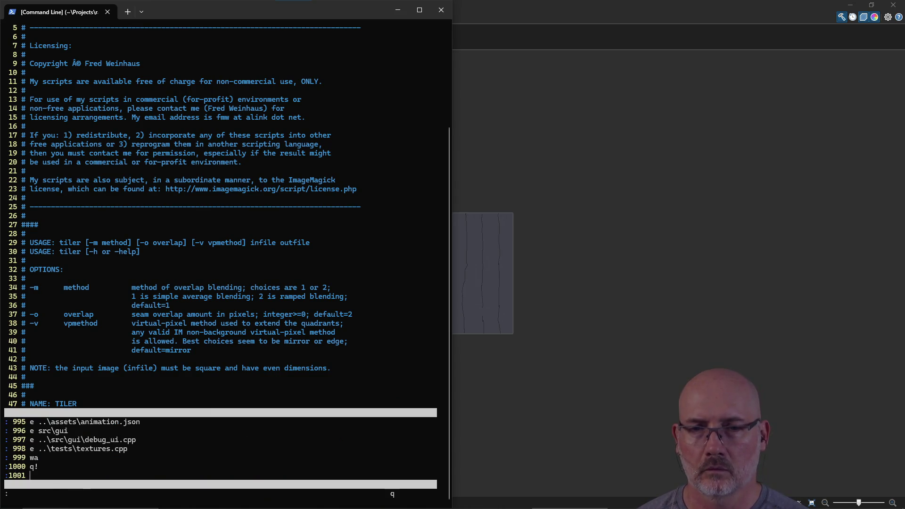
key(q)
text(q)
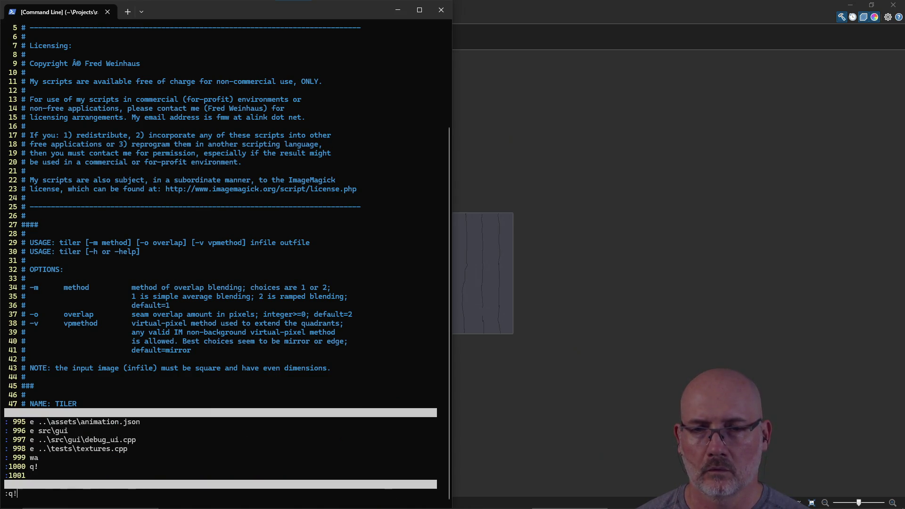
text(!!)
key(Escape)
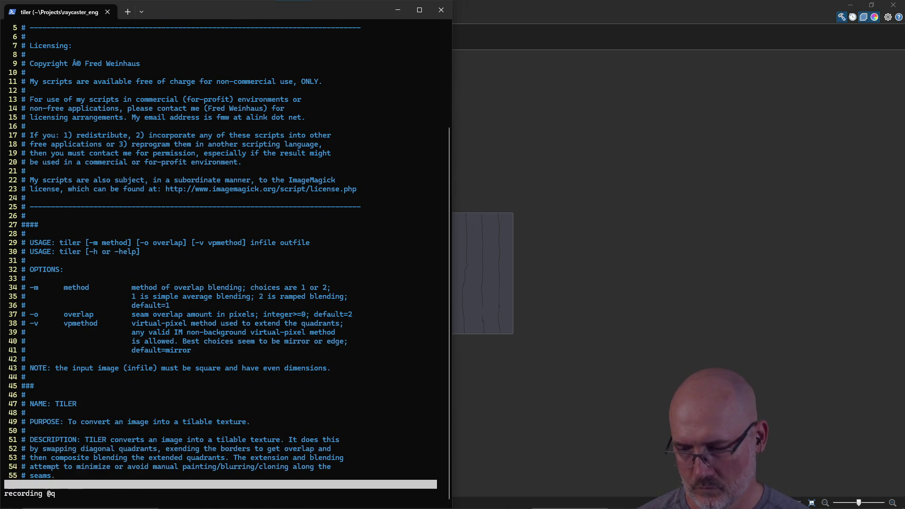
scroll(226, 255, up, 2)
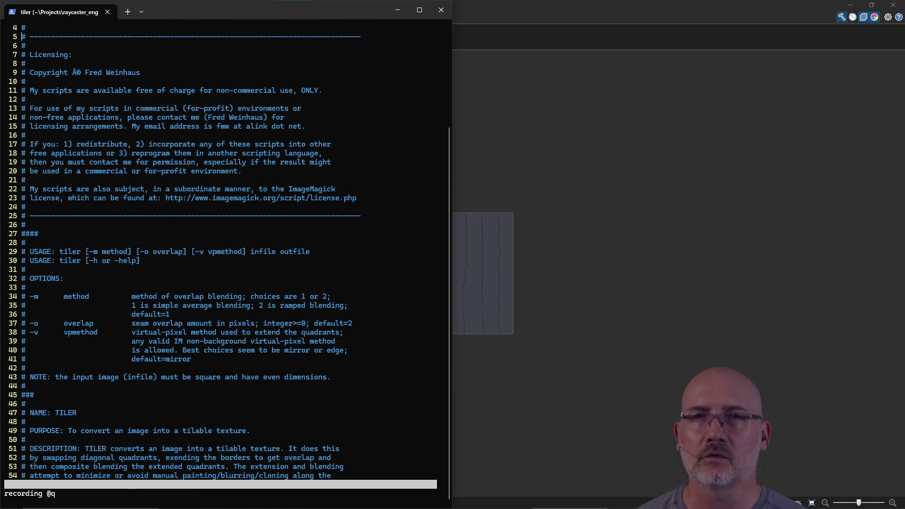
text(:q!)
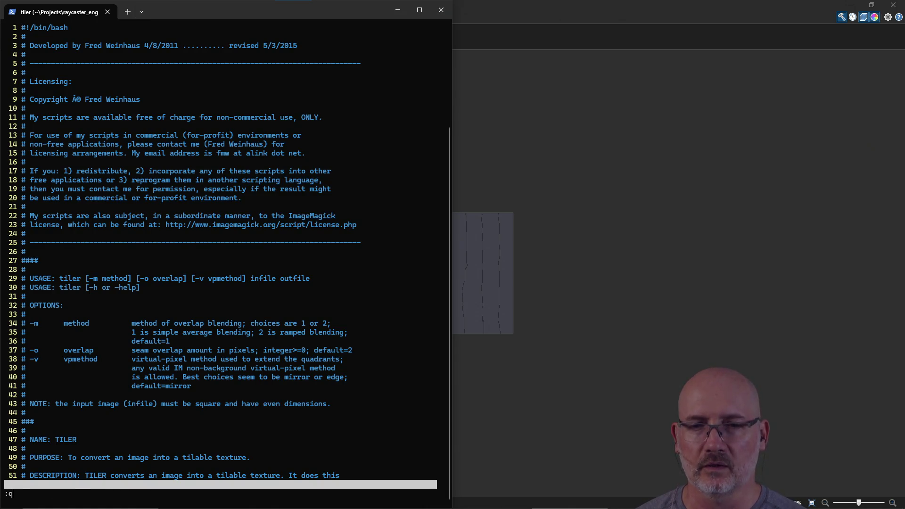
key(Return)
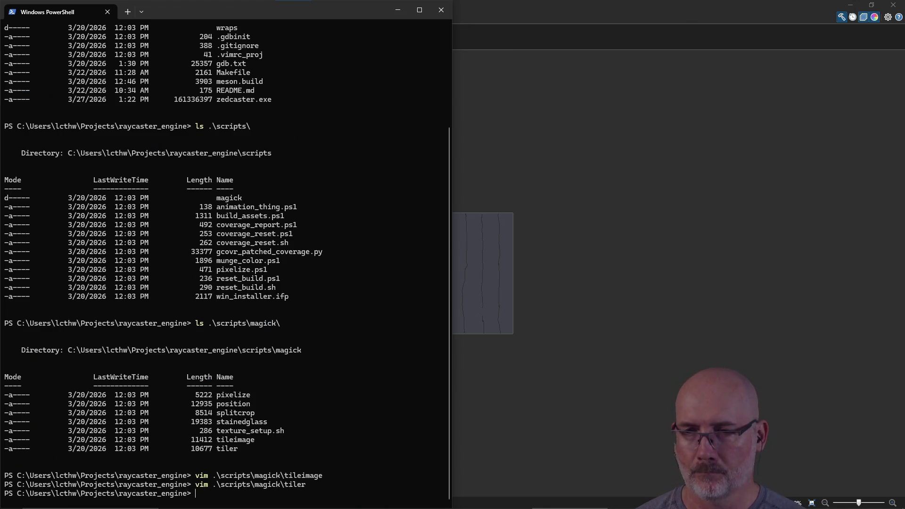
Try running .\scripts\magick\tileimage directly and dismiss the open-with prompt.
text(\sc)
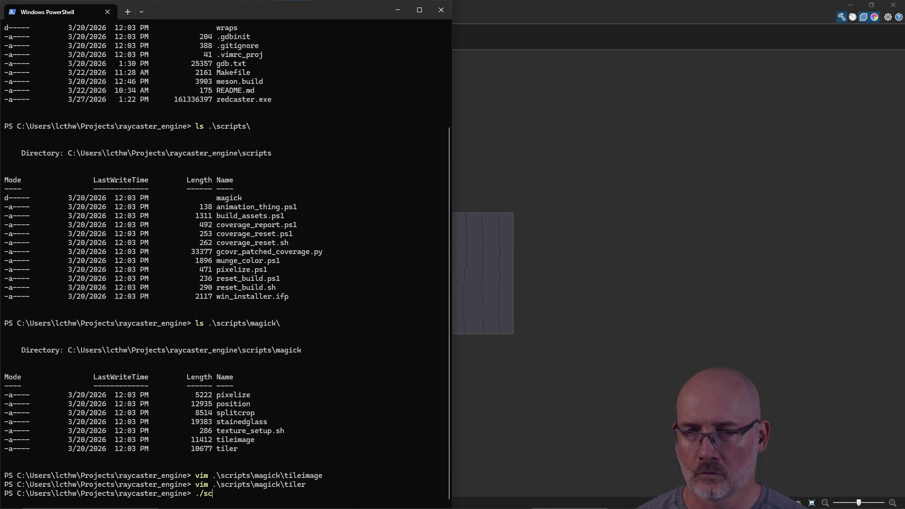
key(Tab)
text(mag)
key(Tab)
text(tileimage)
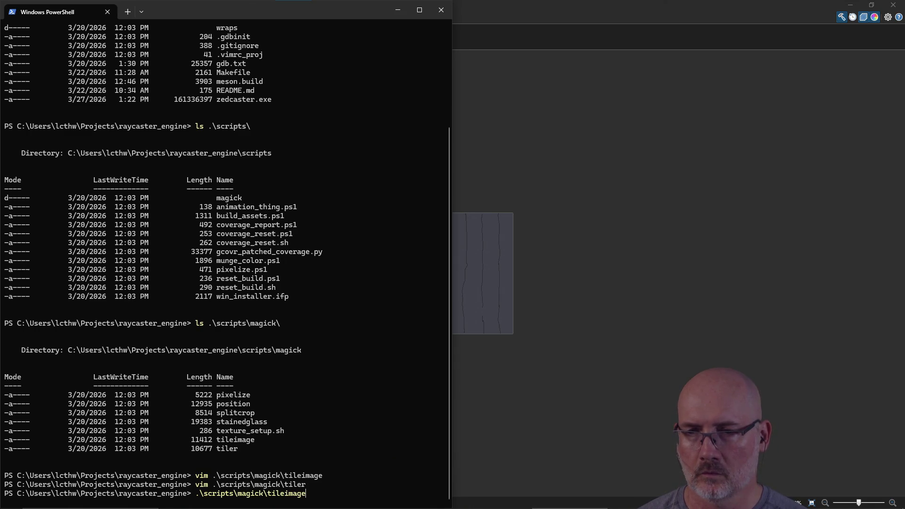
key(Return)
key(Escape)
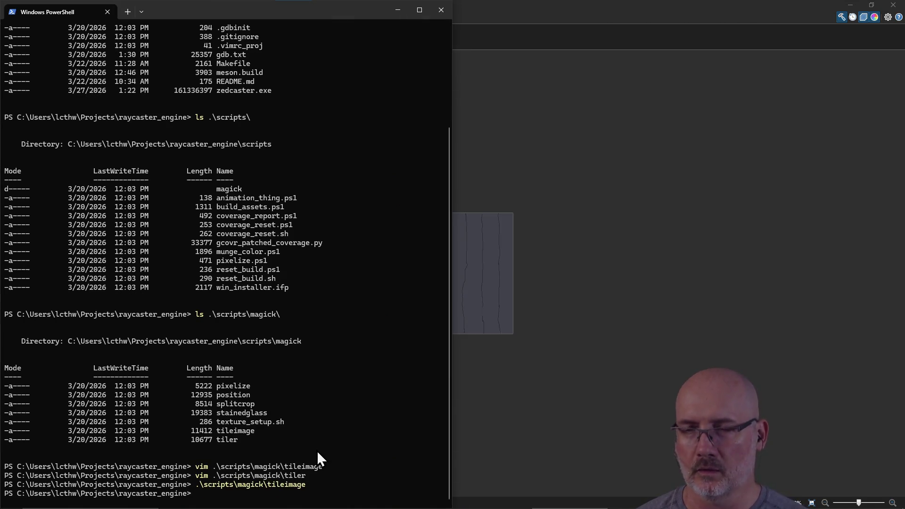
Run the tiler script with magick .\scripts\magick\tiler.
text(magick s)
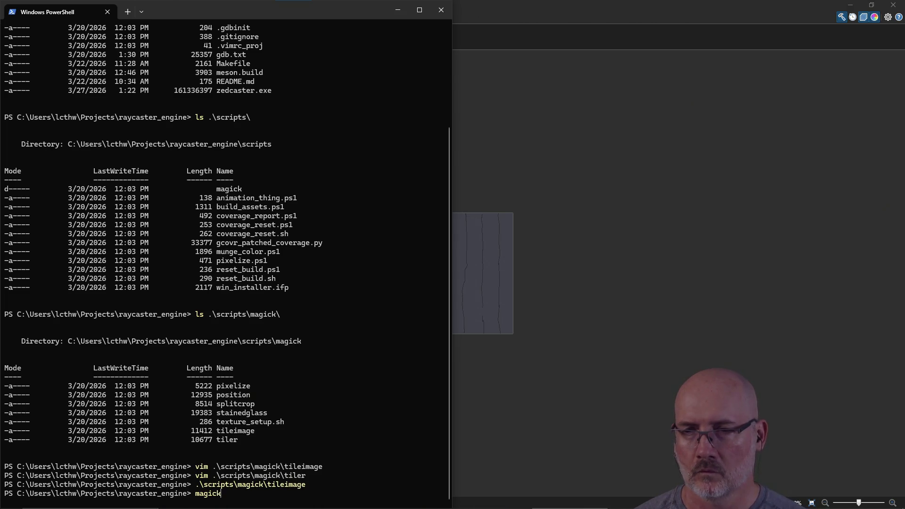
key(Tab)
text(m)
key(Tab)
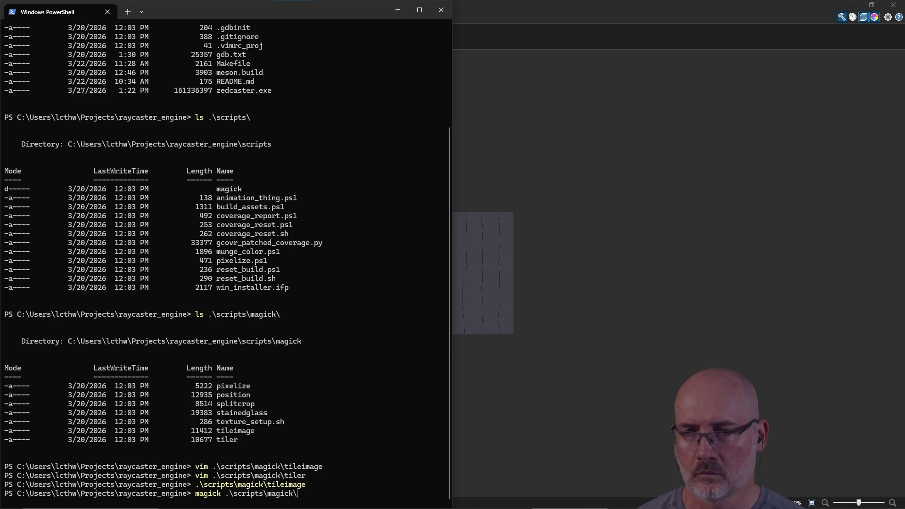
text(t)
key(Tab)
key(Tab)
key(Return)
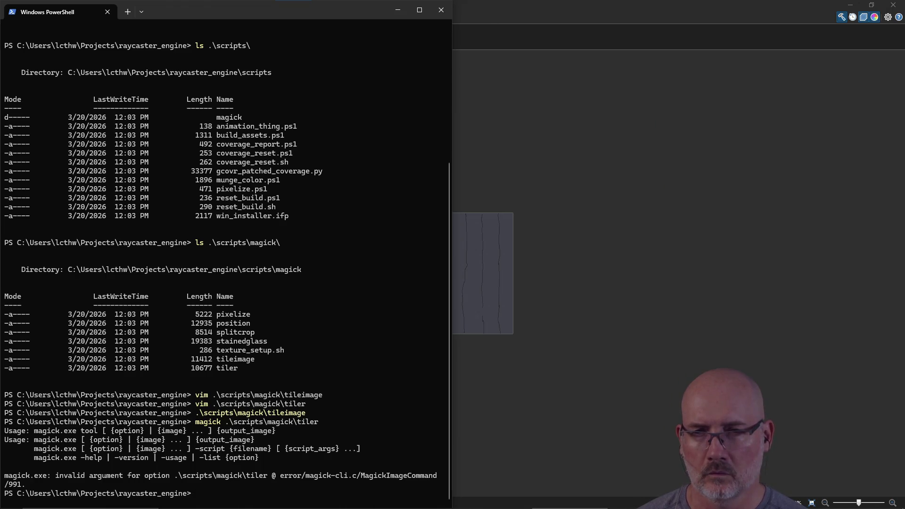
Rerun it with magick -script, which fails on 'method=1', and start adding a Pictures path.
key(Up)
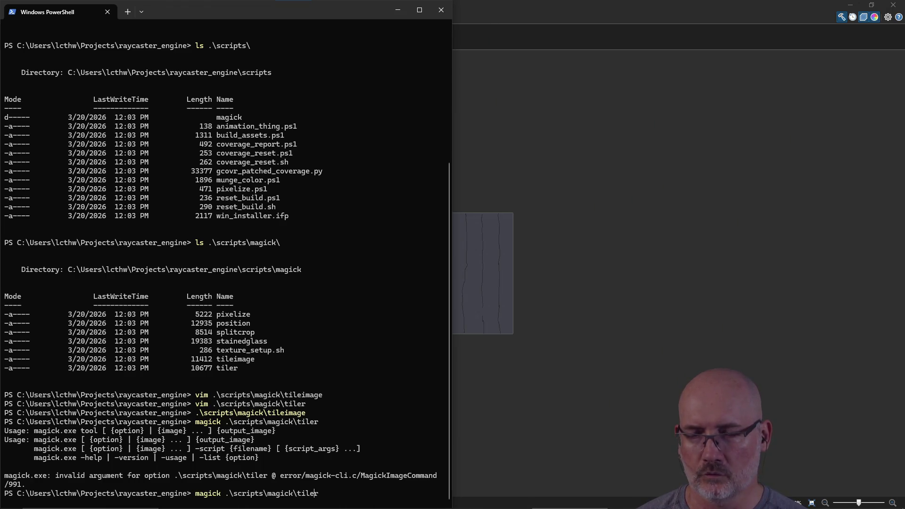
text(-script)
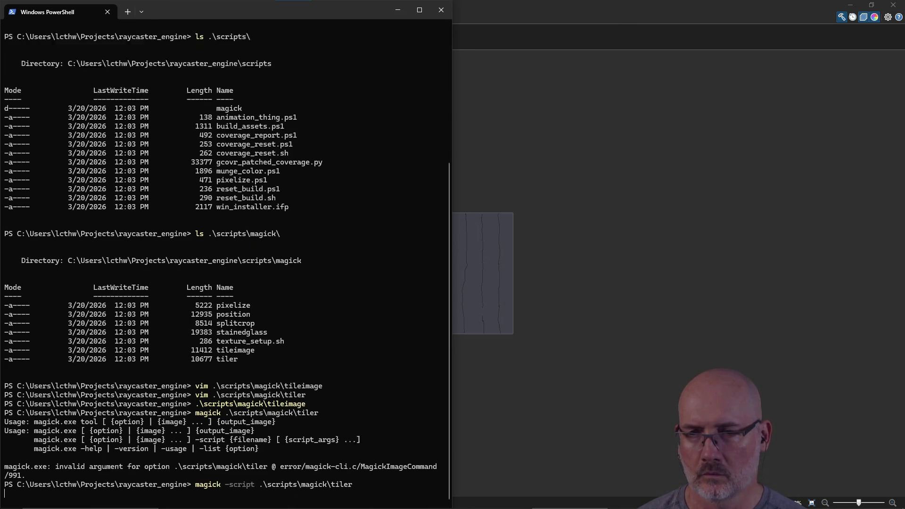
key(Return)
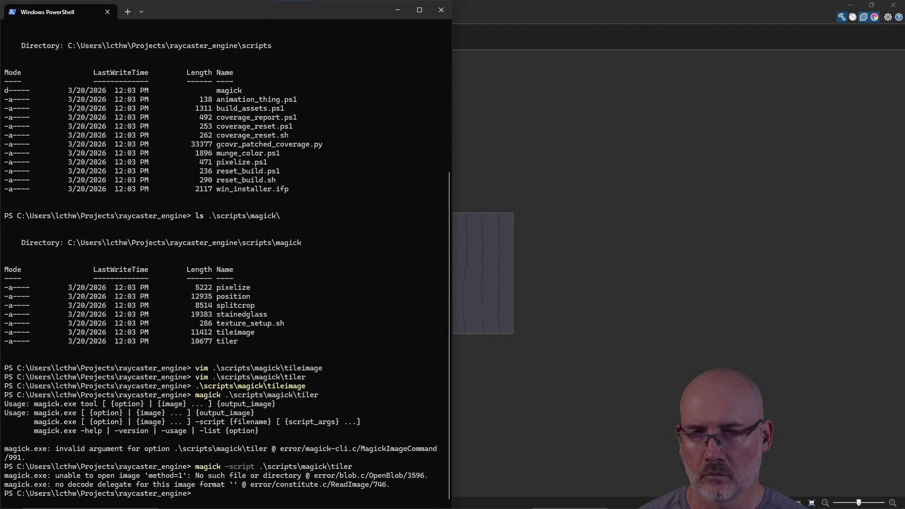
key(Up)
text('C:\Users\lcthw\Pictures\)
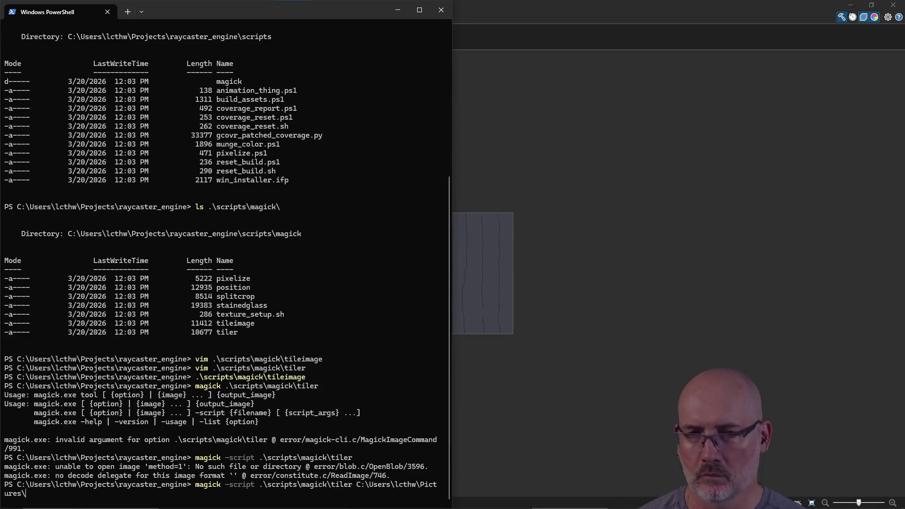
text(Ga)
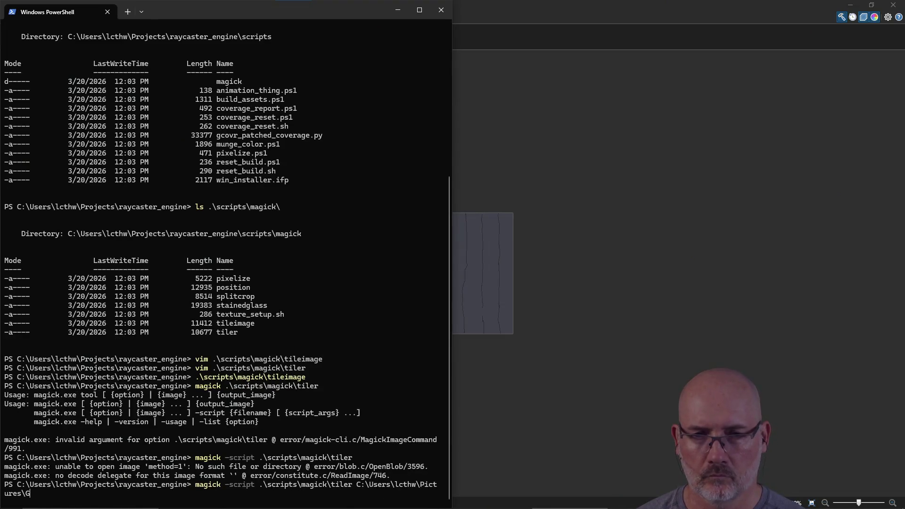
Discard the mistyped Pictures path and recall the tiler command.
key(Tab)
text(dc)
key(Escape)
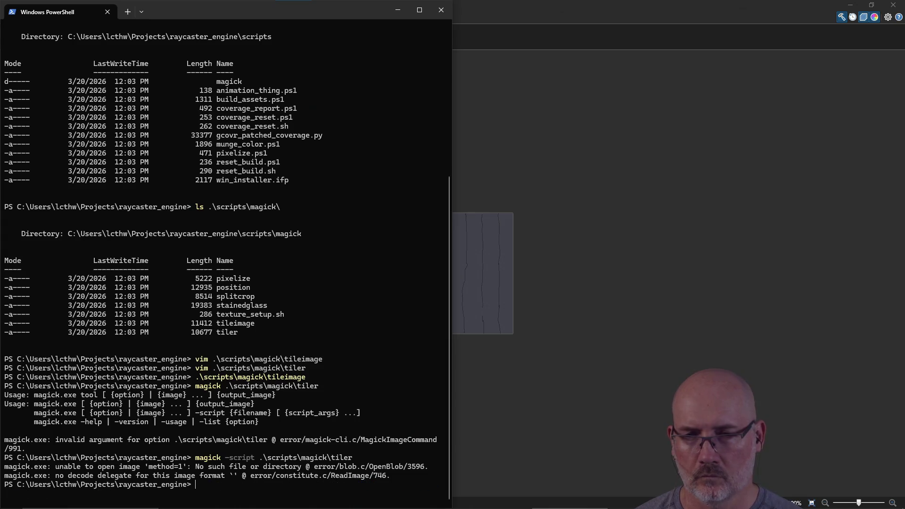
key(Up)
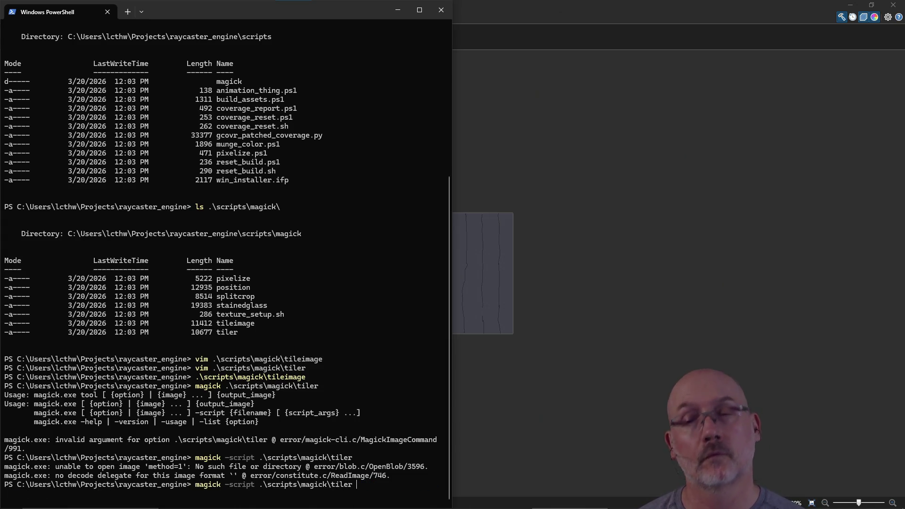
Run tiler on ~/Pictures/Games/dcgj_2026/concrete_texture.jpg outputting concrete_tiles.jpg; it fails on 'method=1'.
text(~/Pic)
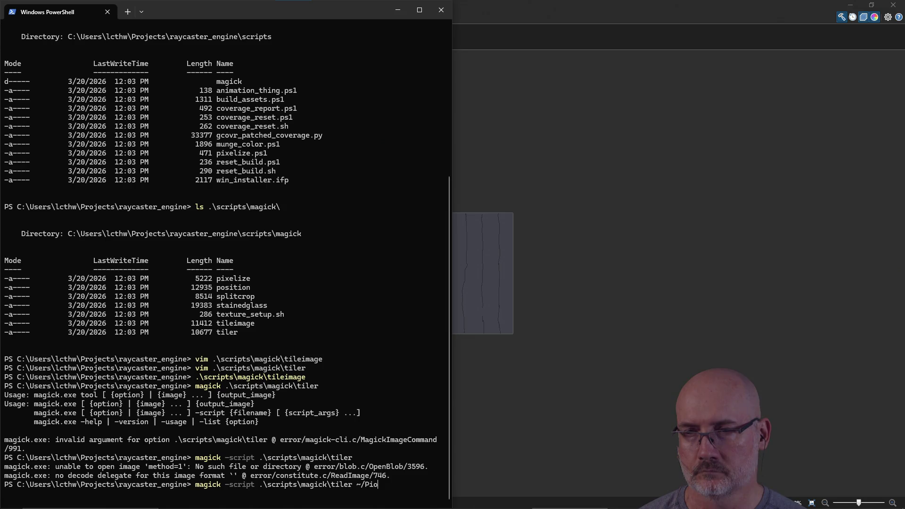
key(Tab)
text(Ga)
key(Tab)
key(Tab)
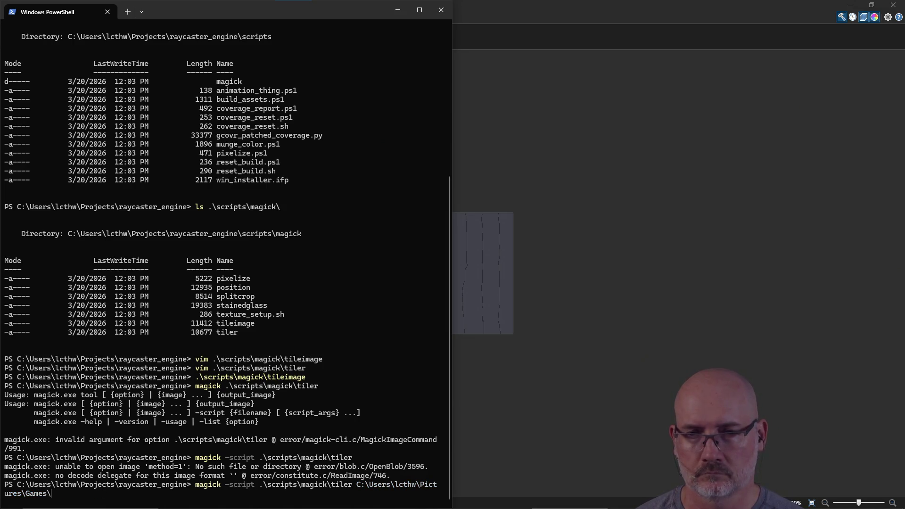
text(dc)
key(Tab)
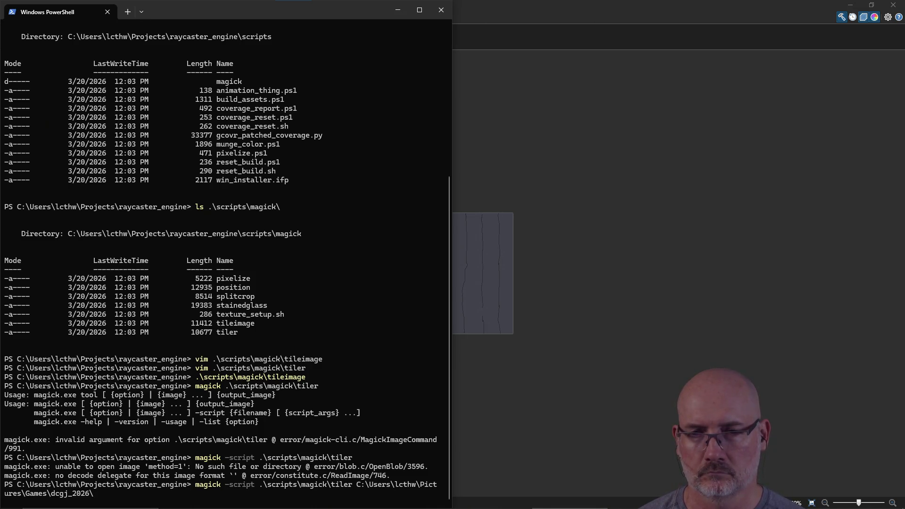
text(conc)
key(Tab)
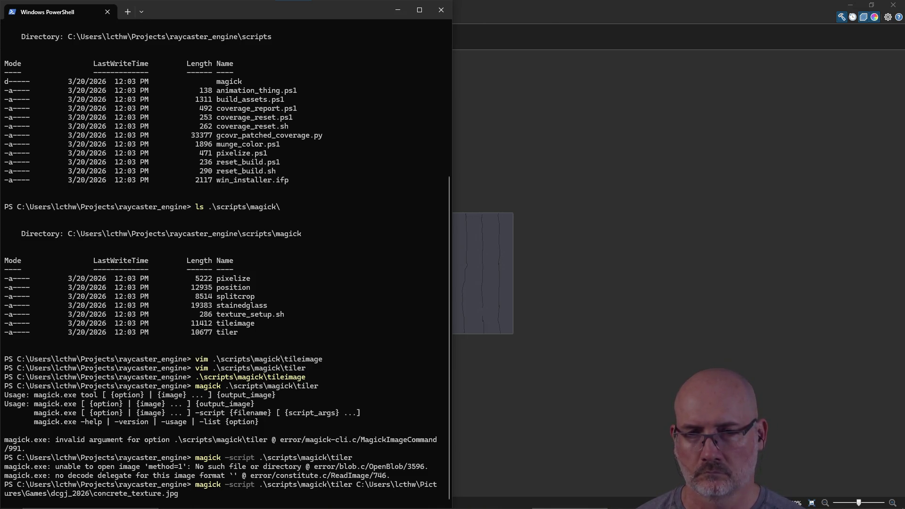
text(concrete_t)
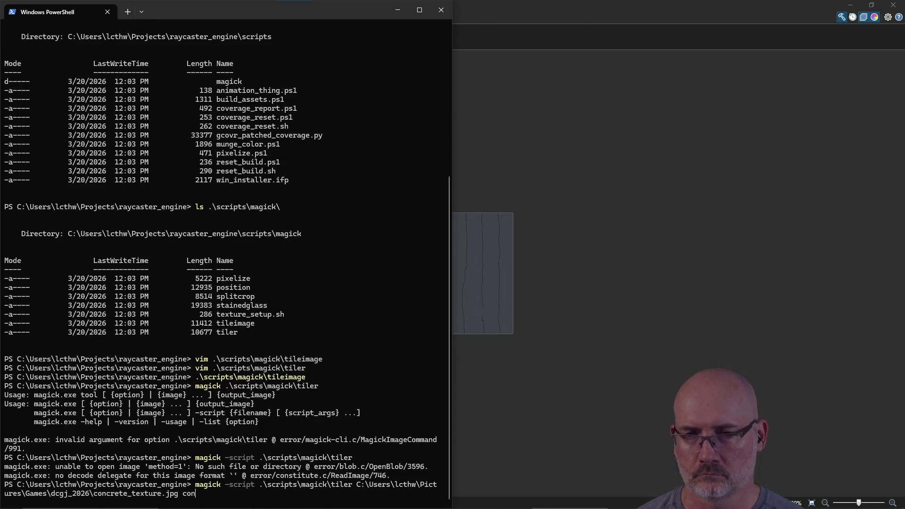
text(iles.jpg)
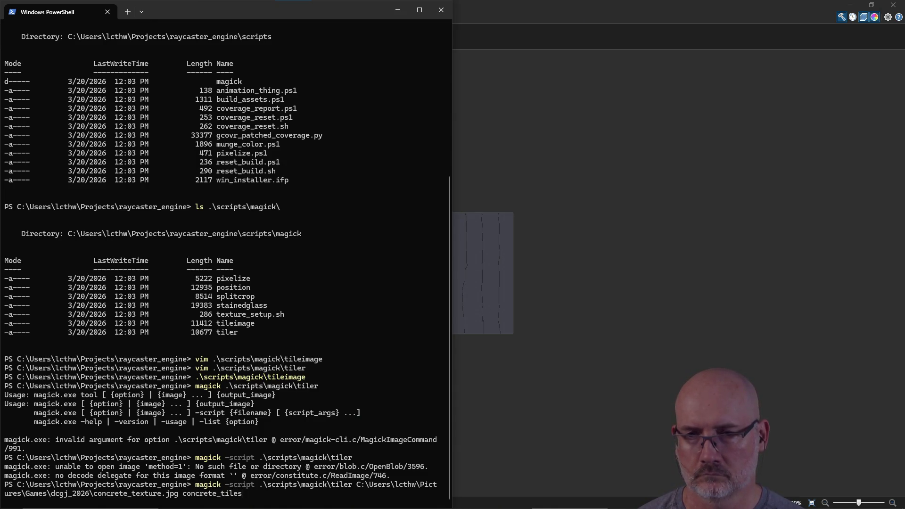
key(Return)
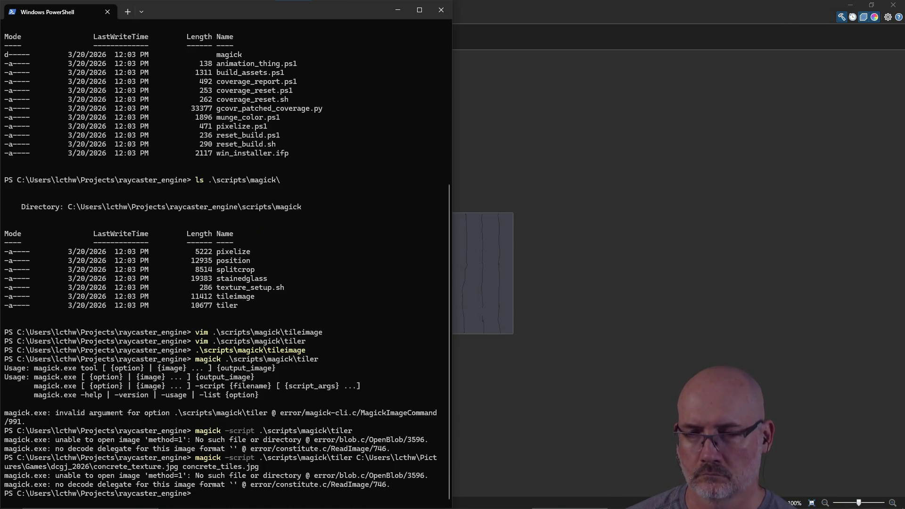
Step back through history to the earlier command for the tiler script.
key(Up)
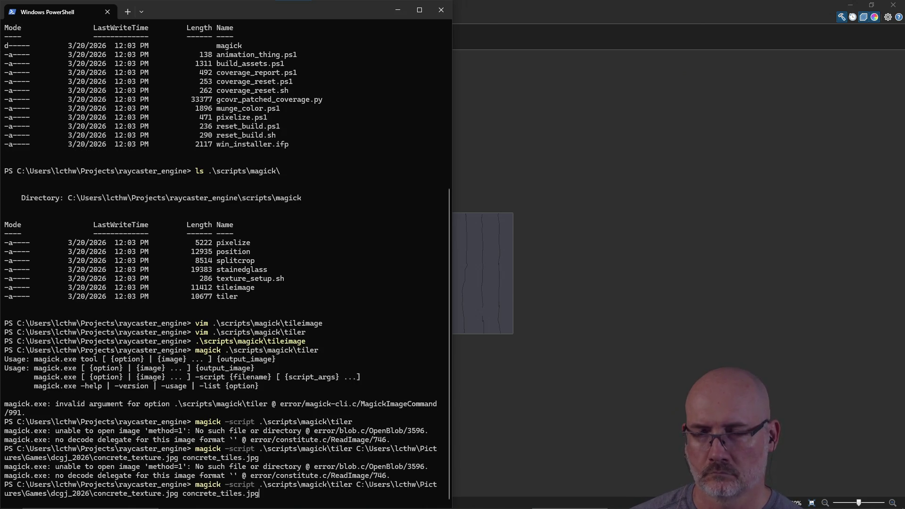
key(Escape)
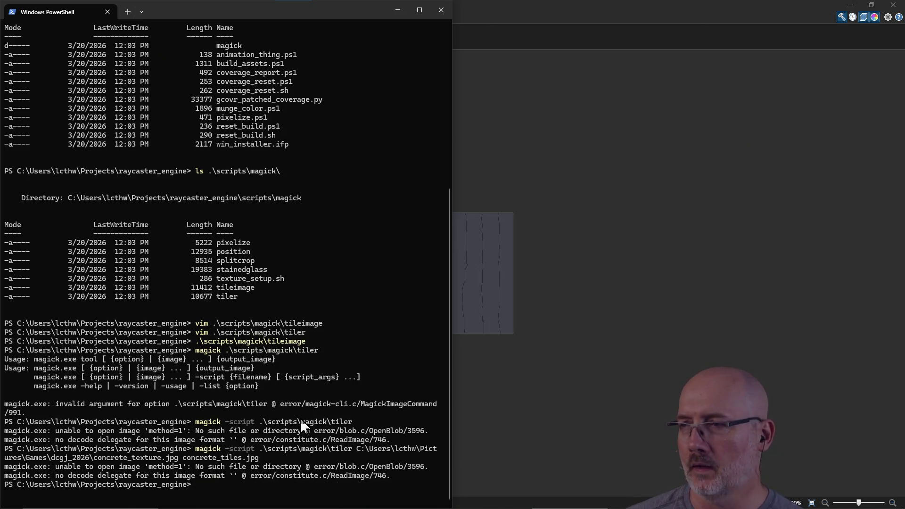
key(Up)
key(Up)
key(Up)
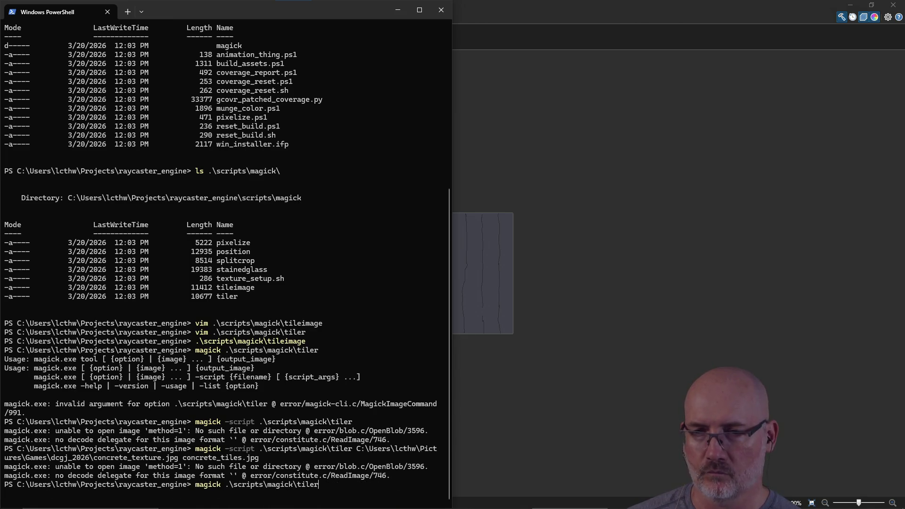
key(Up)
key(Up)
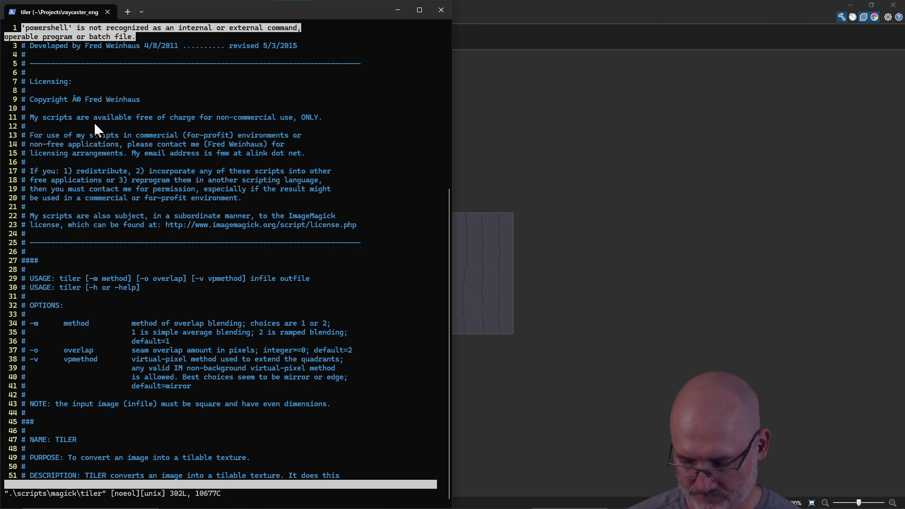
Quit Vim with :q! after a mistyped :Q1, discarding changes to tiler.
text(:Q1)
key(Return)
text(:q!)
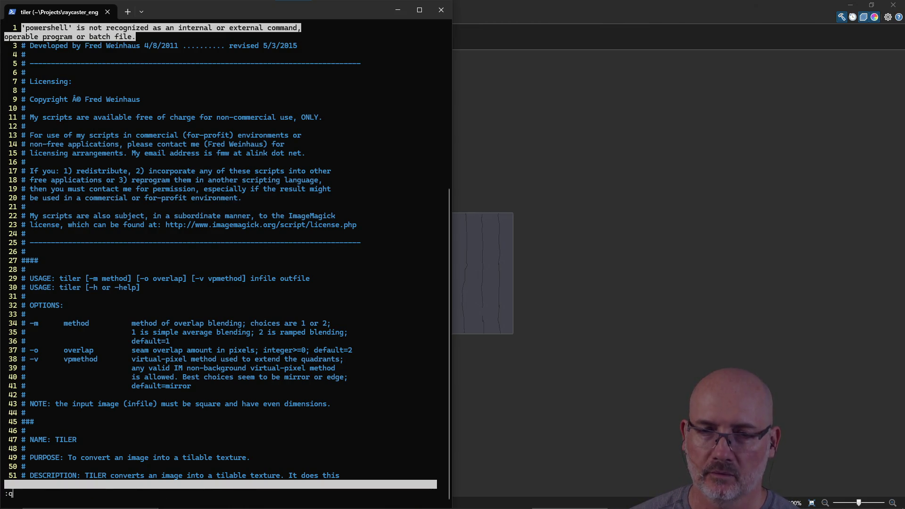
key(Return)
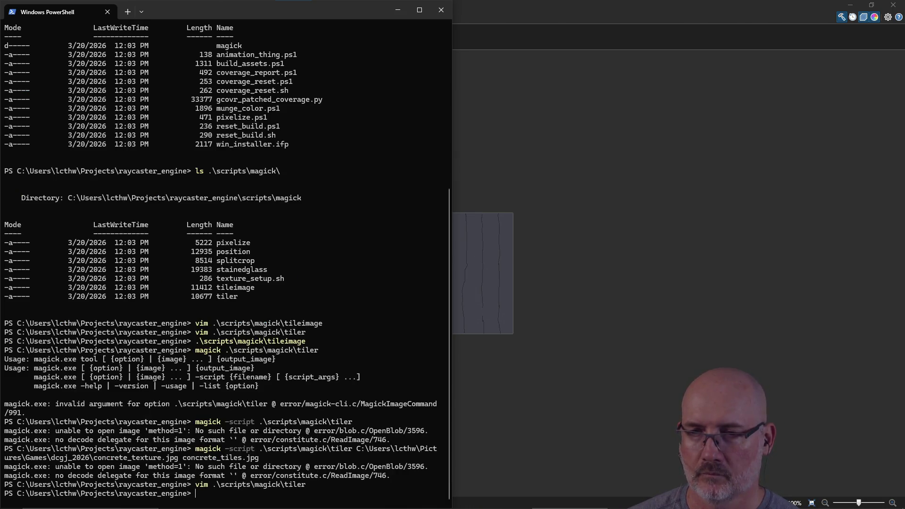
Start a bash run of the tiler script, then cancel it with Ctrl+C.
text(bash .\scripts\)
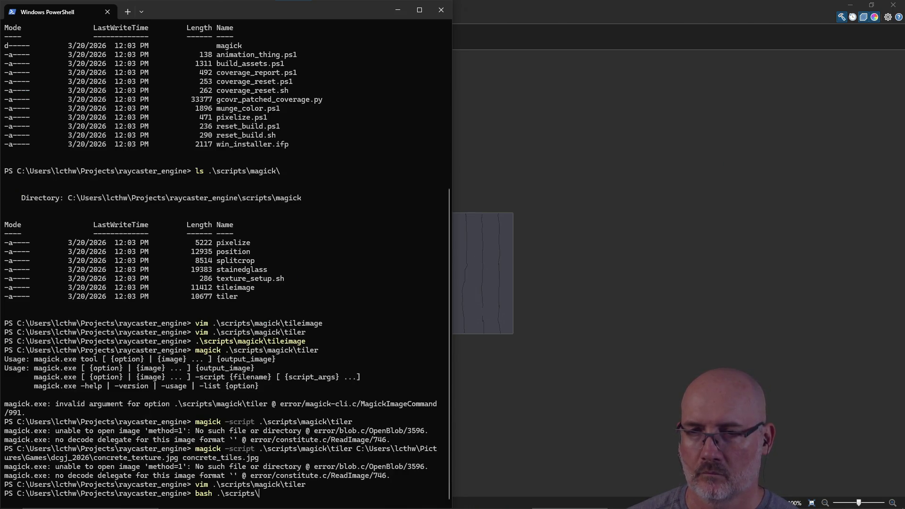
text(magick	ileimage)
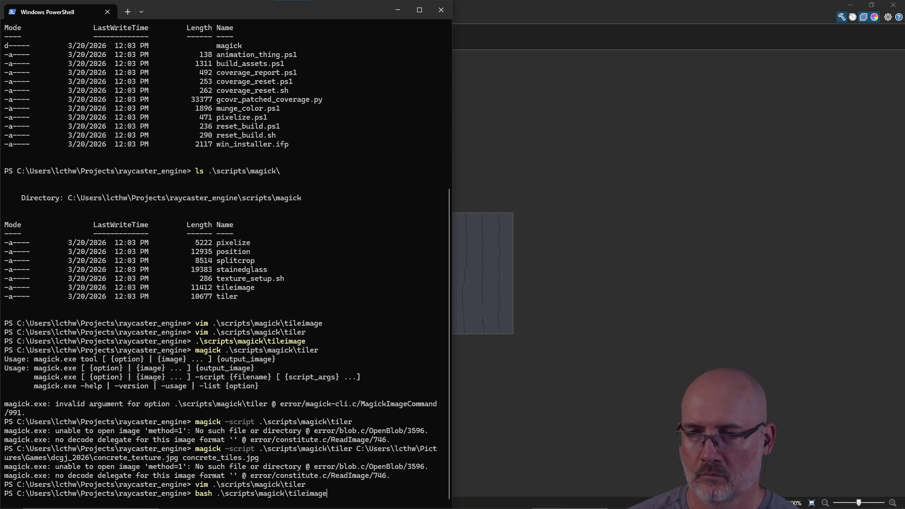
key(Tab)
text(-)
key(BackSpace)
key(BackSpace)
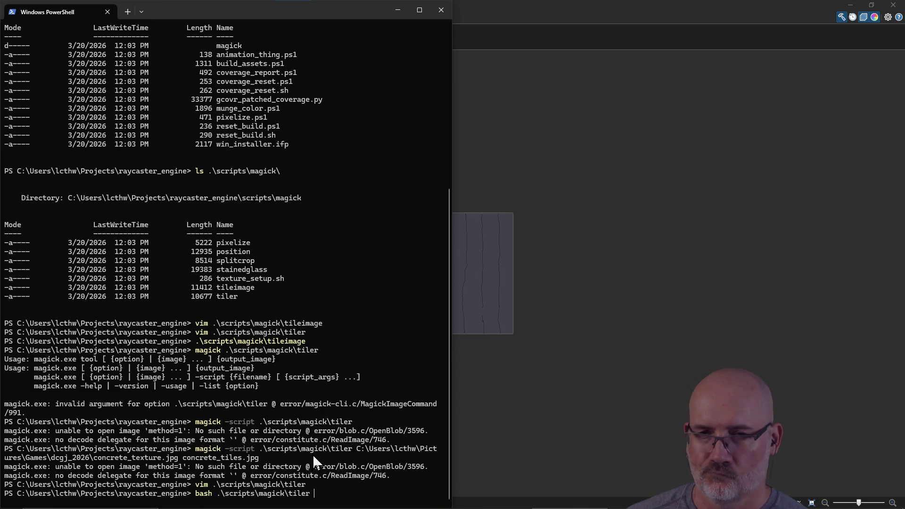
key(ctrl+c)
Copy the dcgj_2026 concrete_texture.jpg into the current folder with cp and the pasted path.
text(c)
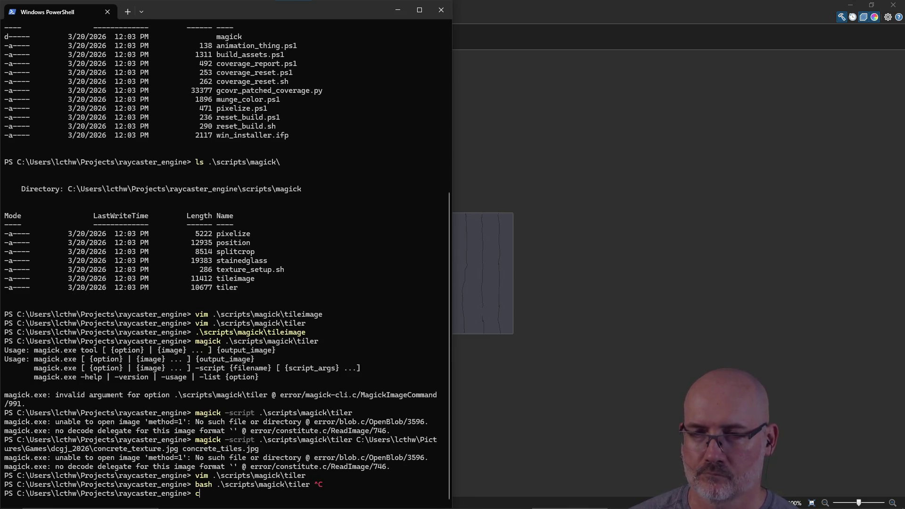
text(p)
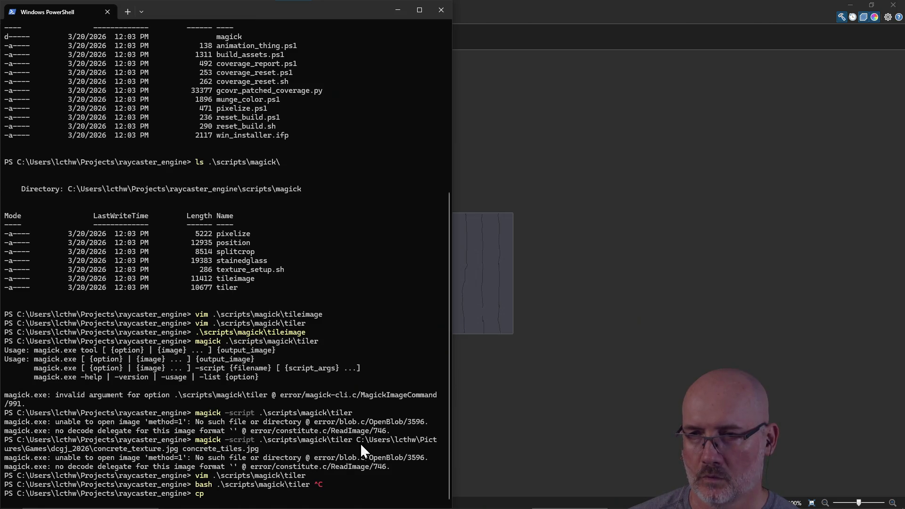
drag(357, 440, 180, 453)
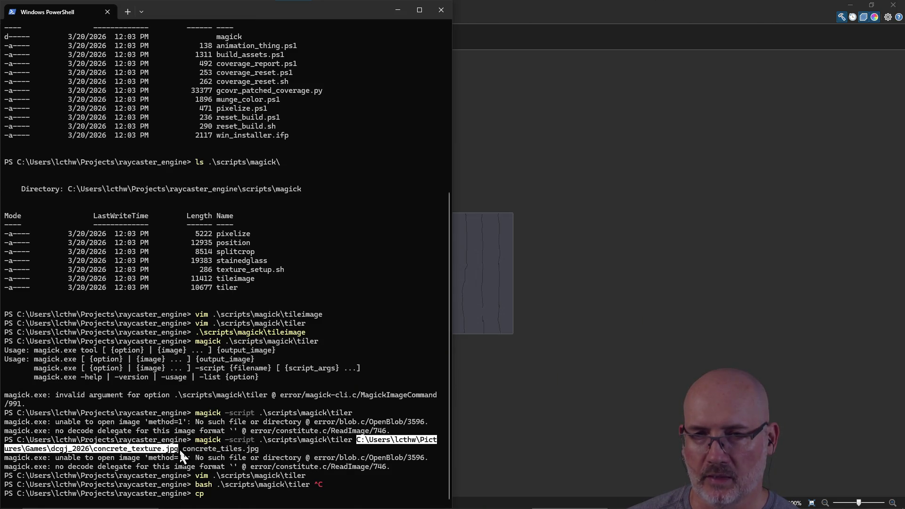
right_click(179, 449)
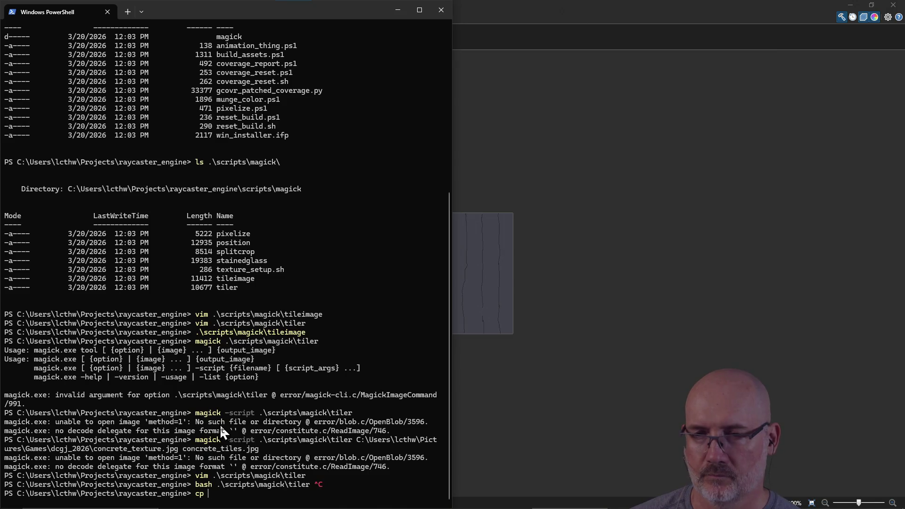
right_click(220, 424)
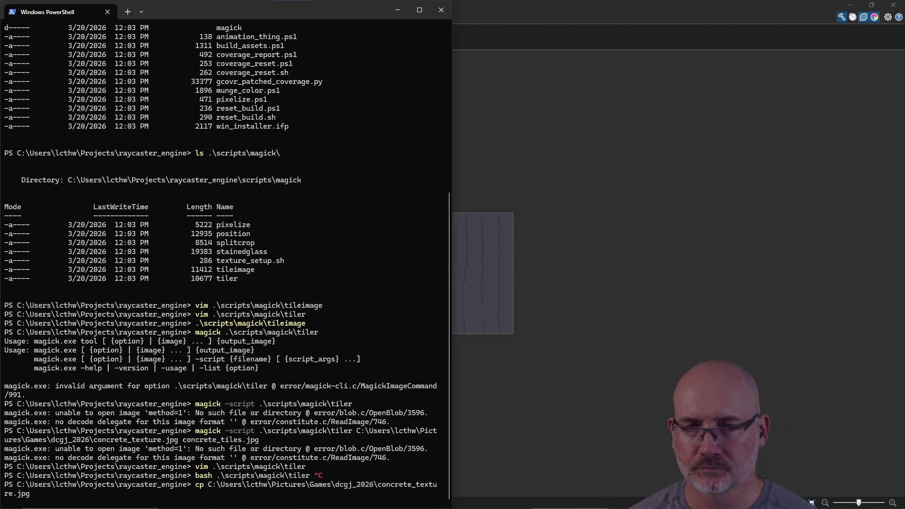
text(con)
key(BackSpace)
key(BackSpace)
key(BackSpace)
text(.)
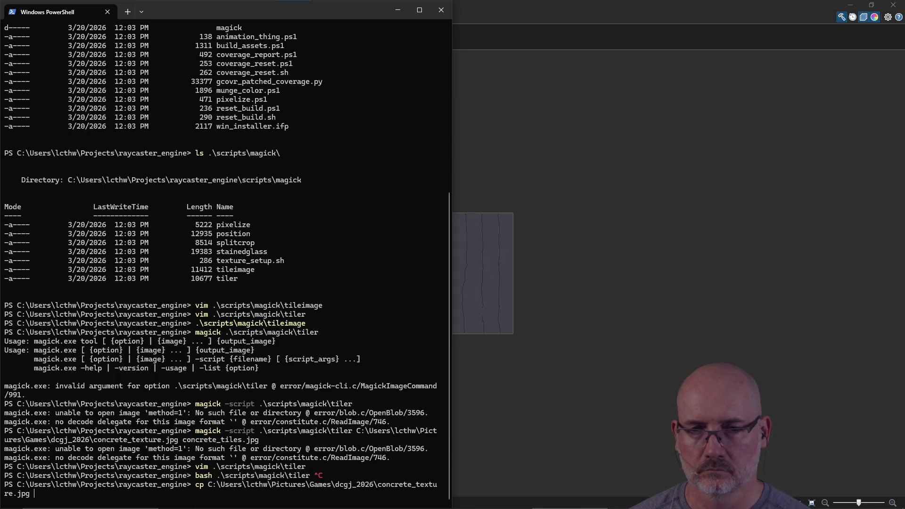
key(Return)
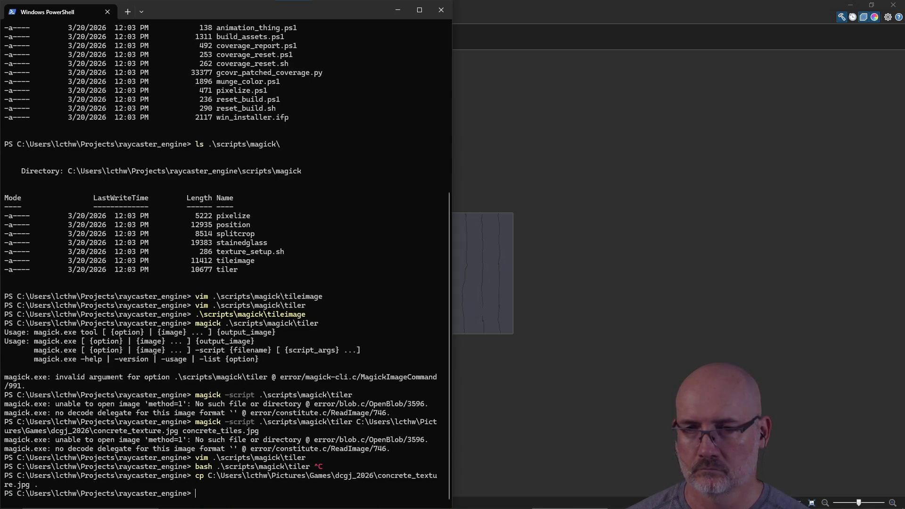
text(bash scr)
Run the scripts/magick/tiler script via bash on concrete_texture.jpg to produce concrete_tile.jpg.
key(Tab)
text(mag)
key(Tab)
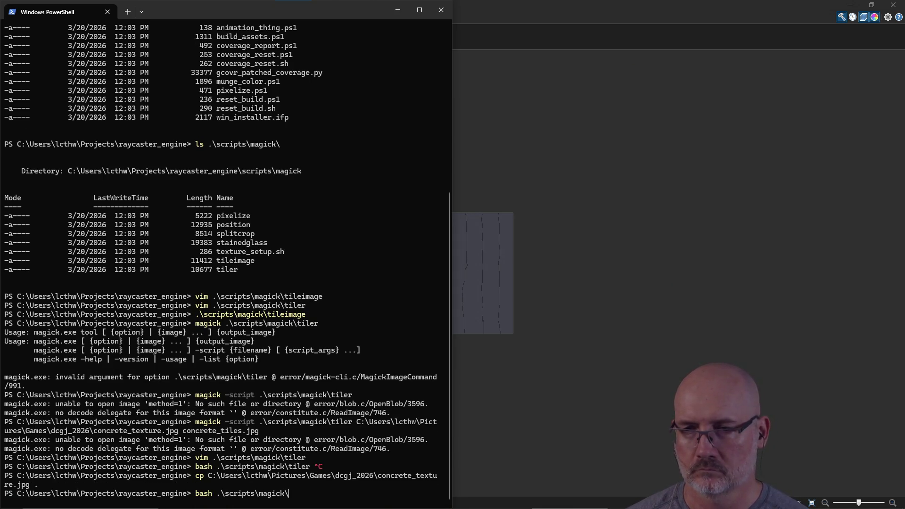
text(ti)
key(Tab)
key(Tab)
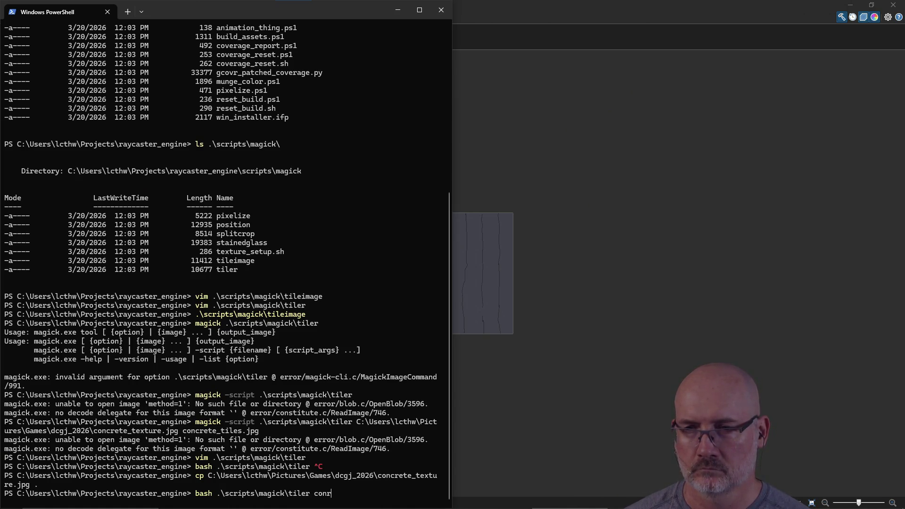
key(Tab)
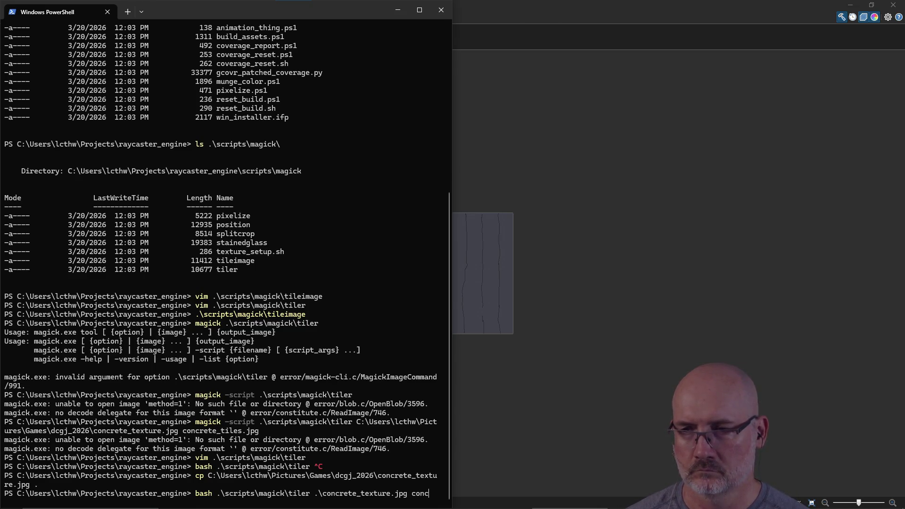
text(rete_tile.jpg)
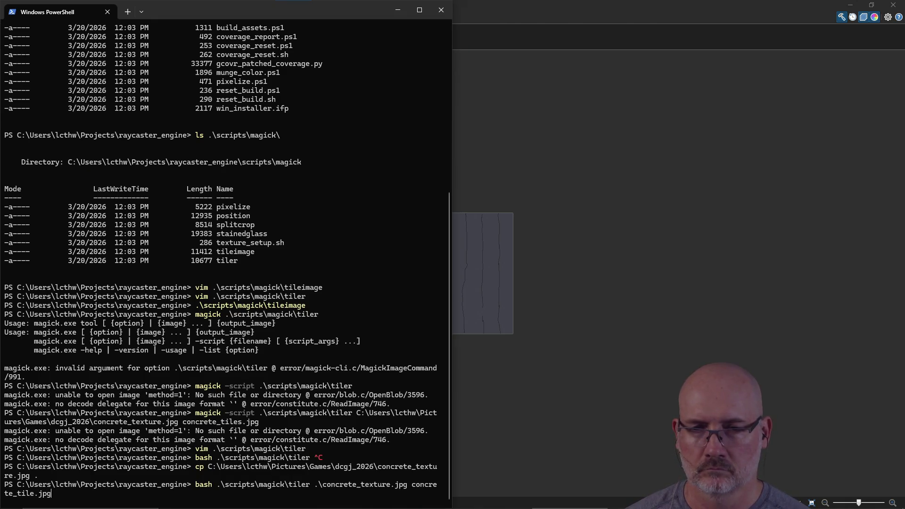
key(Return)
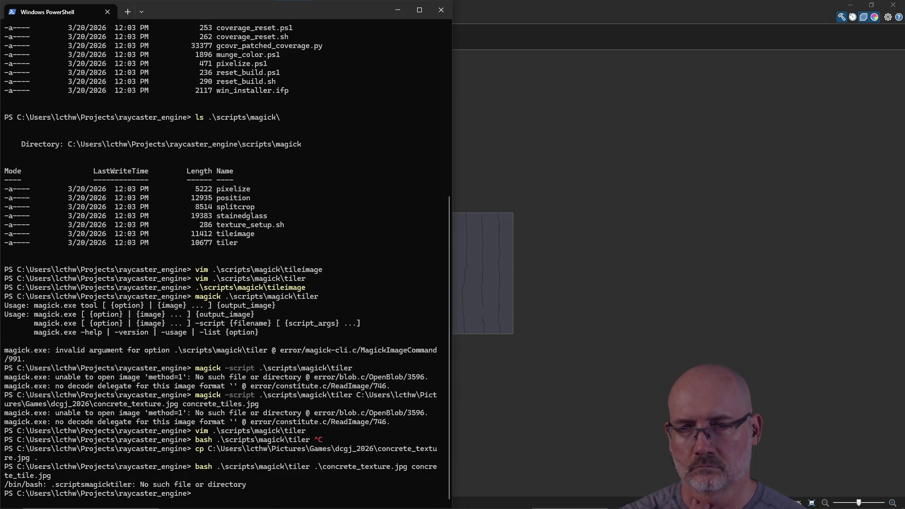
Rerun the failed tiler command with the script path's backslashes changed to forward slashes.
key(Up)
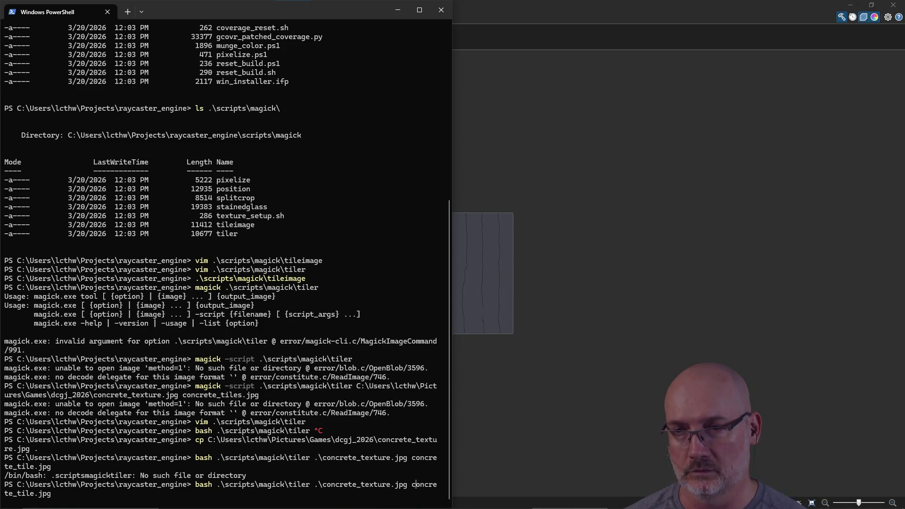
key(BackSpace)
key(BackSpace)
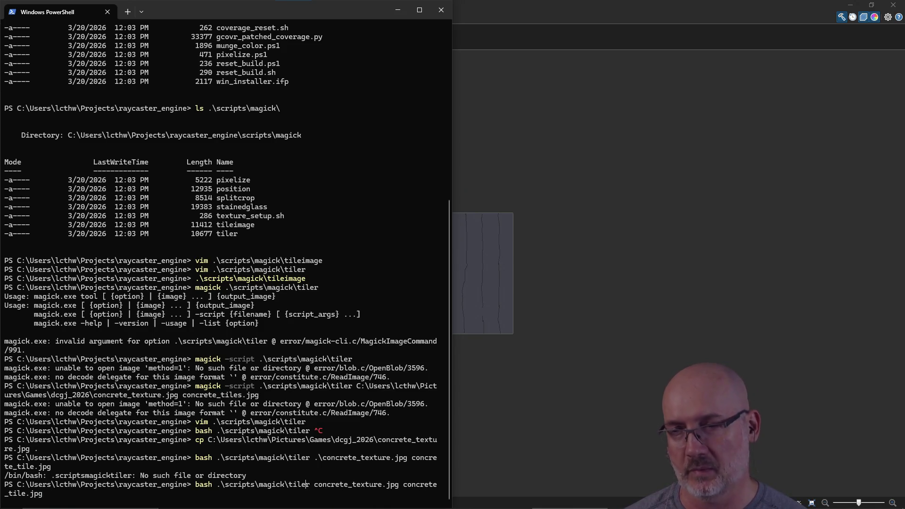
text(;)
key(BackSpace)
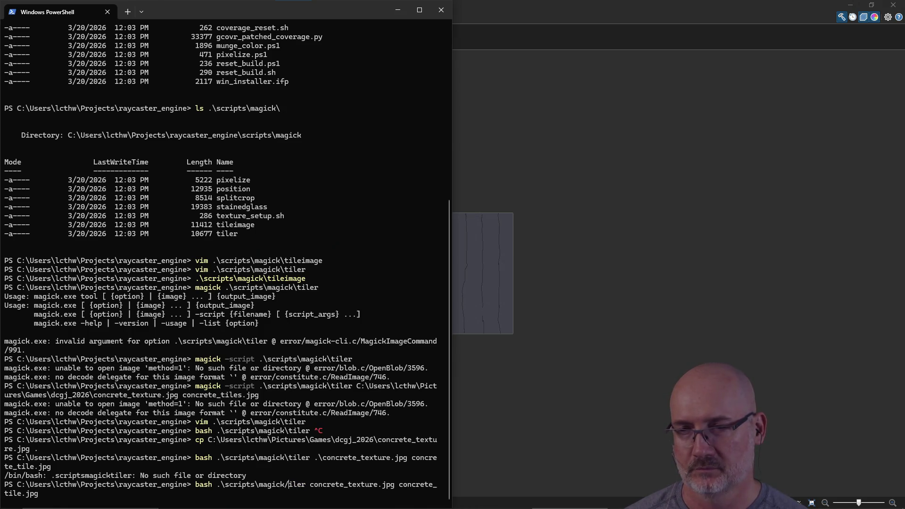
text(/)
key(BackSpace)
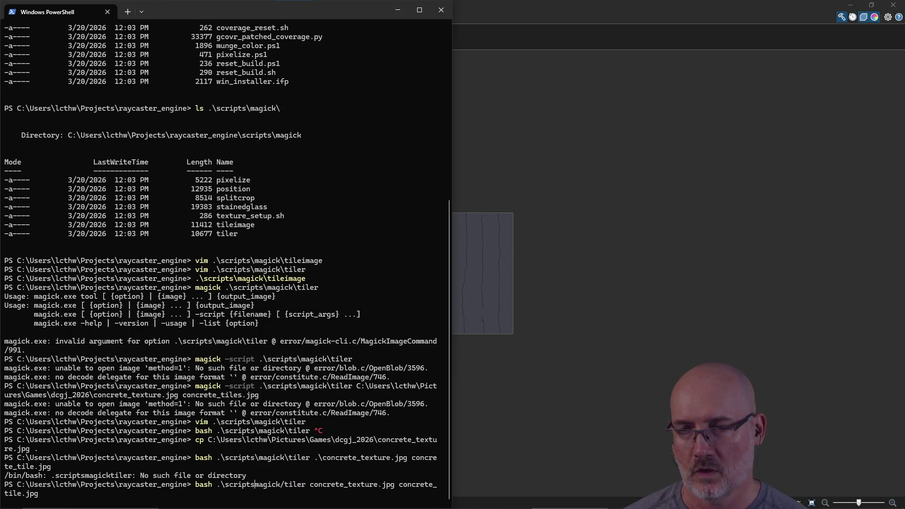
text(/)
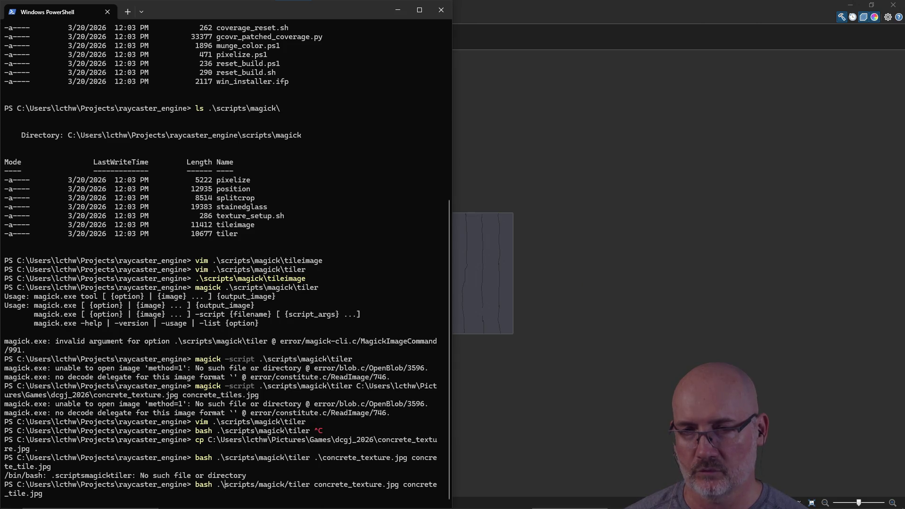
key(BackSpace)
text(/)
key(Return)
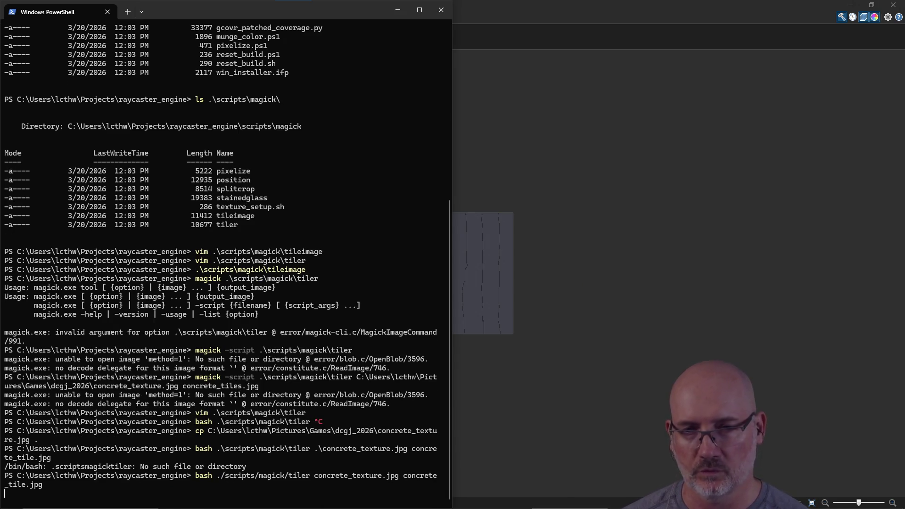
Open the new concrete_tile.jpg with start .\concrete_tile.jpg.
text(./co)
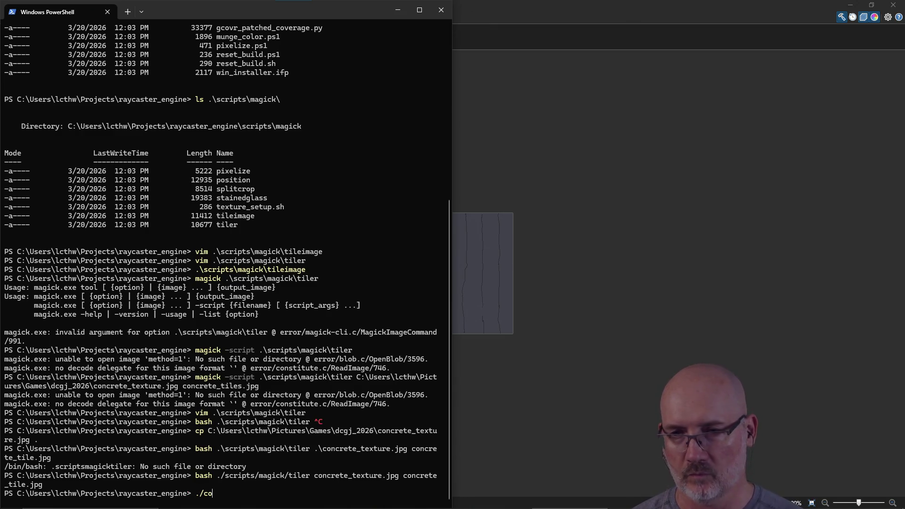
key(Tab)
key(ctrl+c)
text(tart conr)
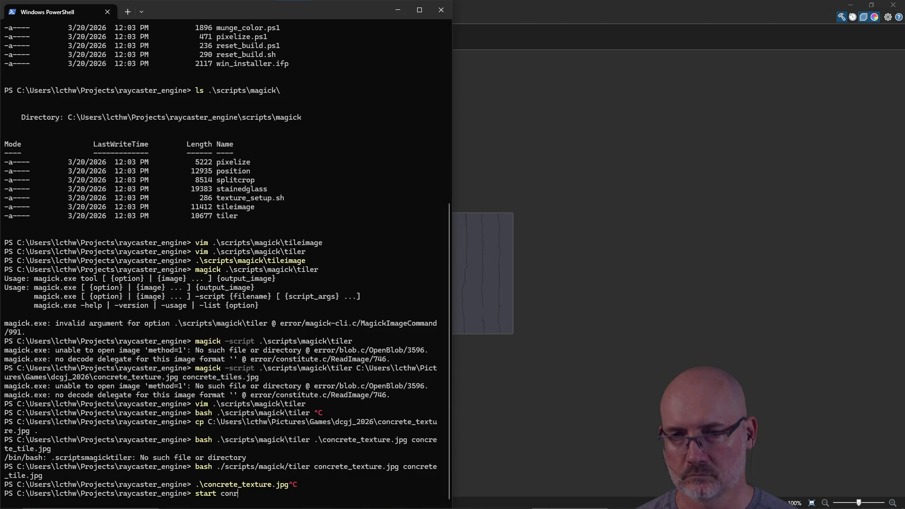
key(Tab)
key(Tab)
key(Return)
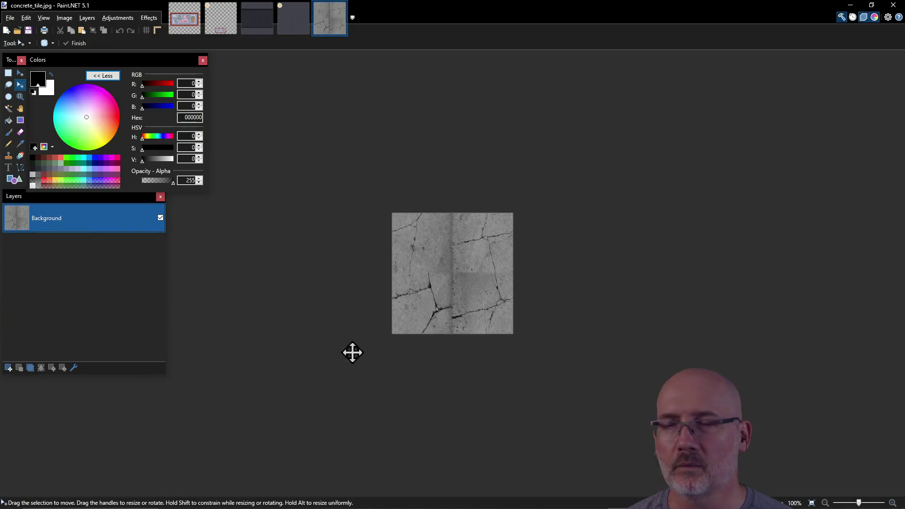
Return from Paint.NET to PowerShell and recall earlier commands from history.
key(alt+Tab)
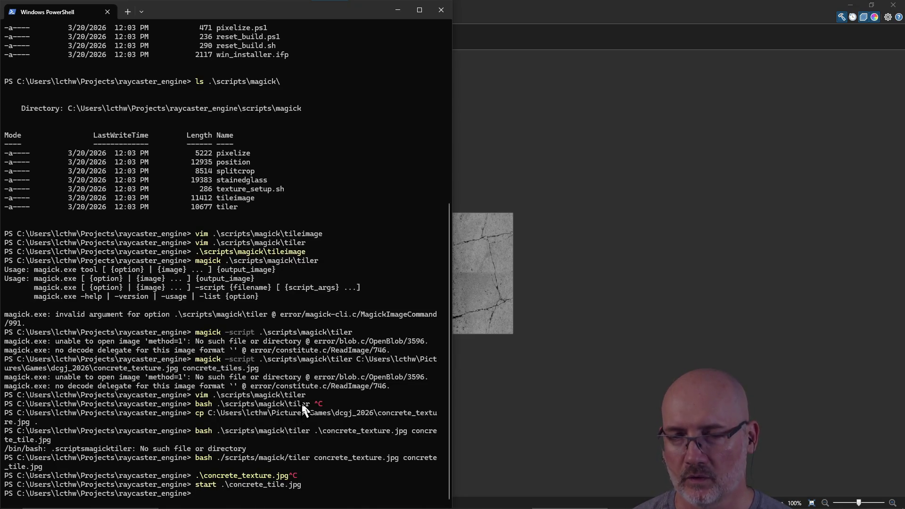
key(Up)
key(Up)
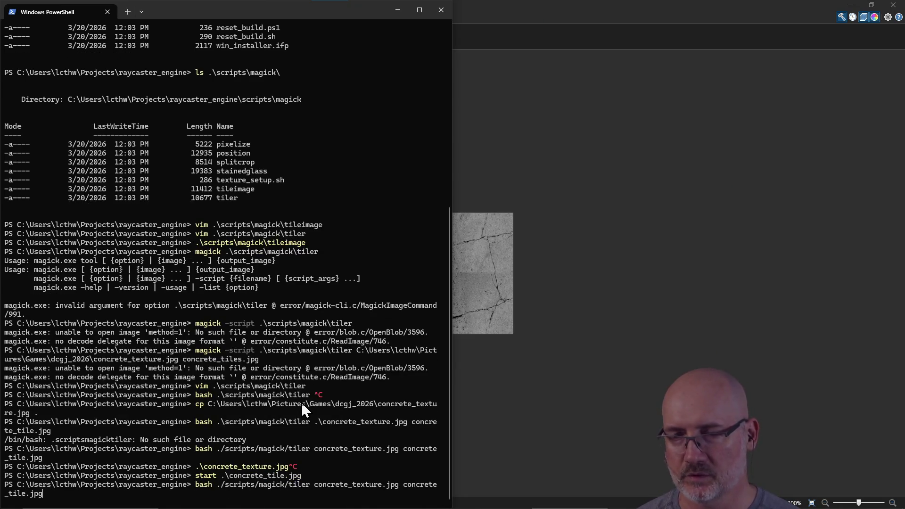
Reread the tiler script in vim, quit with :q!, then deselect the tile in Paint.NET.
key(Up)
key(Up)
key(Up)
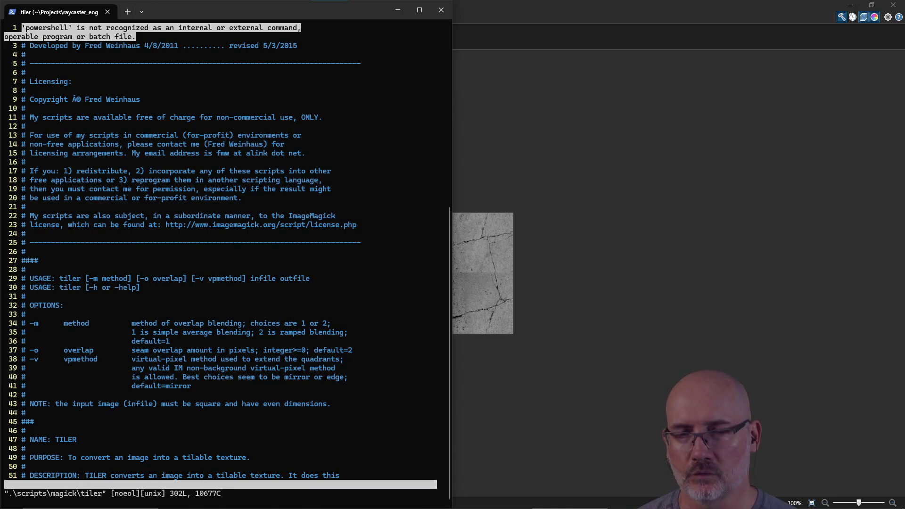
text(:)
key(BackSpace)
key(BackSpace)
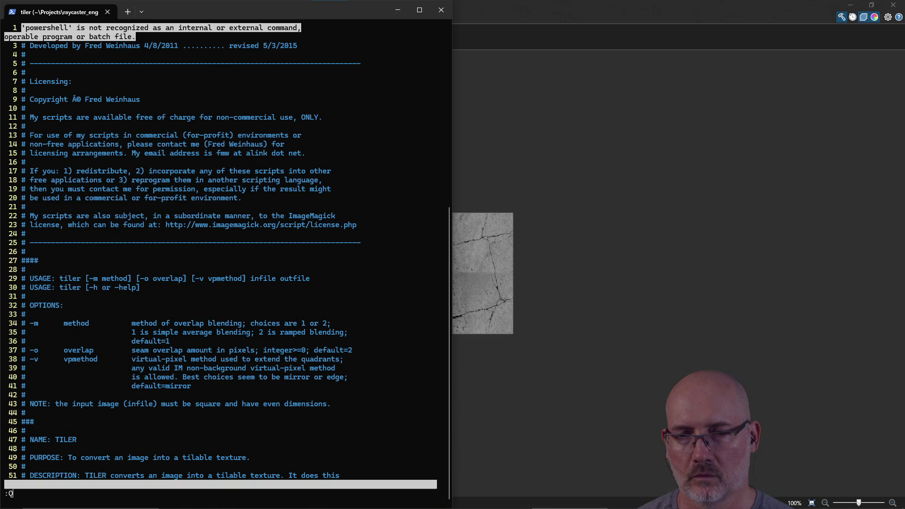
text(q!)
key(Return)
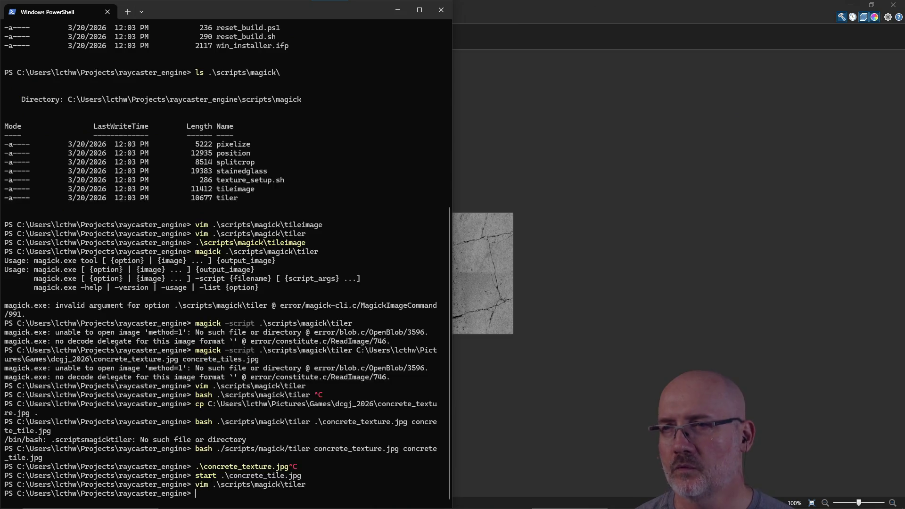
click(544, 350)
key(ctrl+d)
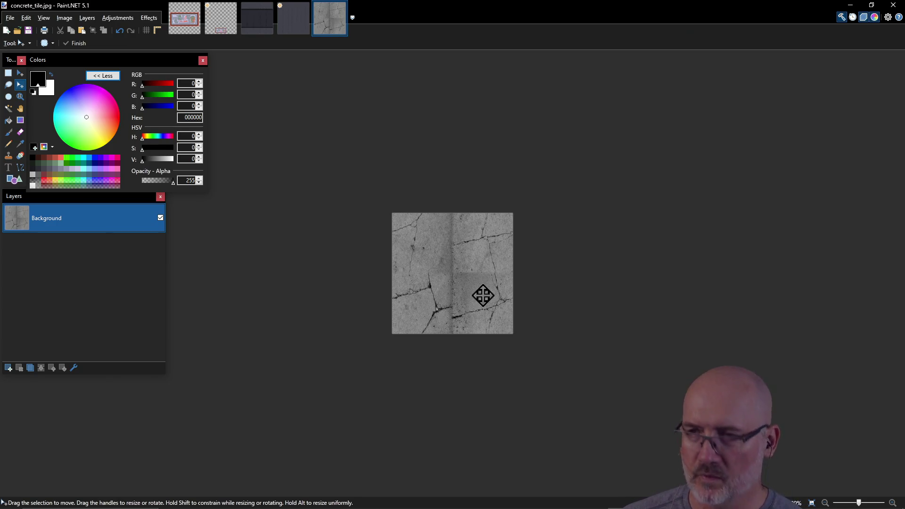
Zoom into concrete_tile.jpg to check for seams, close it, and return to PowerShell.
scroll(483, 296, up, 3)
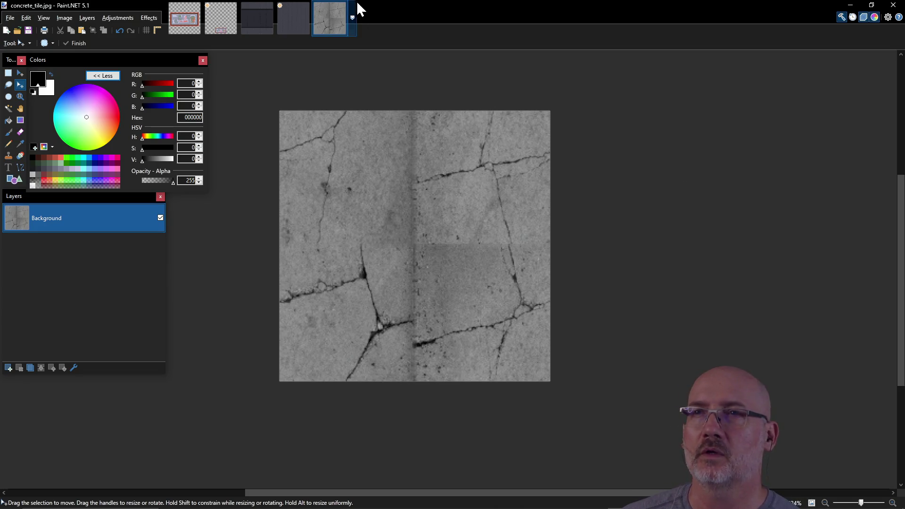
click(343, 5)
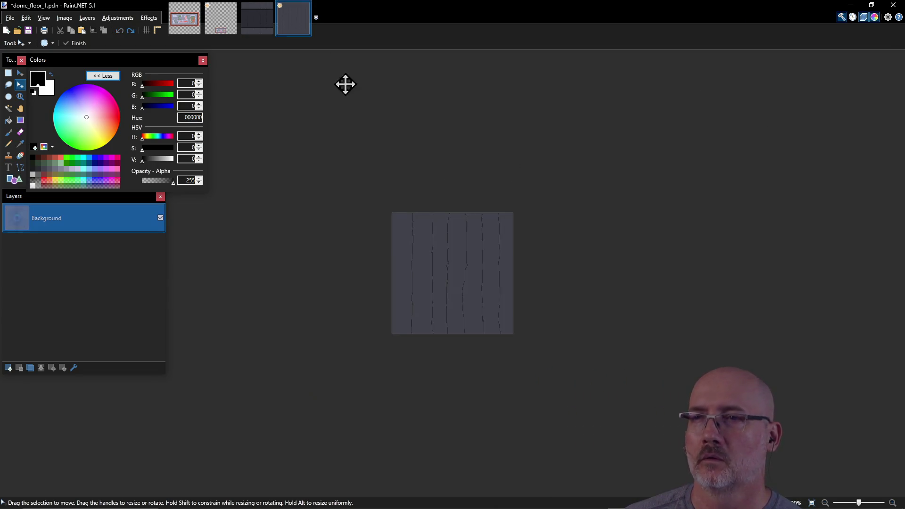
key(alt+Tab)
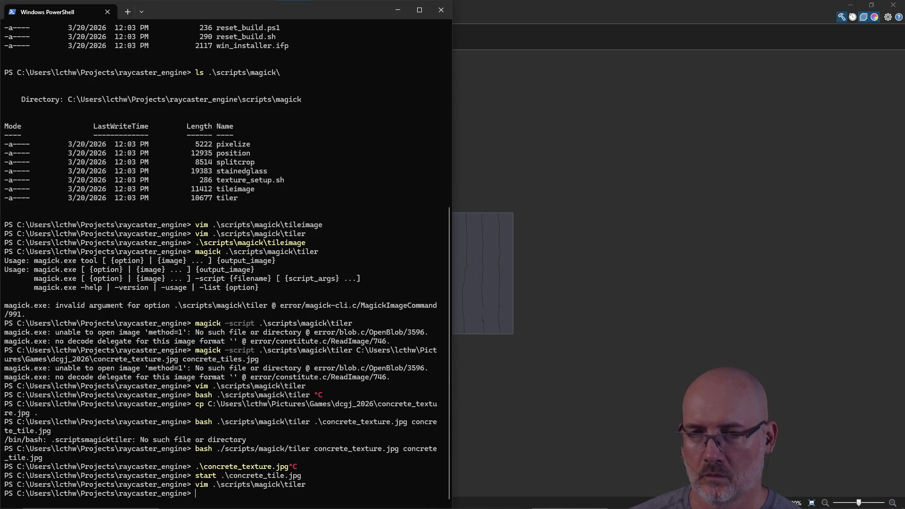
text(start .)
Open the raycaster_engine folder with start . and open concrete_tile.jpg in Affinity Photo.
key(Return)
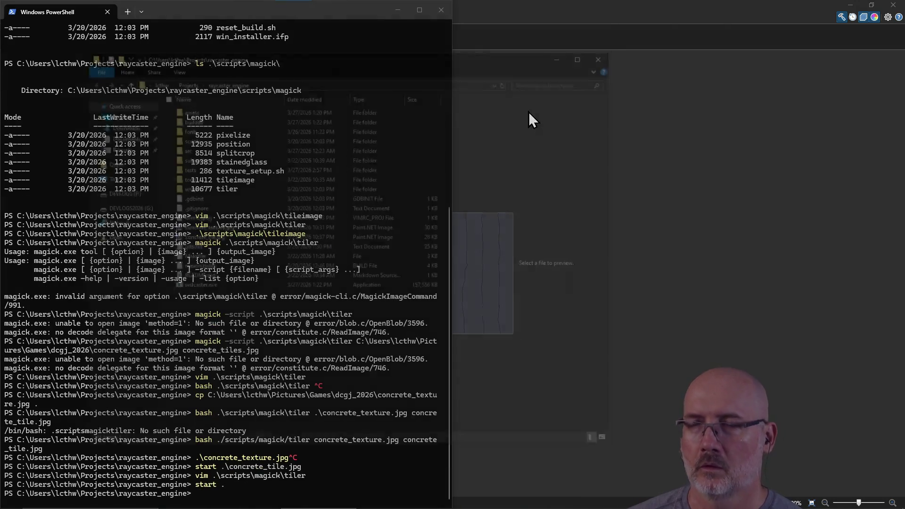
right_click(216, 235)
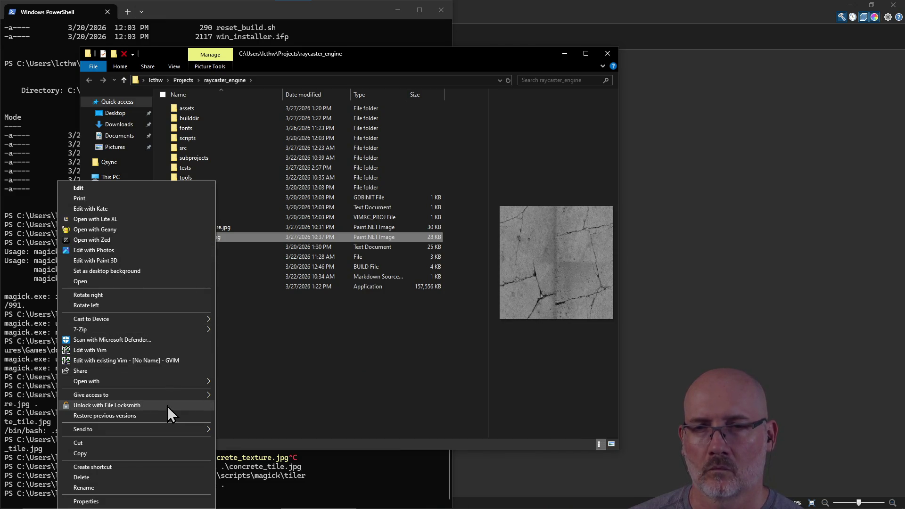
mouse_move(165, 381)
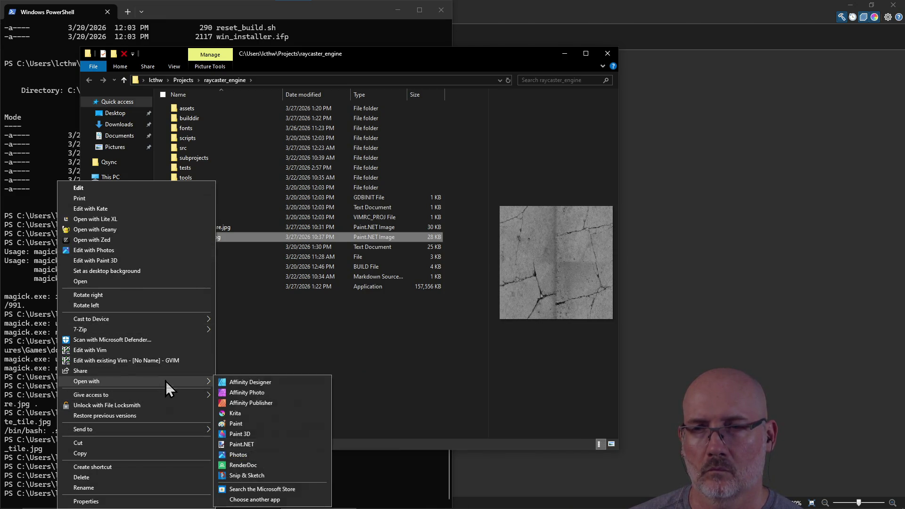
click(268, 393)
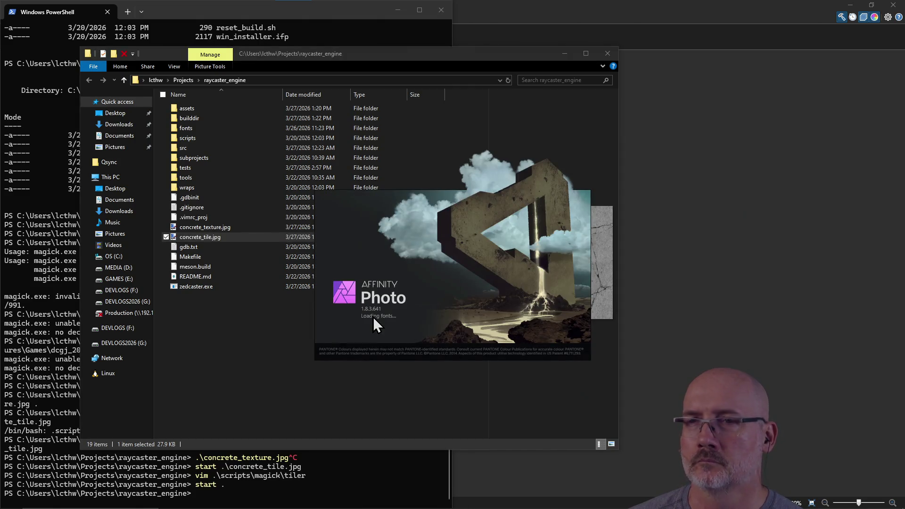
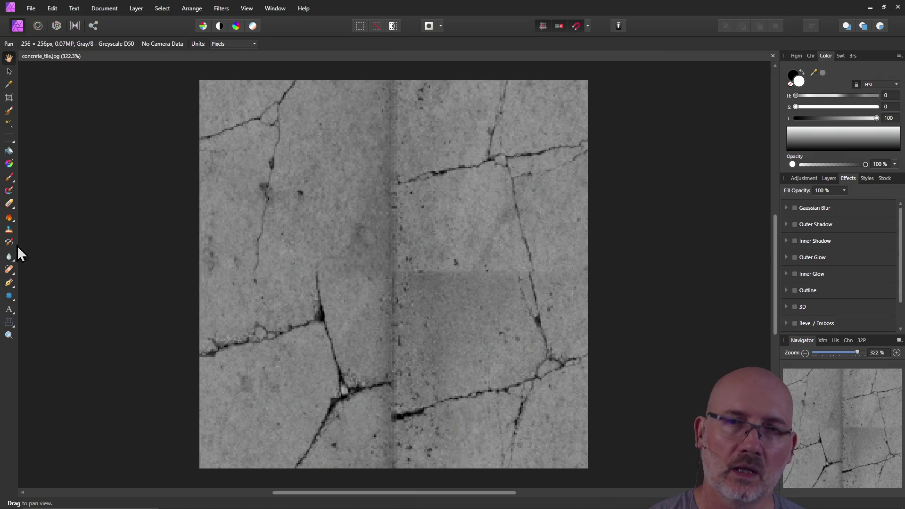
Inpaint the dark specks near the centre and part of the central vertical seam.
click(13, 273)
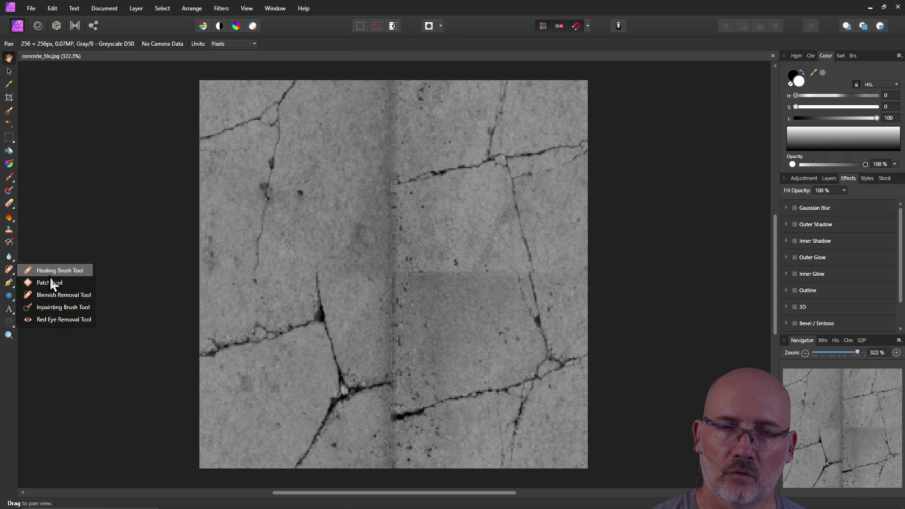
click(51, 309)
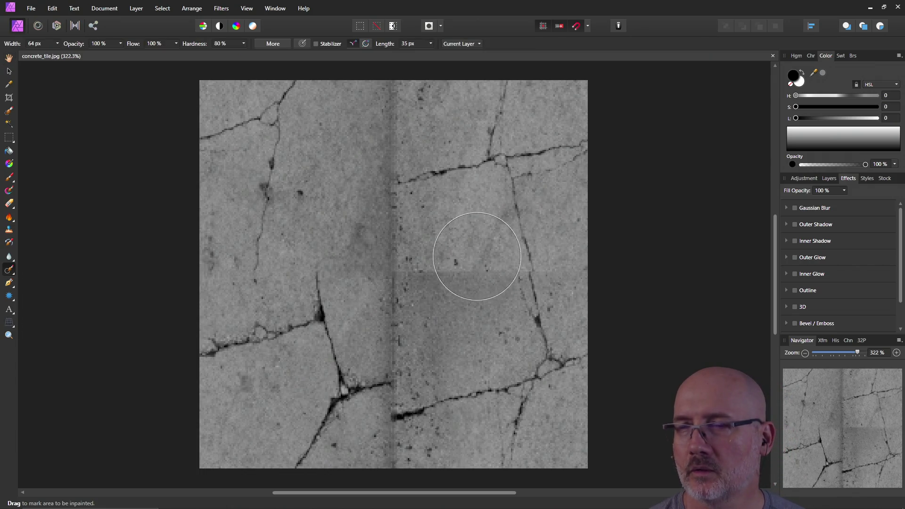
click(360, 227)
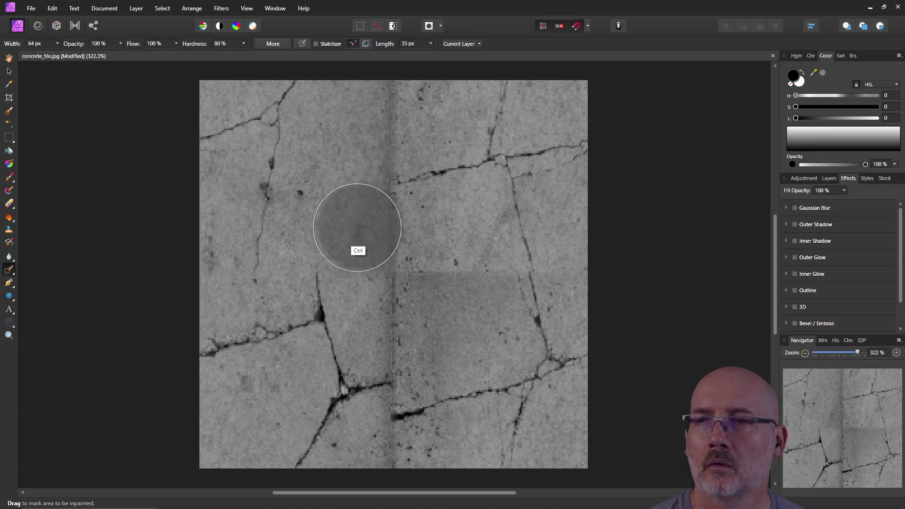
click(345, 232)
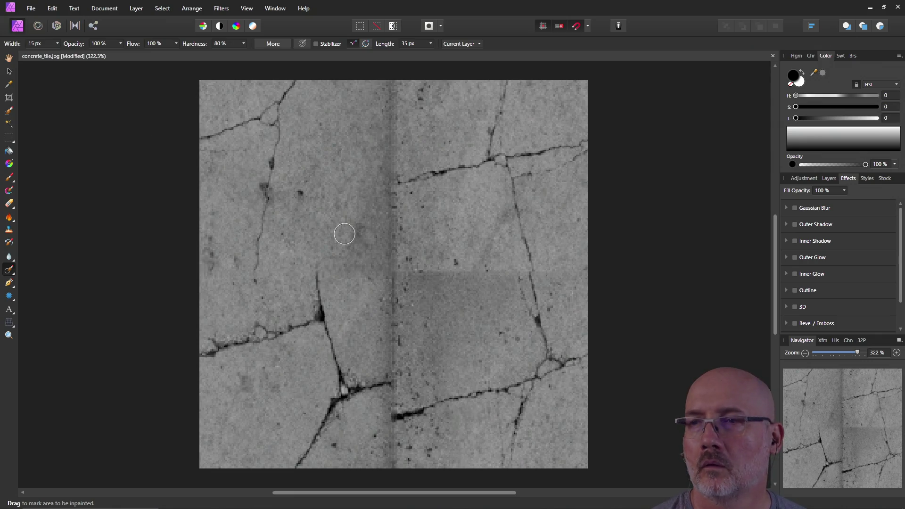
click(425, 232)
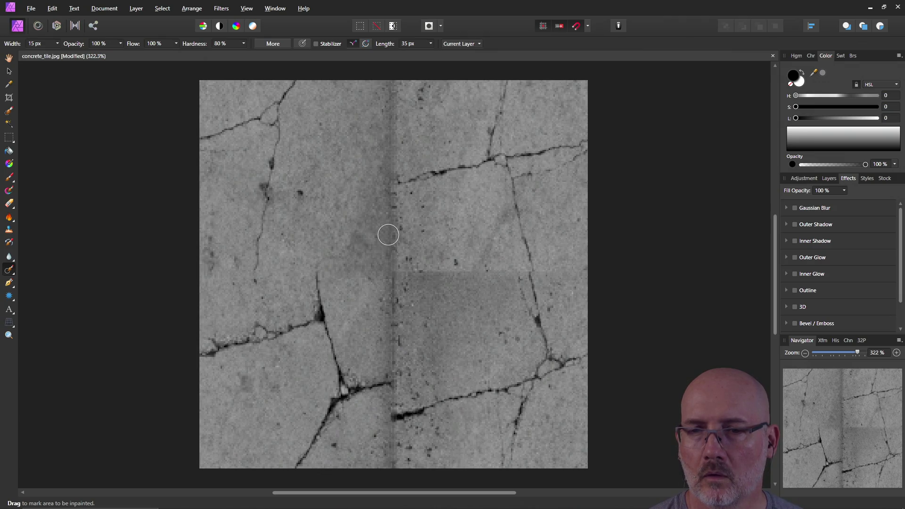
drag(404, 226, 380, 239)
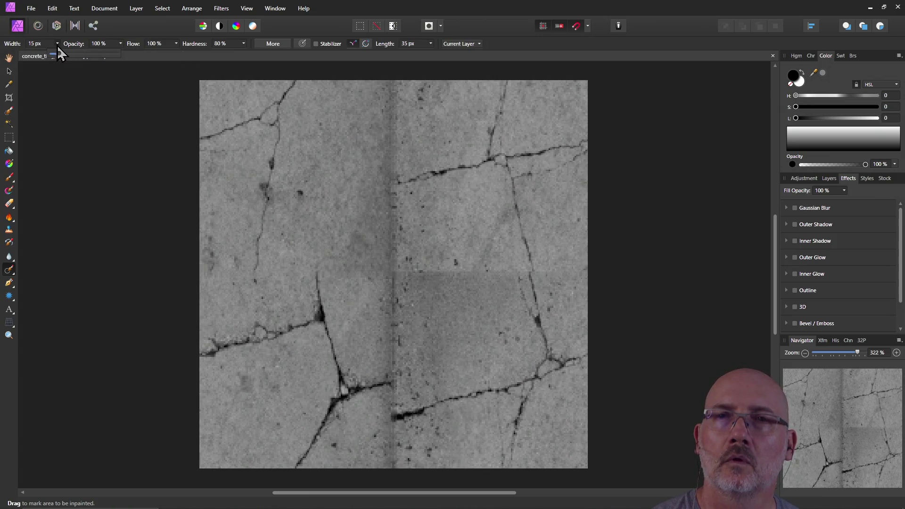
click(12, 273)
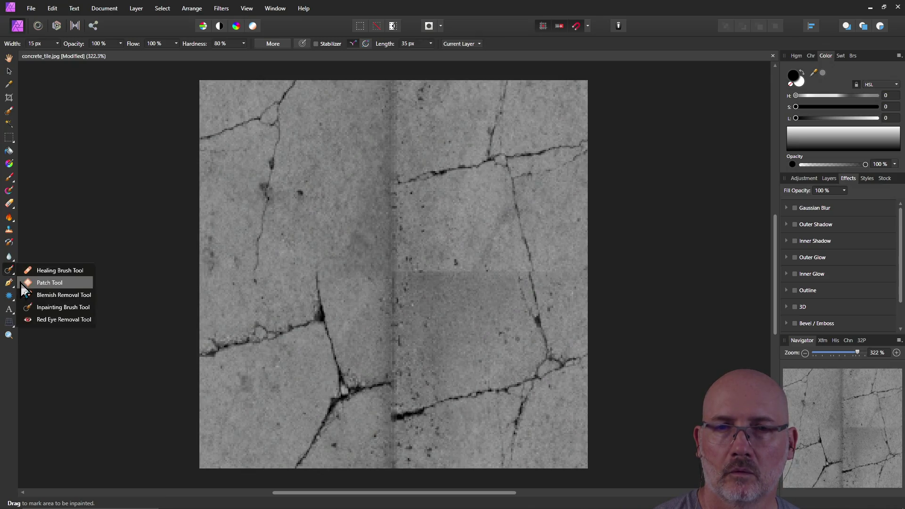
With a 22 px Healing Brush, blend away the horizontal seam in the lower-right block.
click(52, 270)
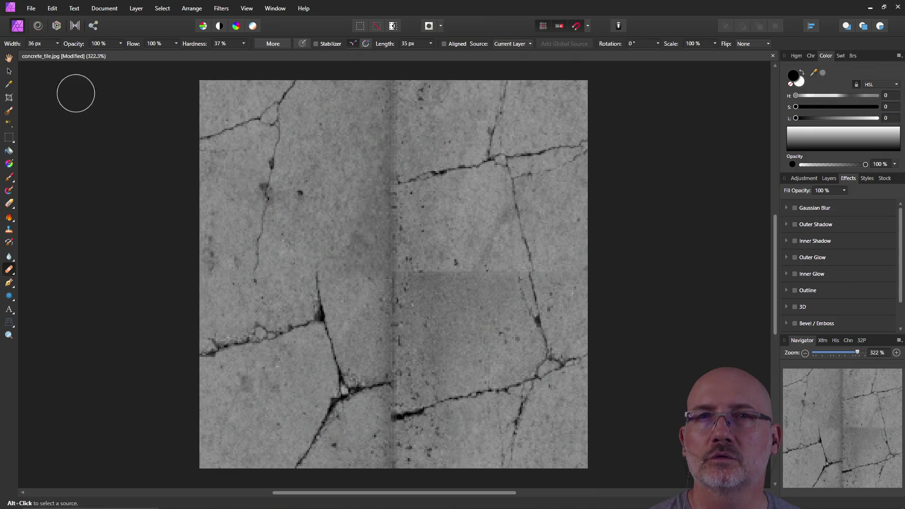
drag(60, 56, 52, 62)
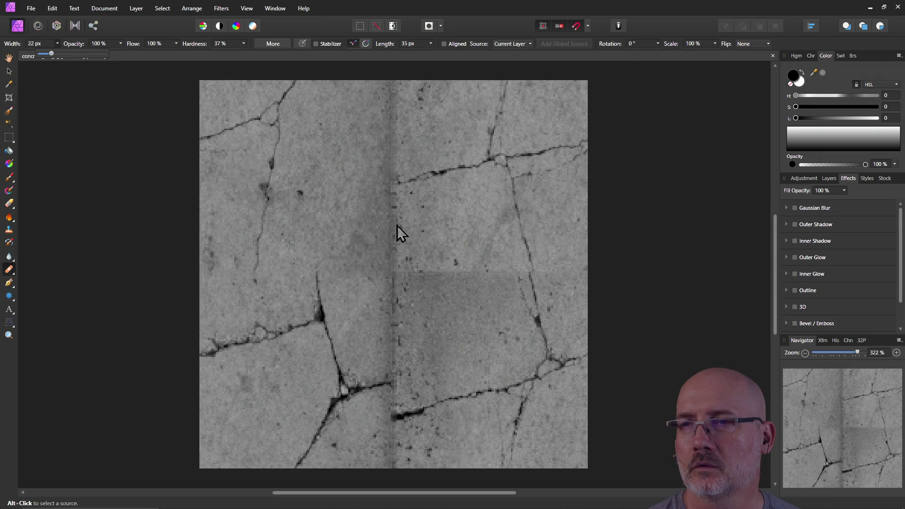
click(415, 225)
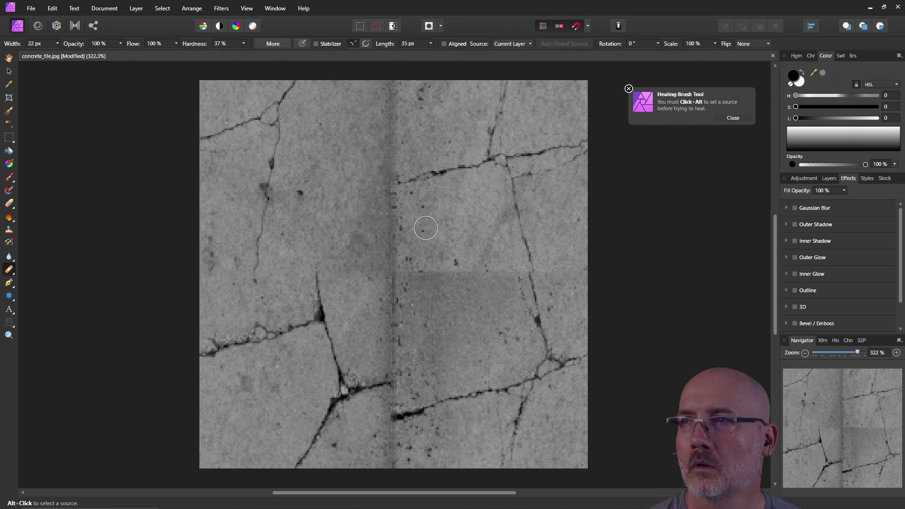
key(alt)
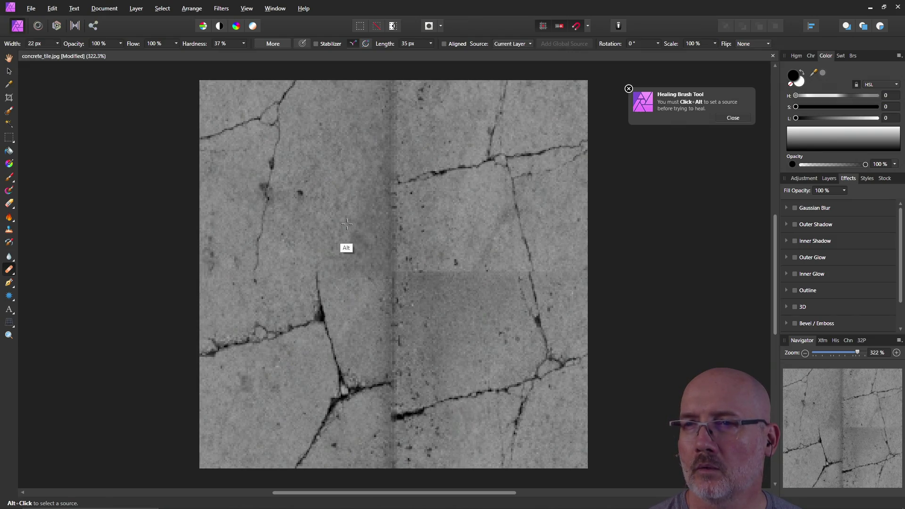
alt+click(372, 233)
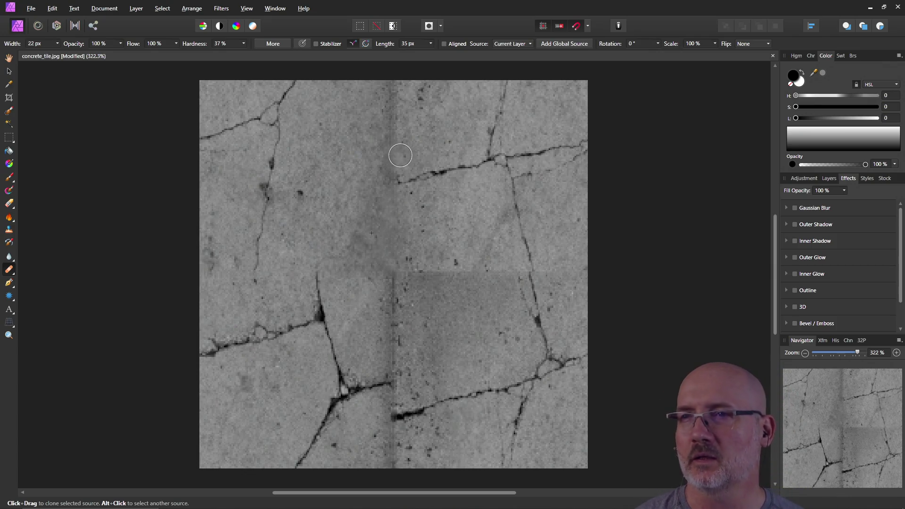
alt+click(428, 145)
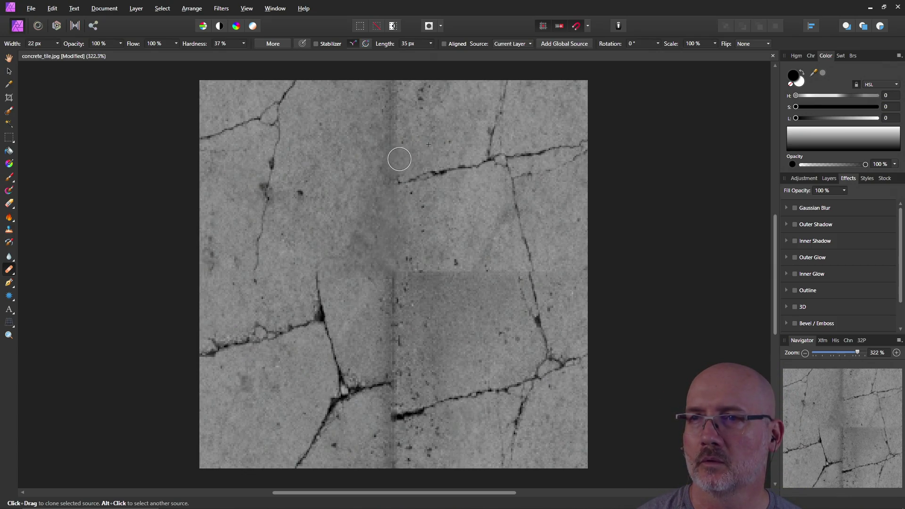
alt+click(366, 124)
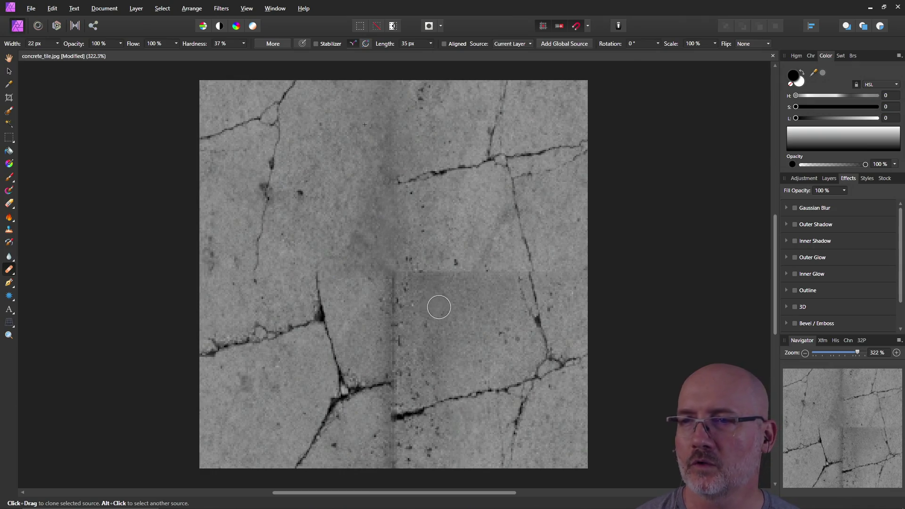
alt+click(471, 253)
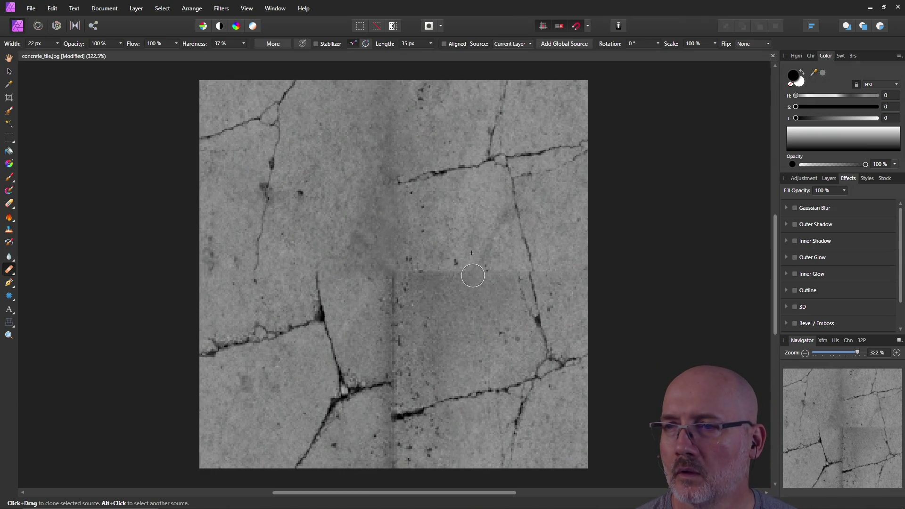
mouse_move(472, 276)
mouse_down()
mouse_move(413, 276)
mouse_move(431, 276)
mouse_up()
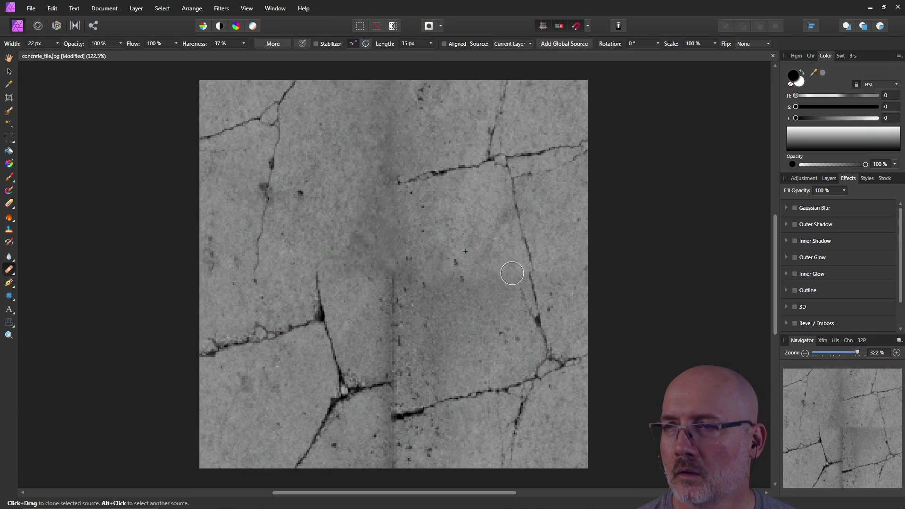
Resample clean concrete and heal the vertical seam through the tile centre.
alt+click(560, 243)
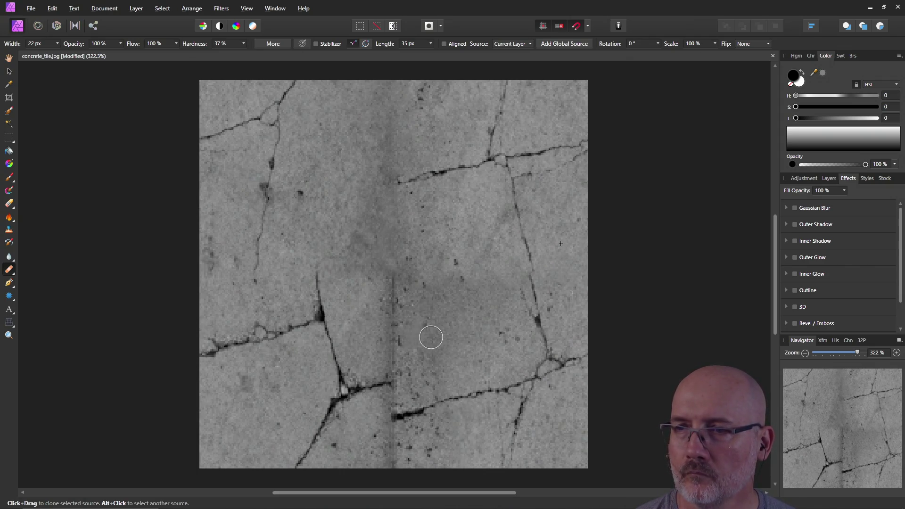
alt+click(419, 322)
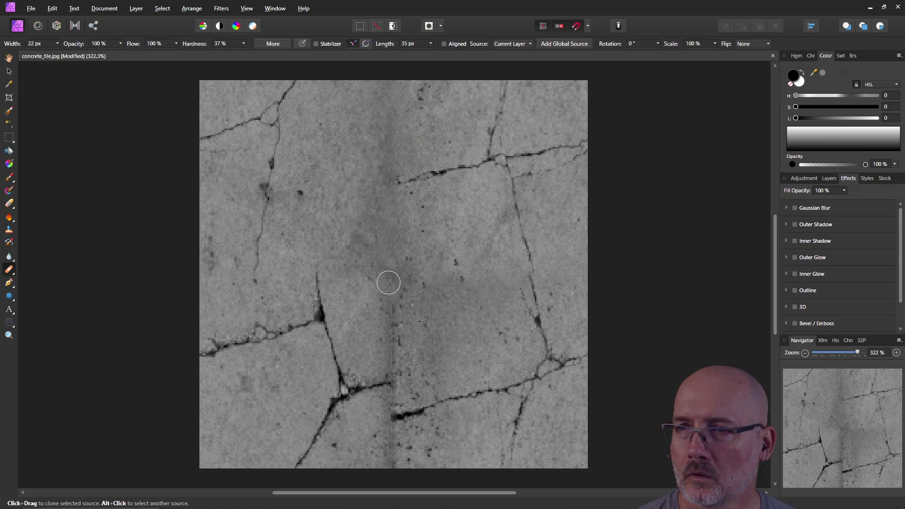
mouse_move(389, 283)
mouse_down()
mouse_move(400, 283)
mouse_move(410, 264)
mouse_move(374, 283)
mouse_move(396, 303)
mouse_move(390, 364)
mouse_move(408, 328)
mouse_move(376, 299)
mouse_move(388, 263)
mouse_move(343, 218)
mouse_move(325, 250)
mouse_move(343, 253)
mouse_up()
alt+click(353, 297)
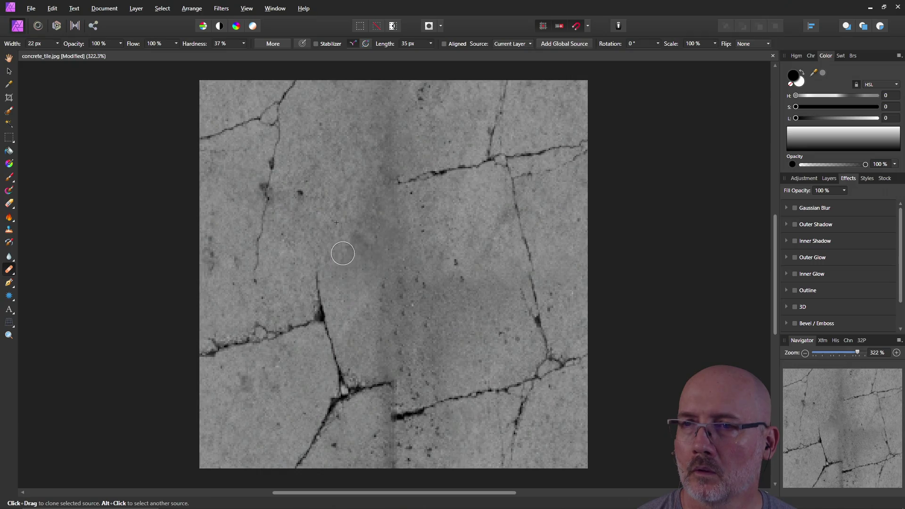
alt+click(404, 225)
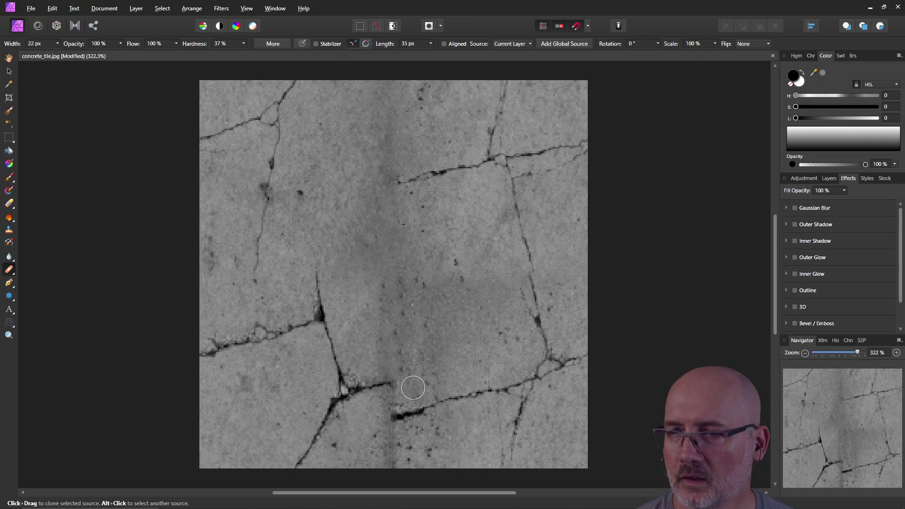
alt+click(383, 404)
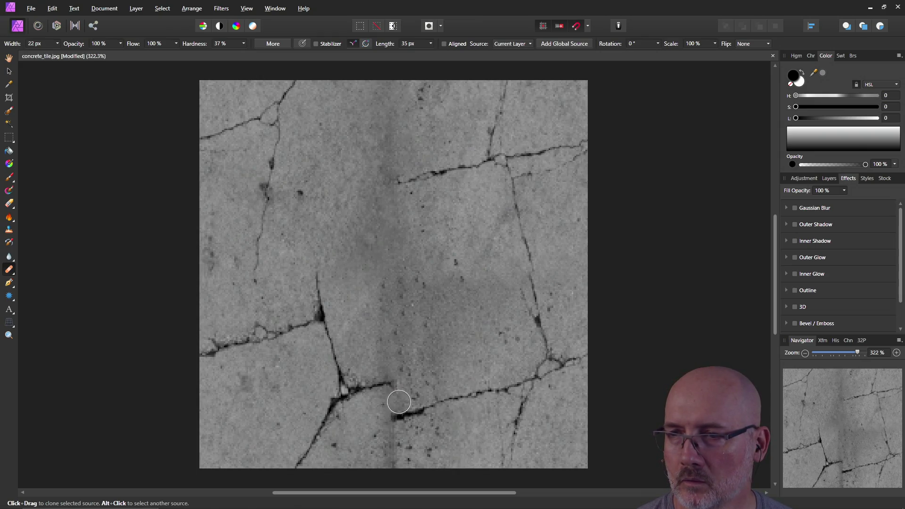
Heal the lower crack across the central seam, undo a bad stroke, and shrink the brush to 13 px.
alt+click(376, 436)
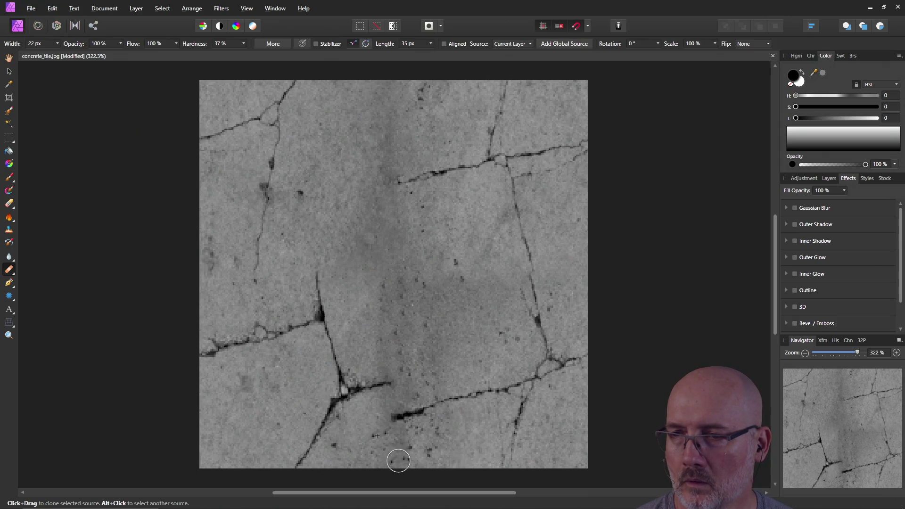
alt+click(438, 431)
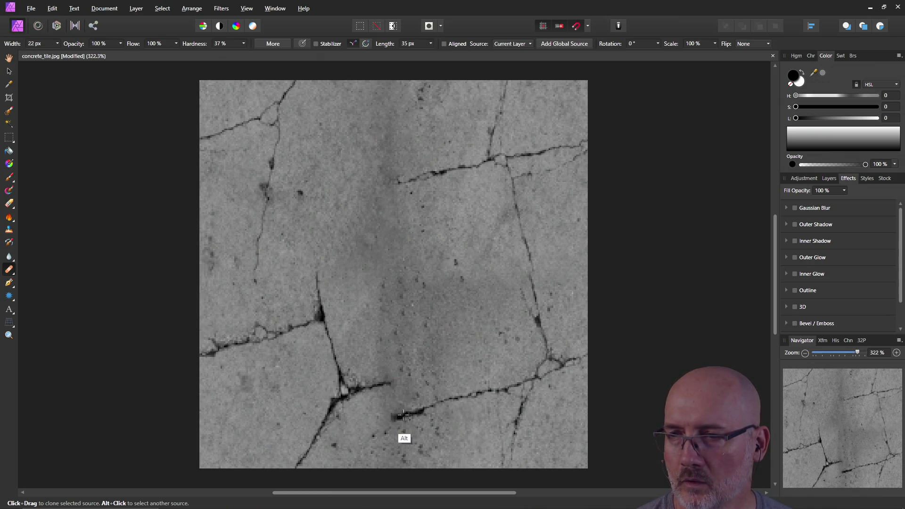
mouse_move(395, 413)
mouse_down()
mouse_move(390, 406)
mouse_move(399, 410)
mouse_up()
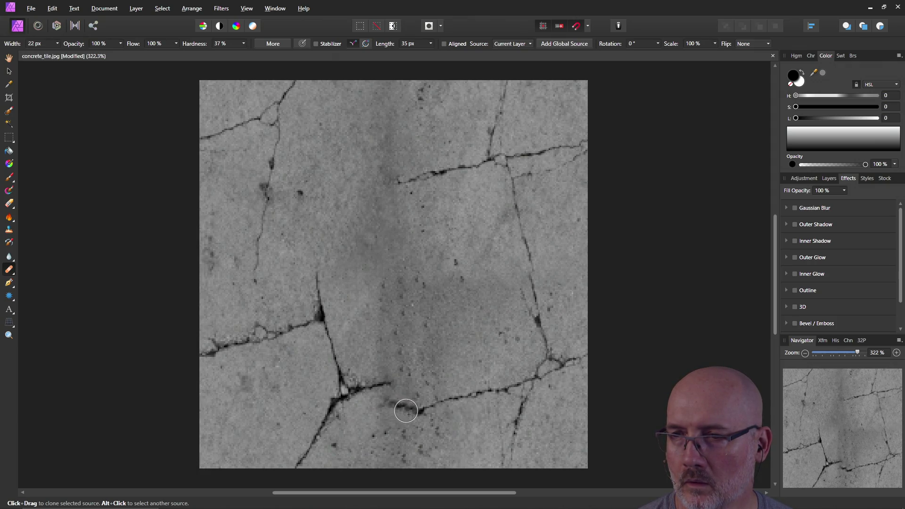
key(ctrl+z)
key(alt)
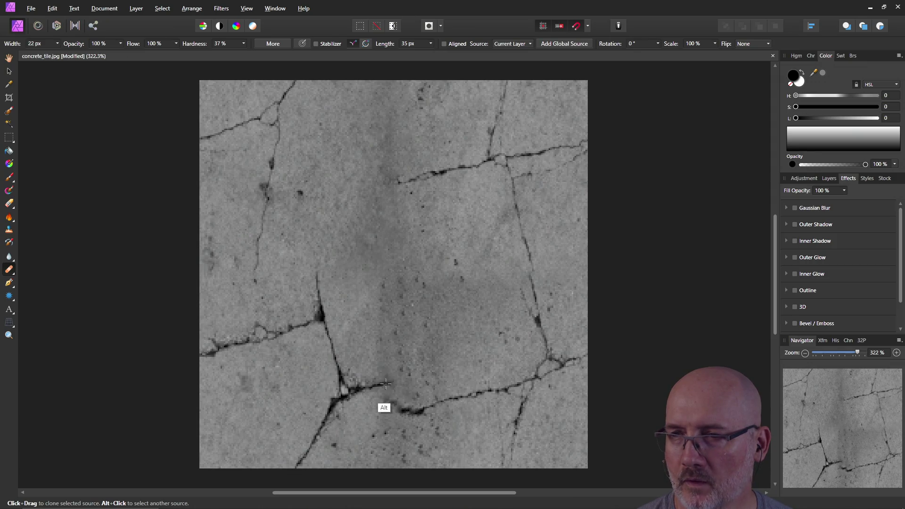
alt+click(379, 384)
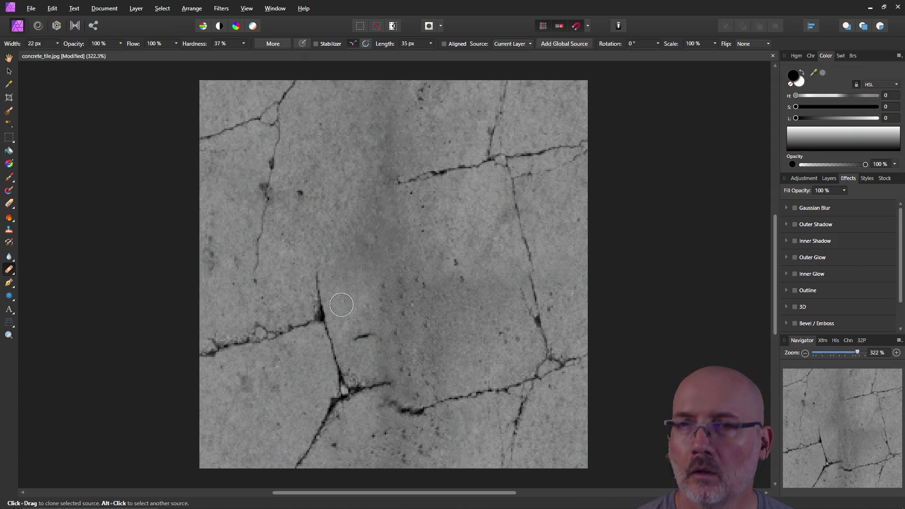
click(57, 43)
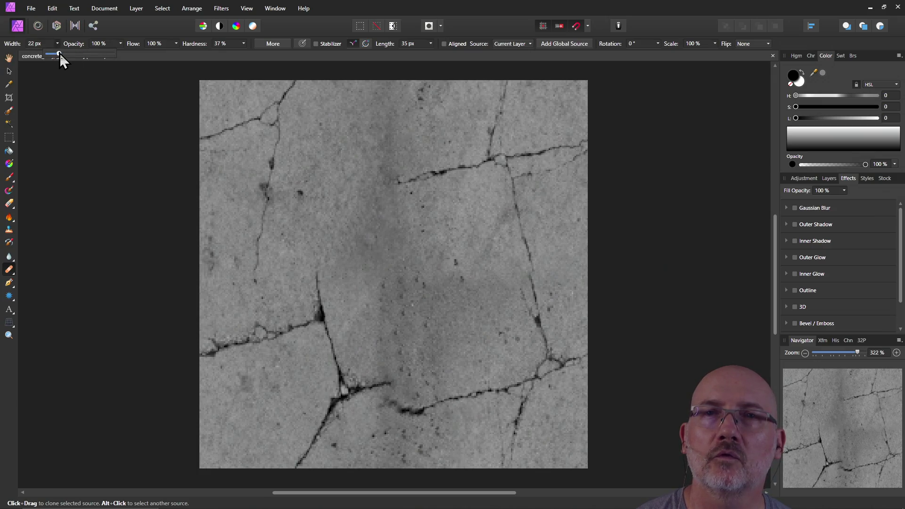
drag(56, 54, 56, 58)
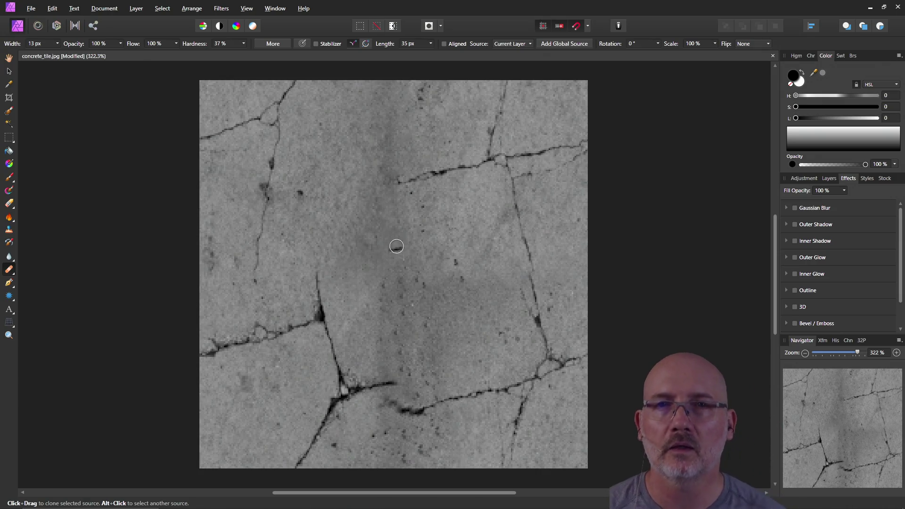
Sample the dark crack colour and set the Paint Brush width to 1 px.
click(9, 178)
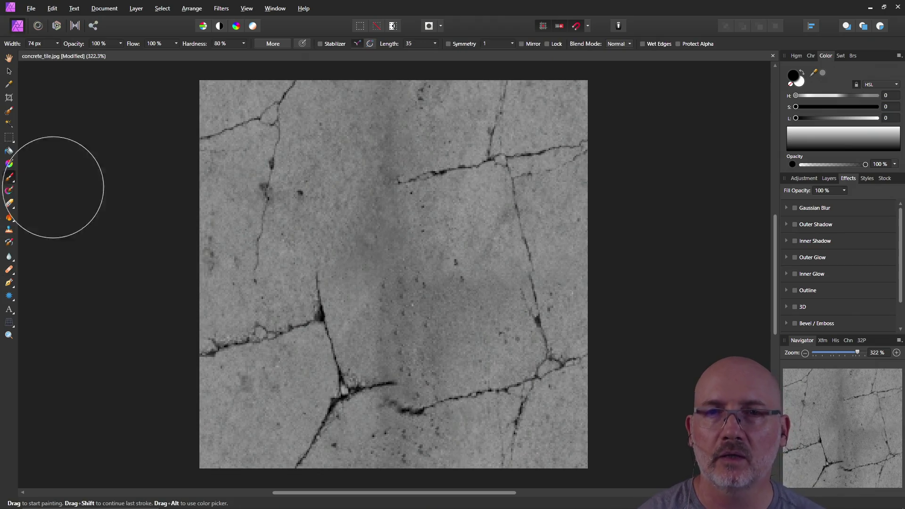
click(58, 43)
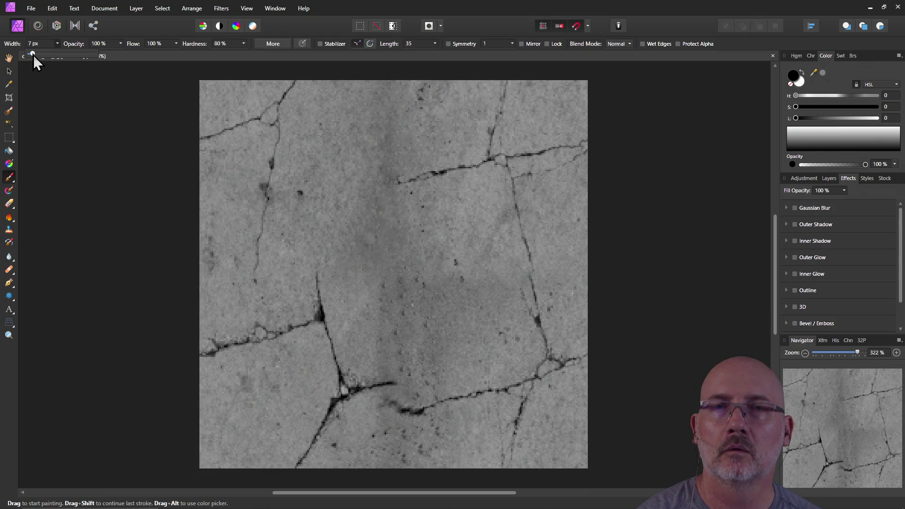
click(9, 85)
click(322, 317)
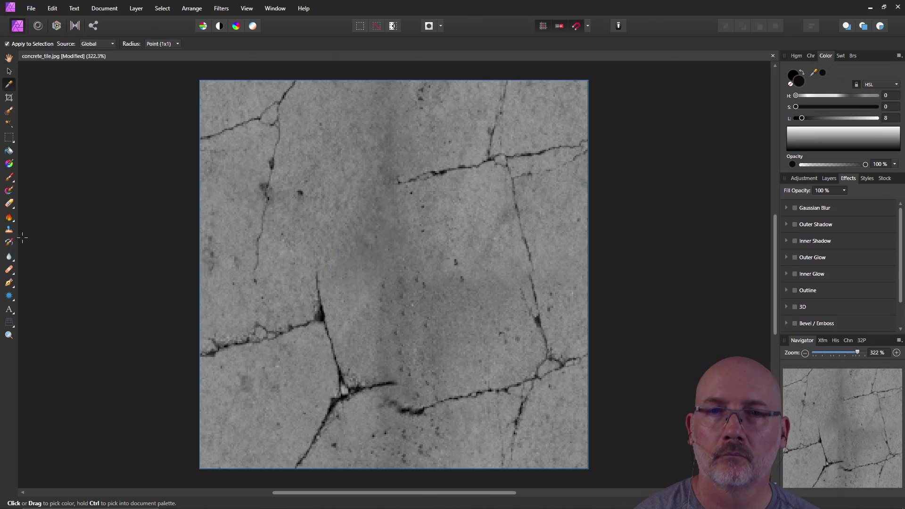
click(10, 178)
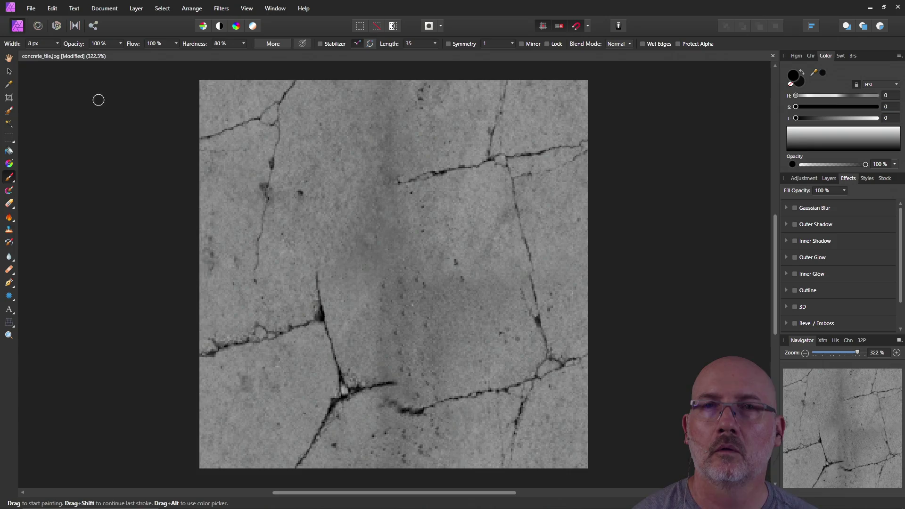
click(57, 44)
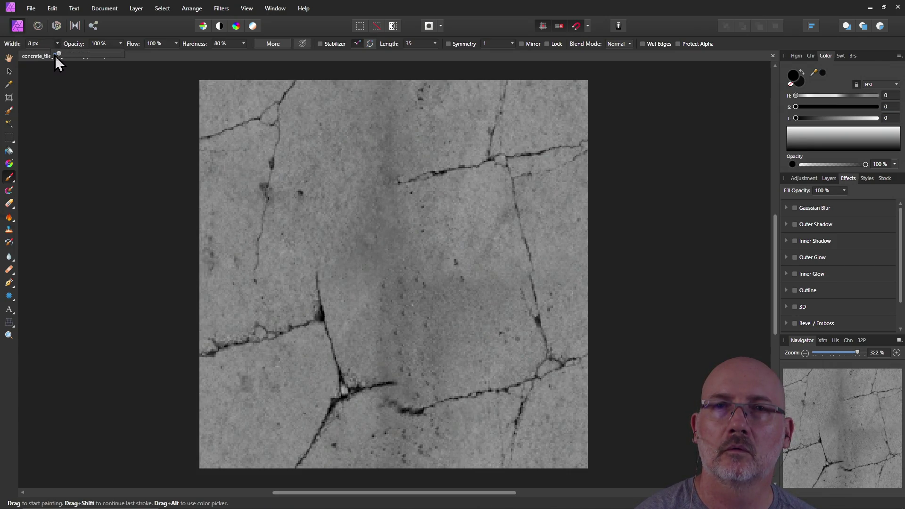
click(52, 43)
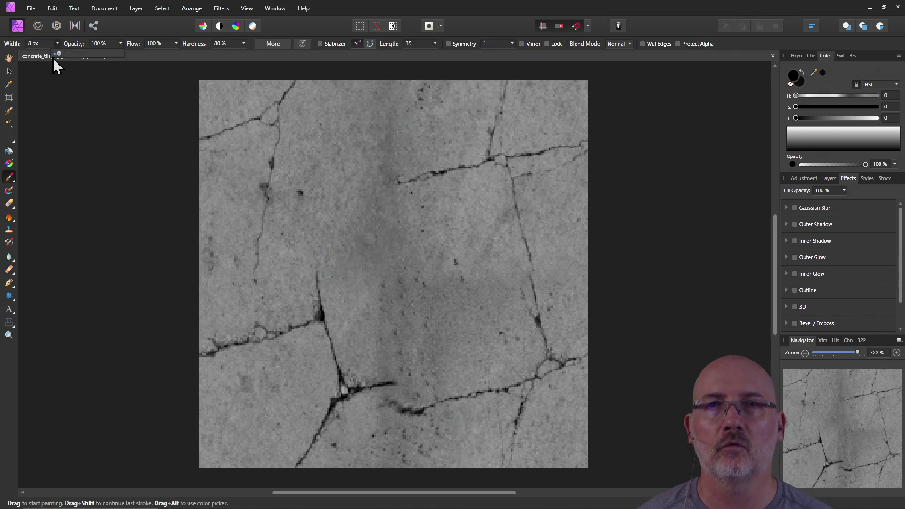
click(43, 43)
text(1)
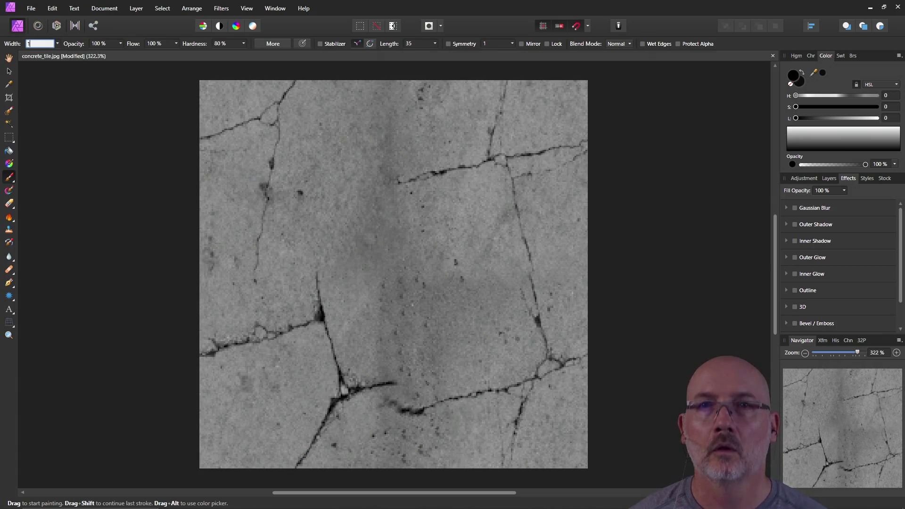
key(Return)
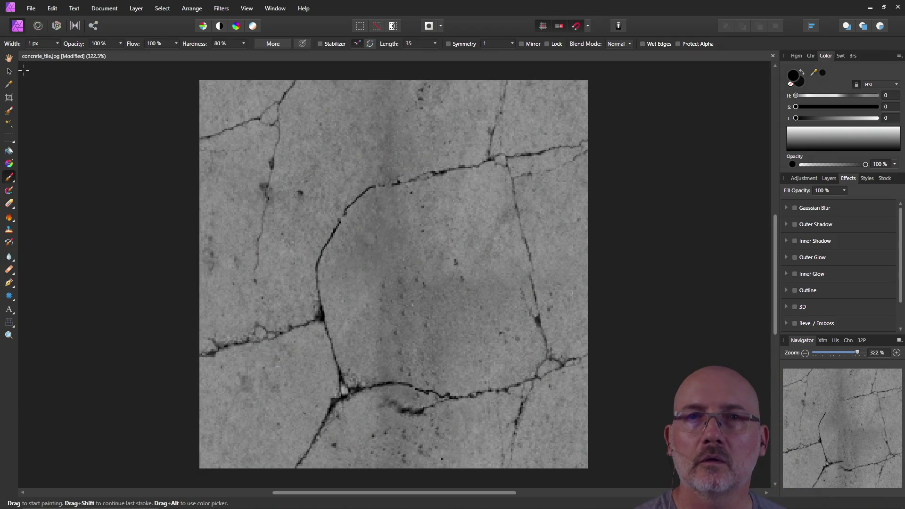
Sample an existing crack's dark grey and make it the painting colour.
click(9, 84)
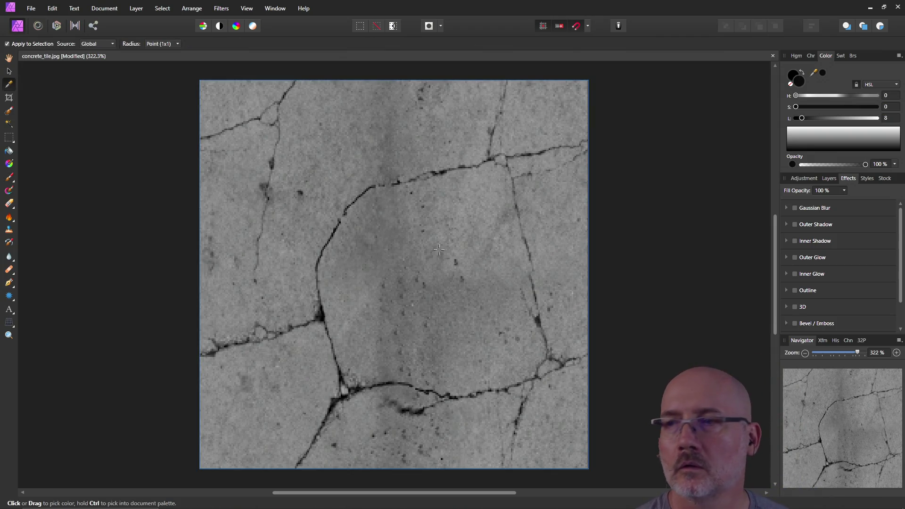
click(560, 363)
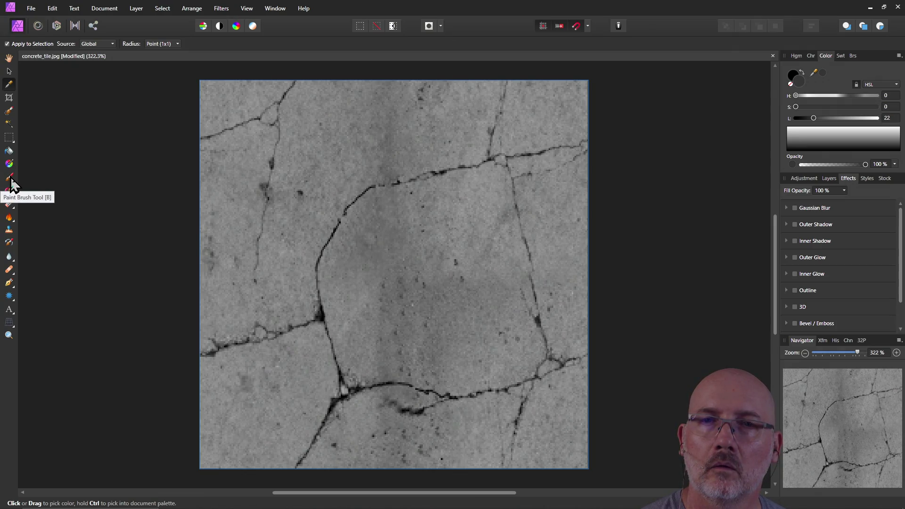
click(9, 178)
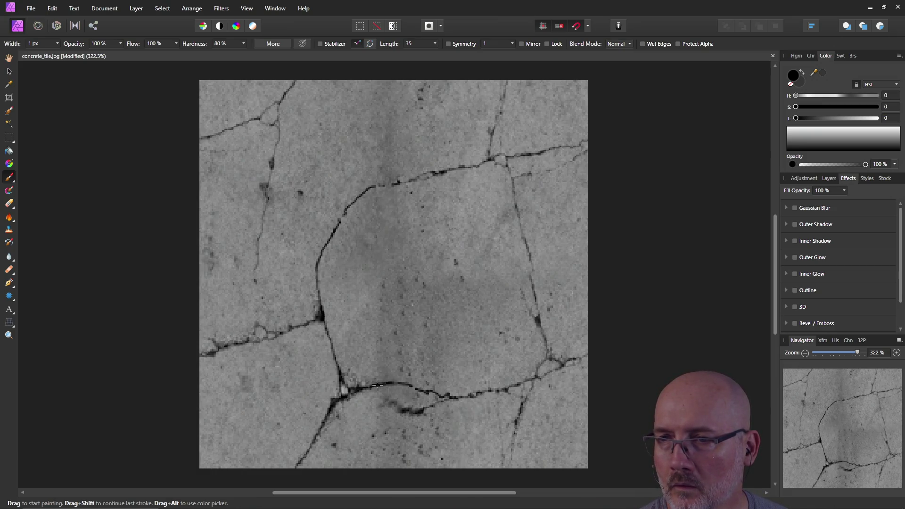
key(ctrl)
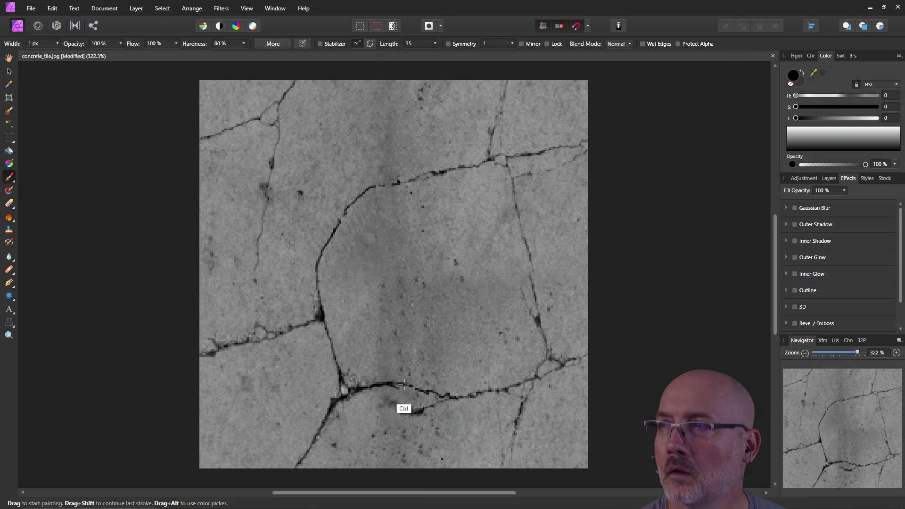
click(801, 77)
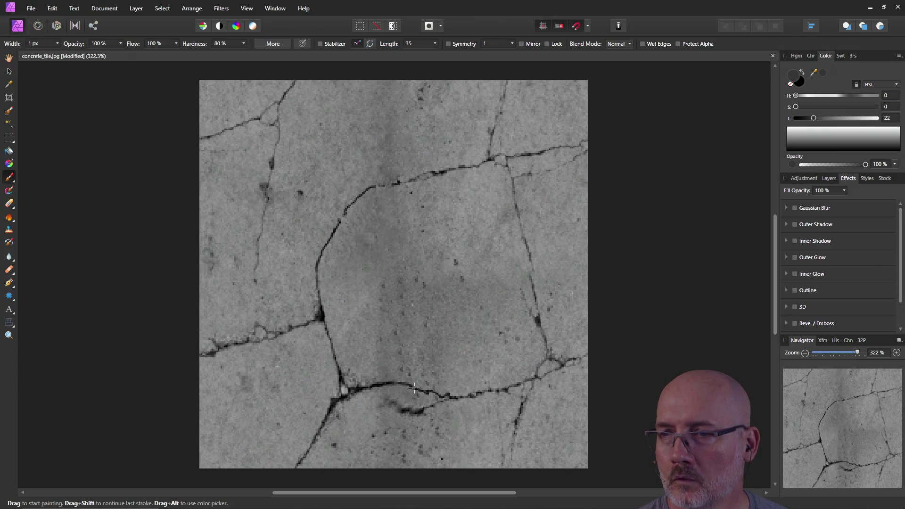
key(ctrl)
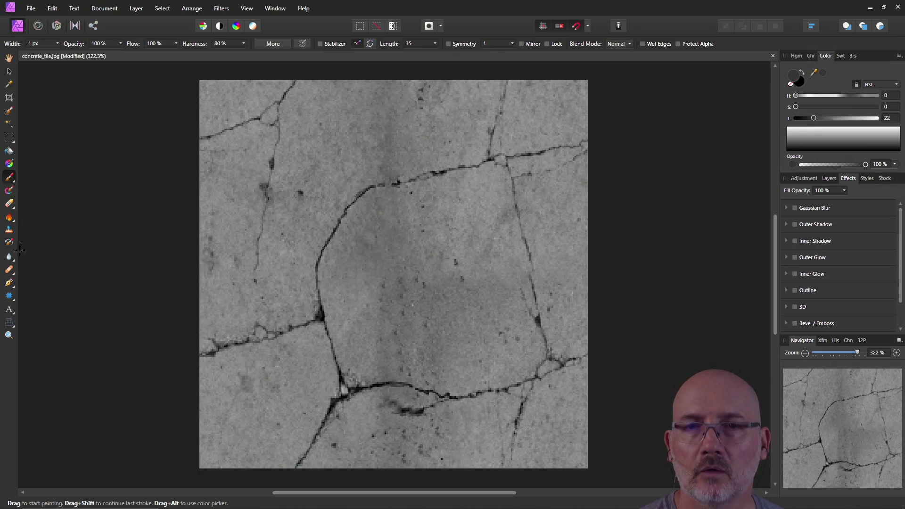
click(9, 269)
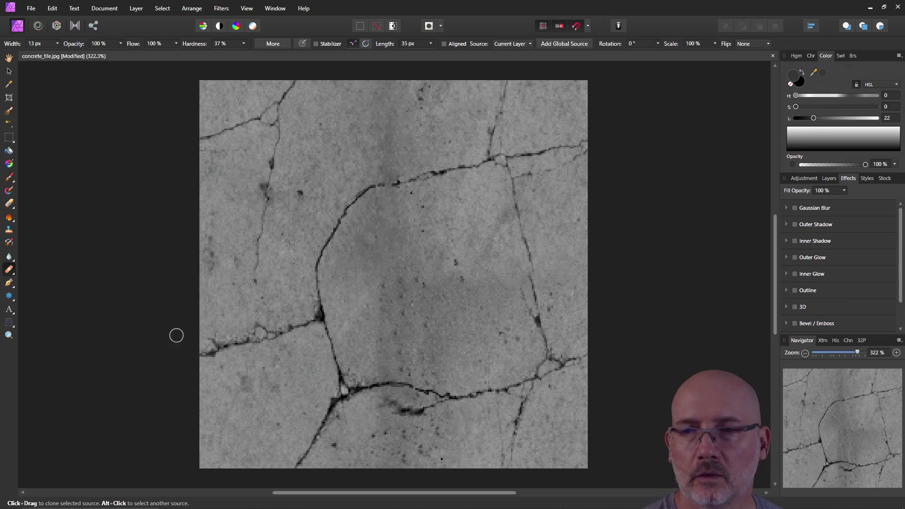
Clone over the dark dash by the lower crack, save the tile flattened, and close Affinity Photo.
mouse_move(418, 433)
mouse_down()
mouse_move(426, 411)
mouse_move(404, 406)
mouse_move(424, 414)
mouse_move(429, 443)
mouse_up()
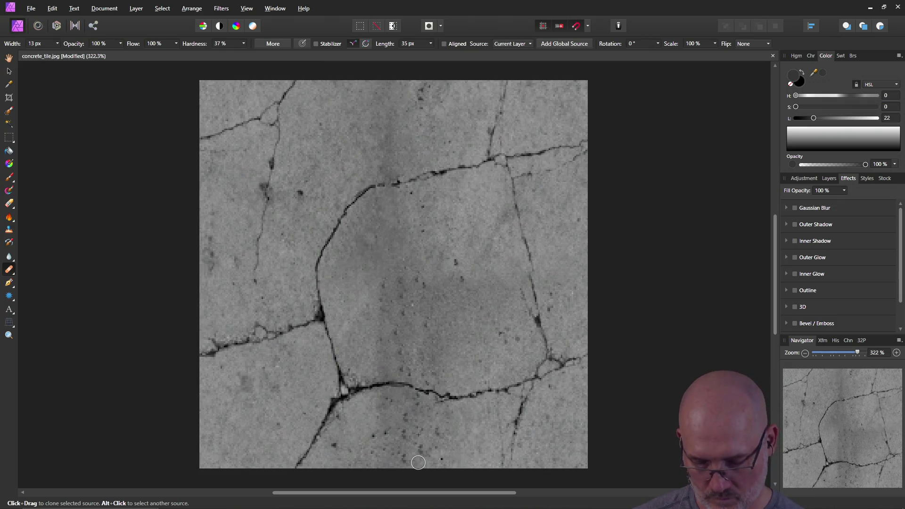
key(ctrl+s)
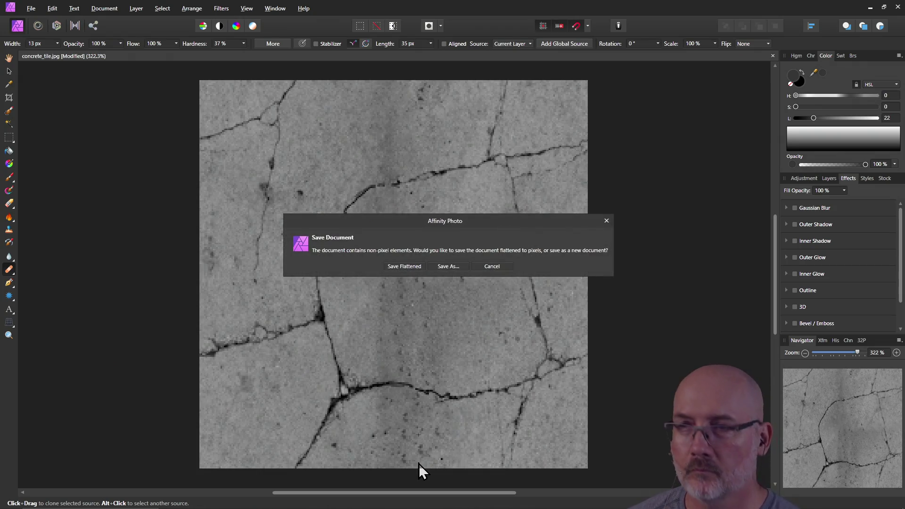
click(406, 265)
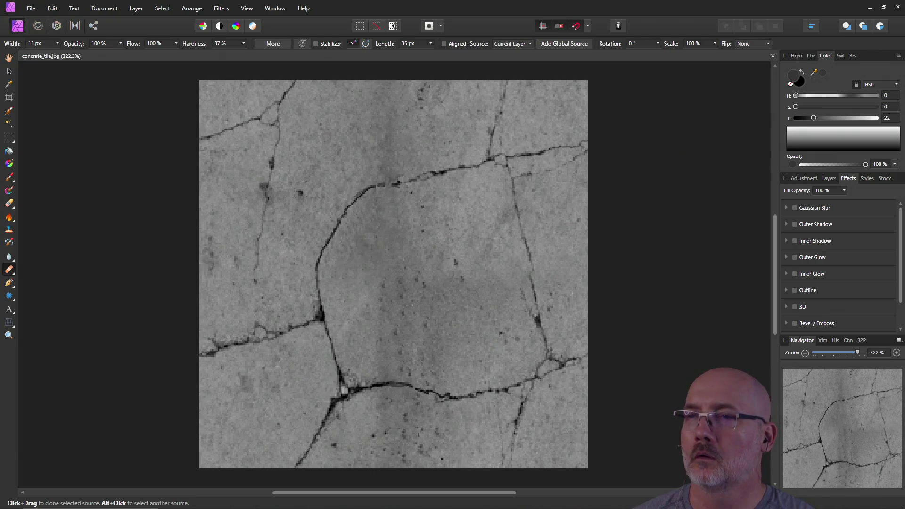
click(897, 7)
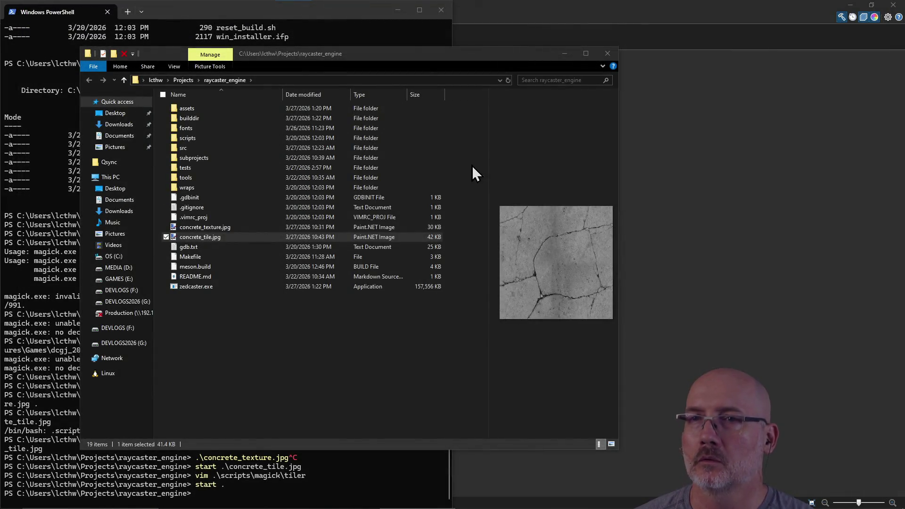
Move the raycaster_engine Explorer window aside and close it.
click(494, 121)
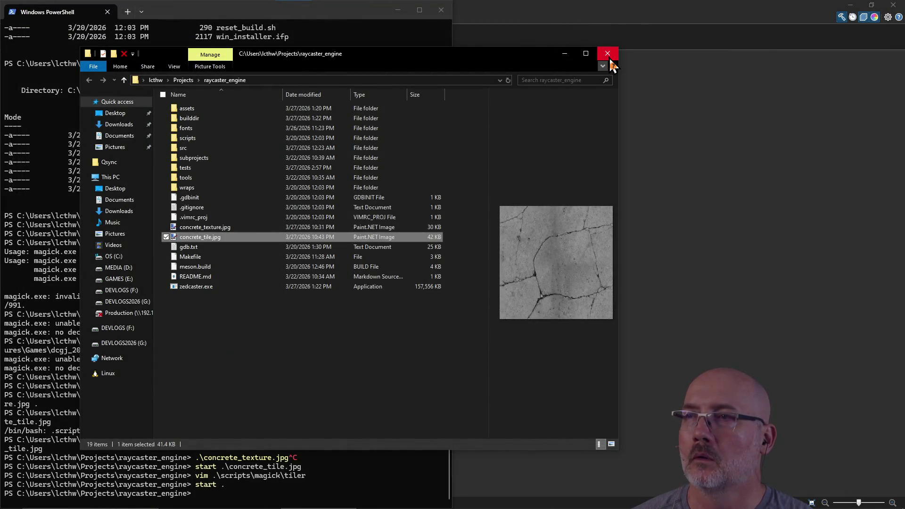
mouse_move(445, 58)
mouse_down()
mouse_move(590, 104)
mouse_move(670, 95)
mouse_move(561, 85)
mouse_up()
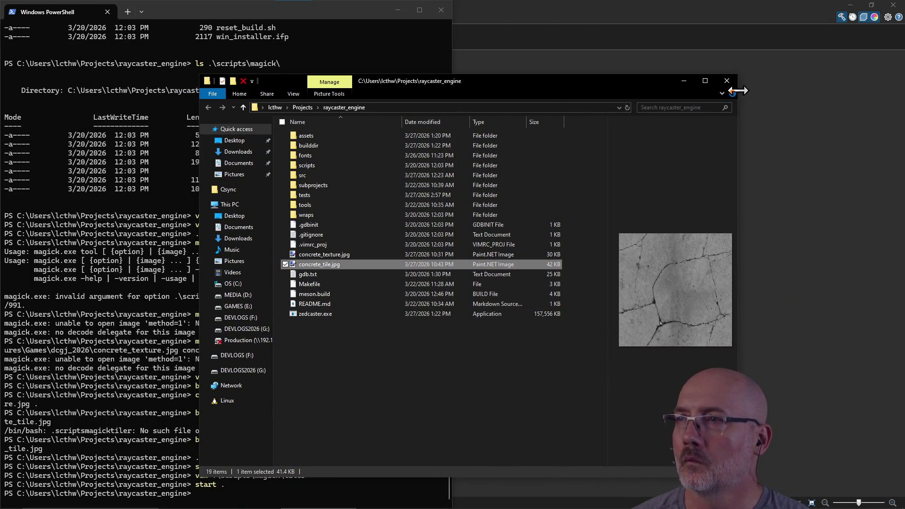
click(726, 81)
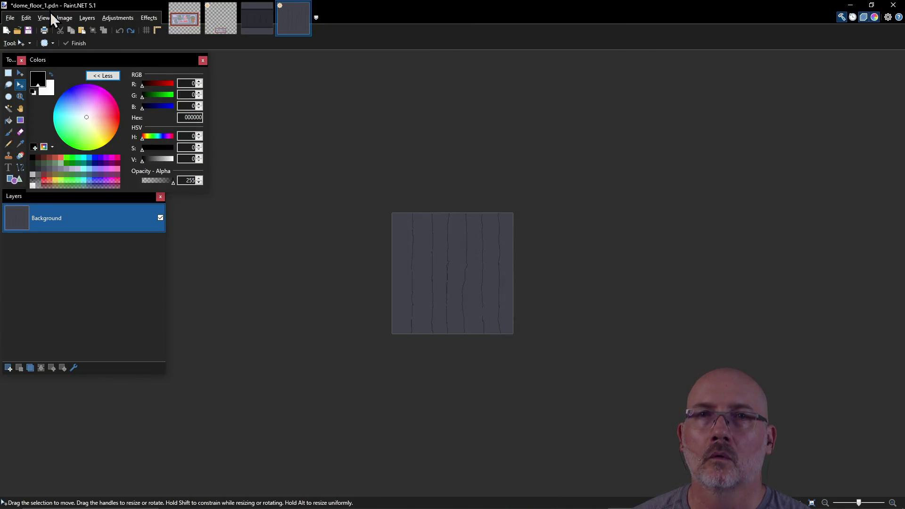
In PowerShell, cancel a half-typed move command and open concrete_texture.jpg with start.
key(alt+Tab)
key(alt+Tab)
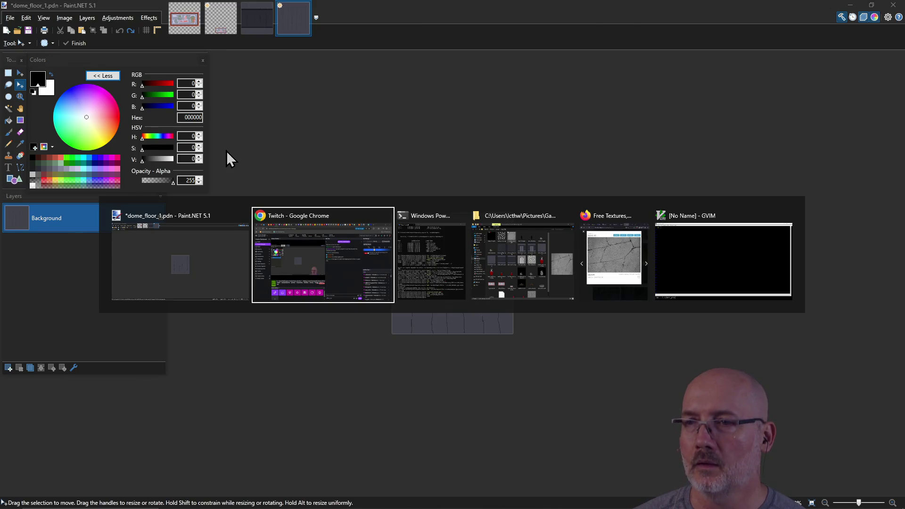
text(mv ~)
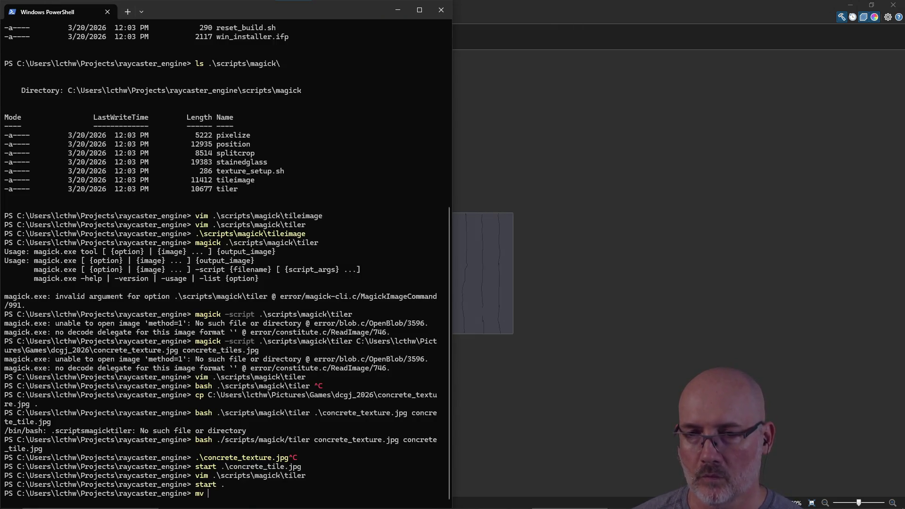
key(BackSpace)
text(.\con)
key(Tab)
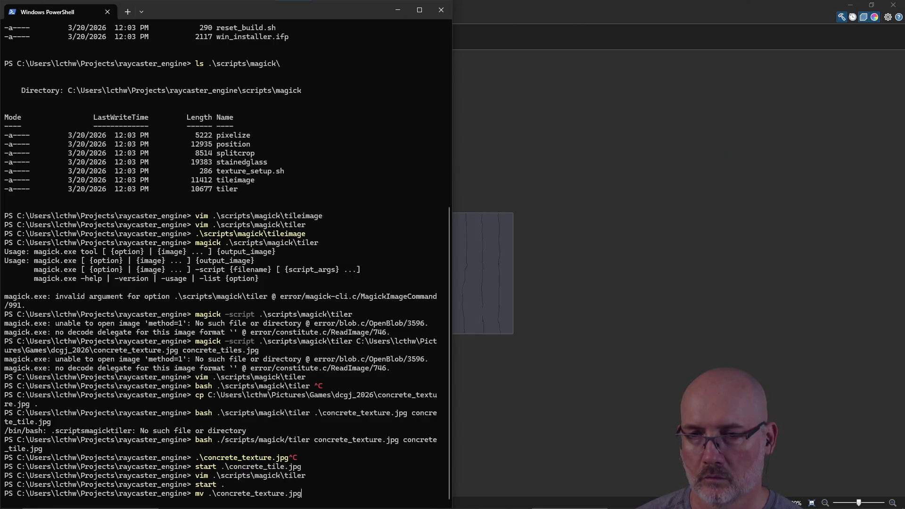
key(Tab)
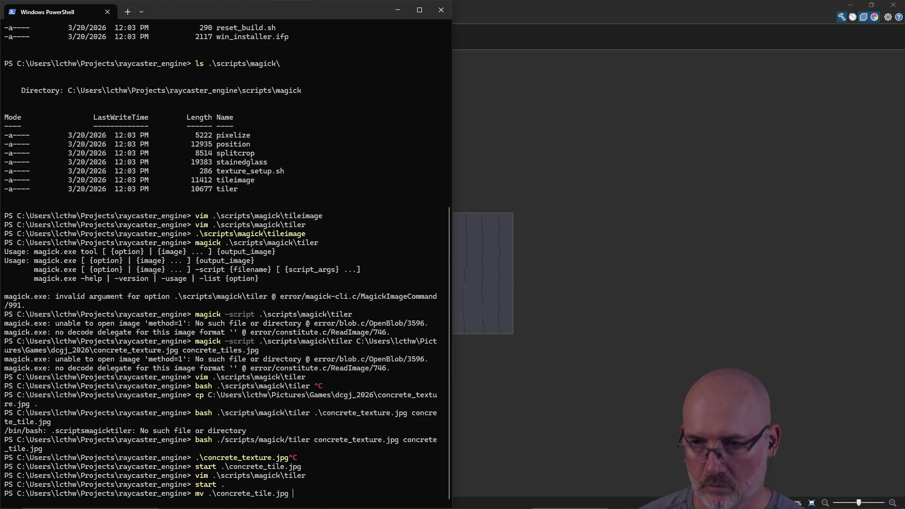
text(~/Pojr)
key(ctrl+c)
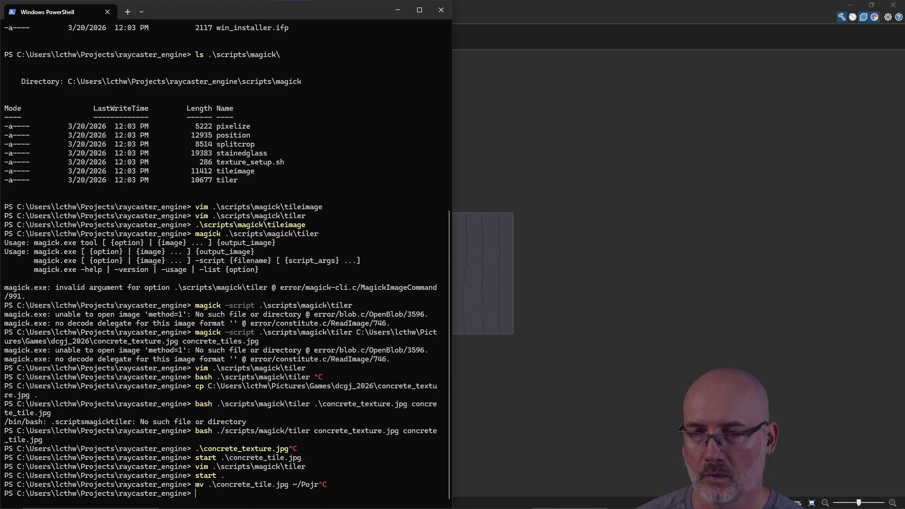
text(start .\concr)
key(Tab)
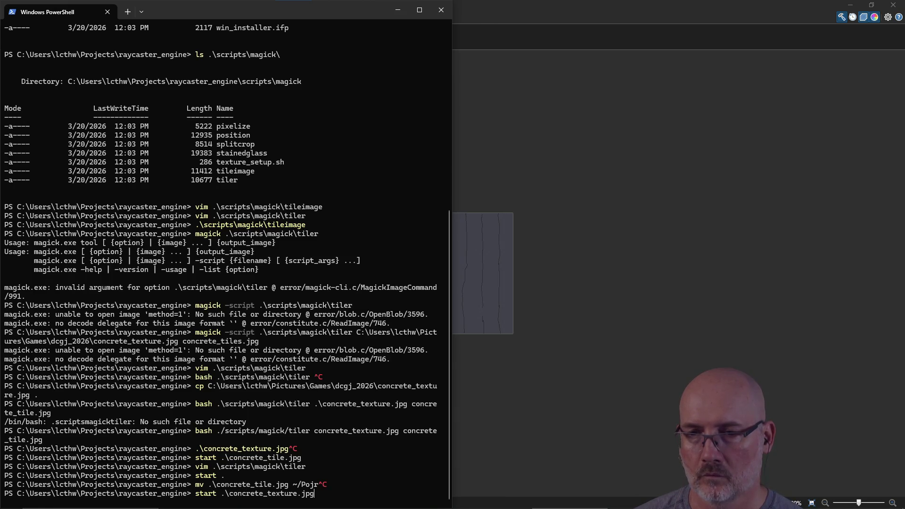
key(Return)
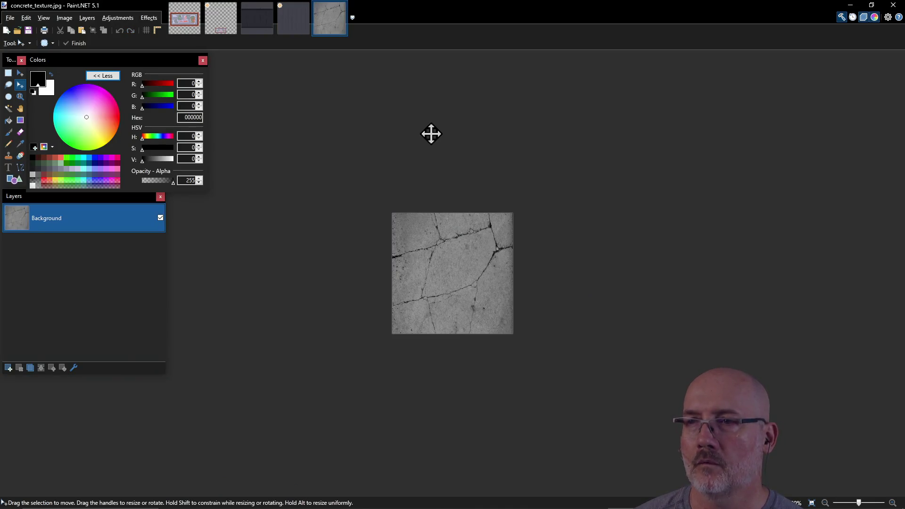
Close concrete_texture.jpg and open concrete_tile.jpg with start instead.
click(342, 7)
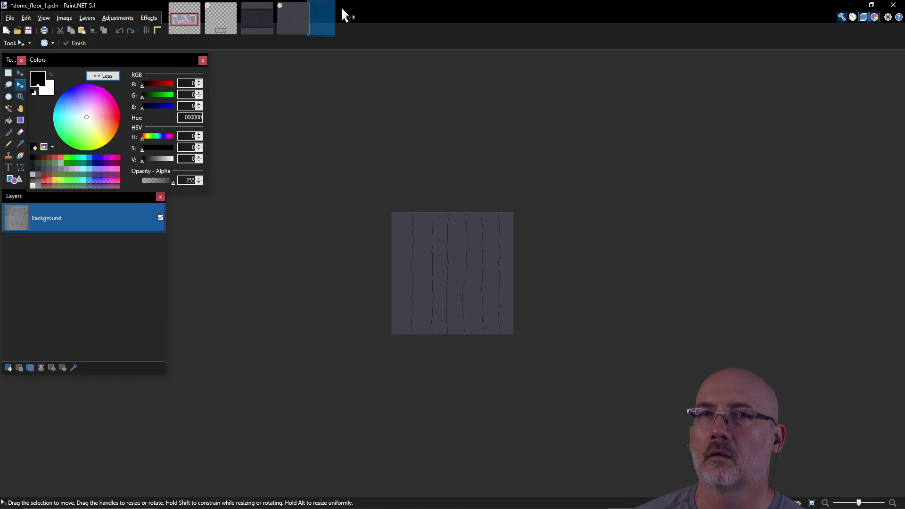
key(alt+Tab)
key(BackSpace)
key(BackSpace)
key(BackSpace)
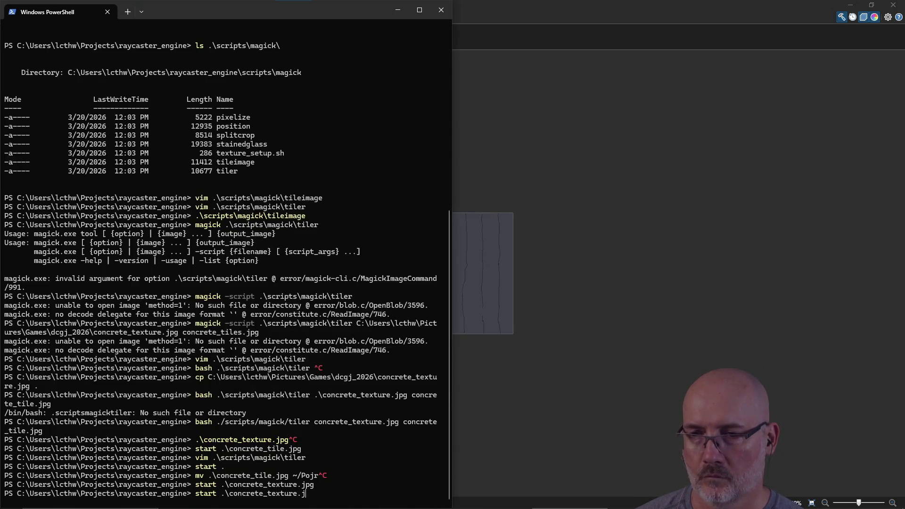
text(il)
key(Tab)
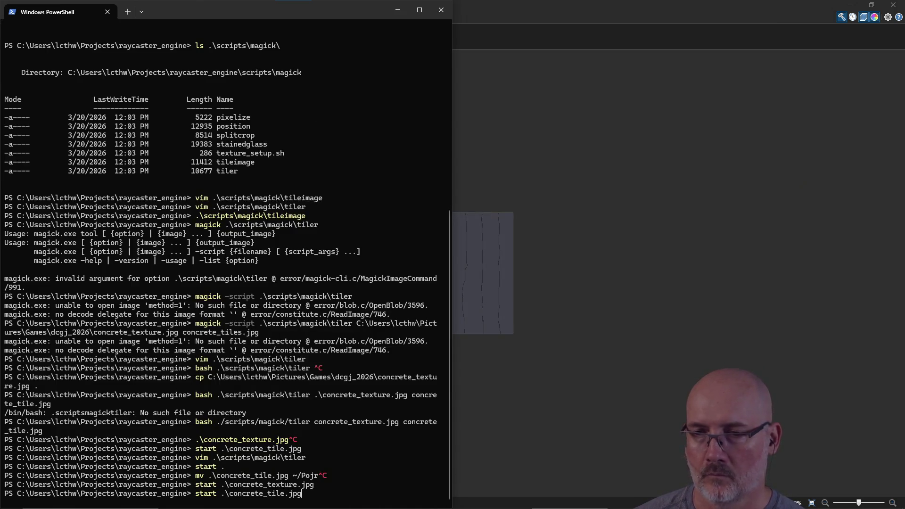
key(Return)
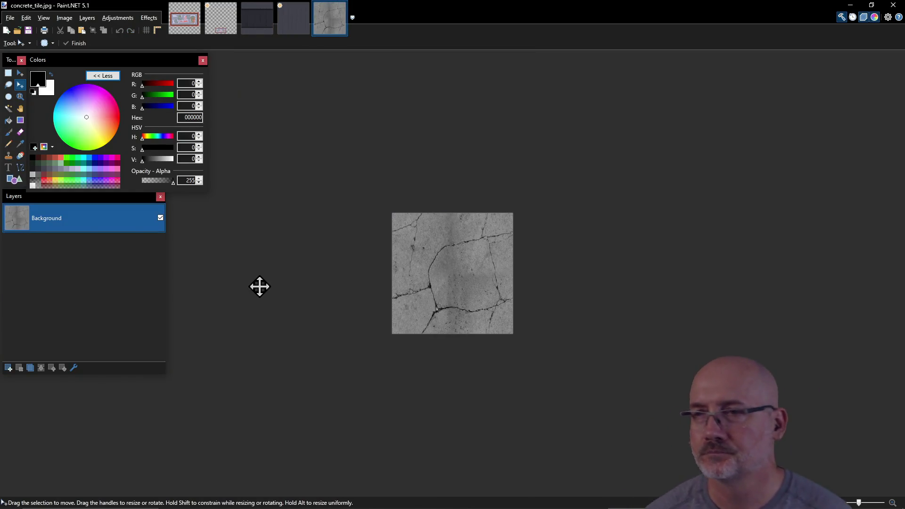
Save the tile via Save As in PNG format as concrete_tile.png, accepting the save settings.
scroll(454, 263, up, 1)
scroll(453, 264, up, 4)
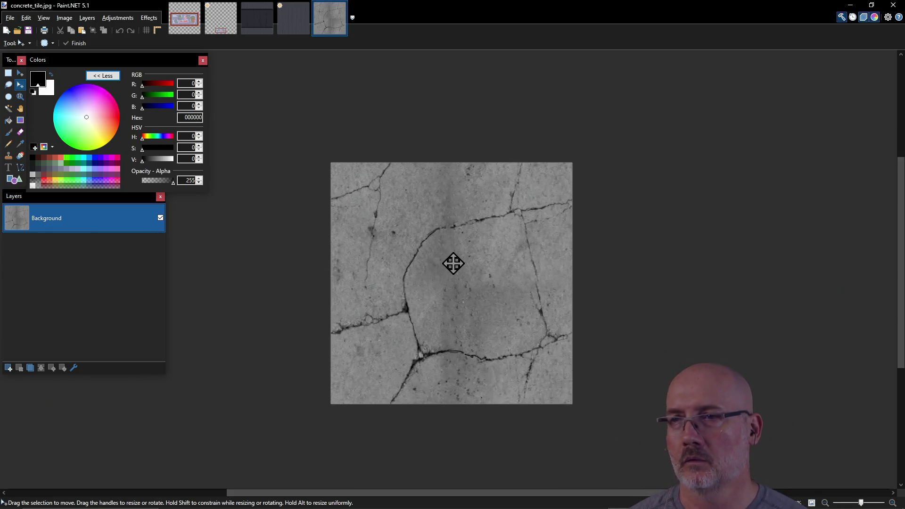
scroll(453, 264, up, 1)
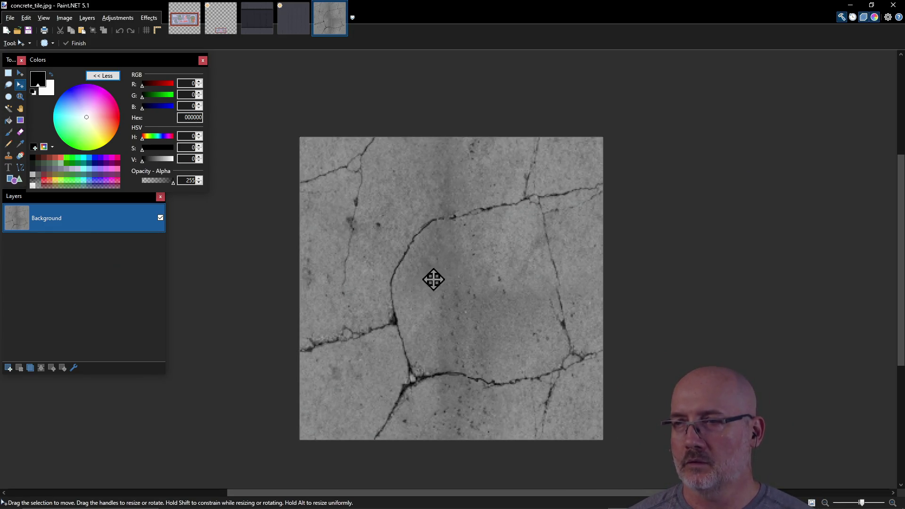
click(10, 18)
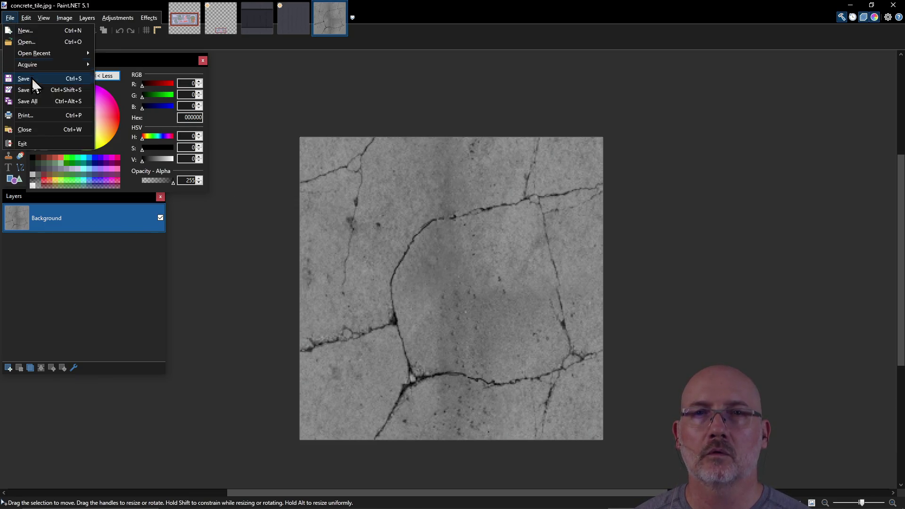
click(33, 89)
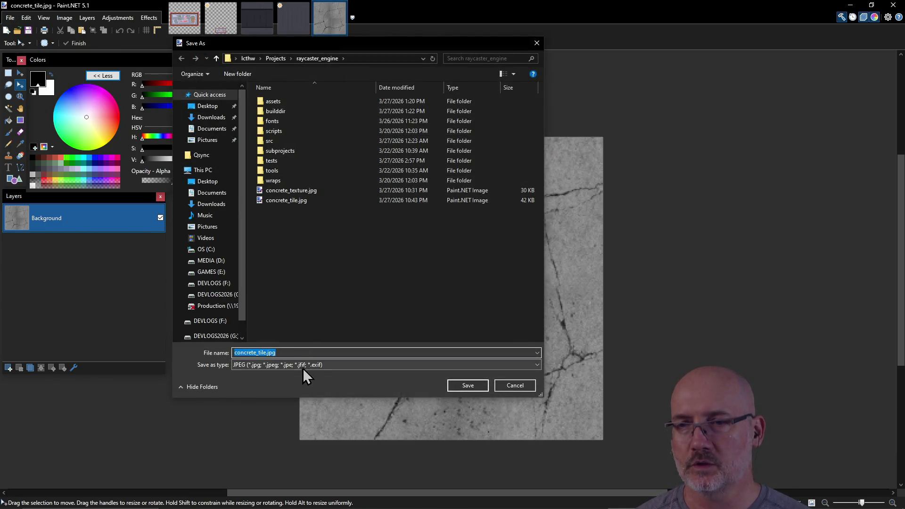
click(302, 364)
click(302, 381)
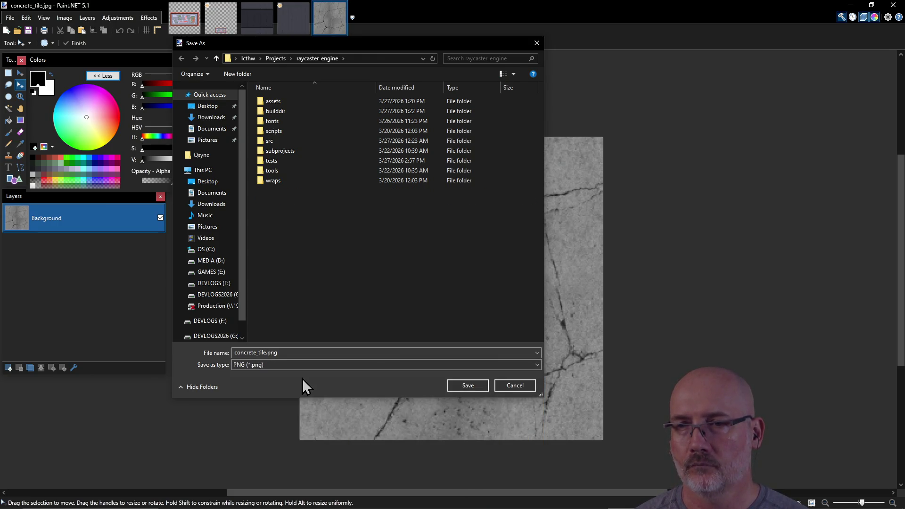
click(483, 388)
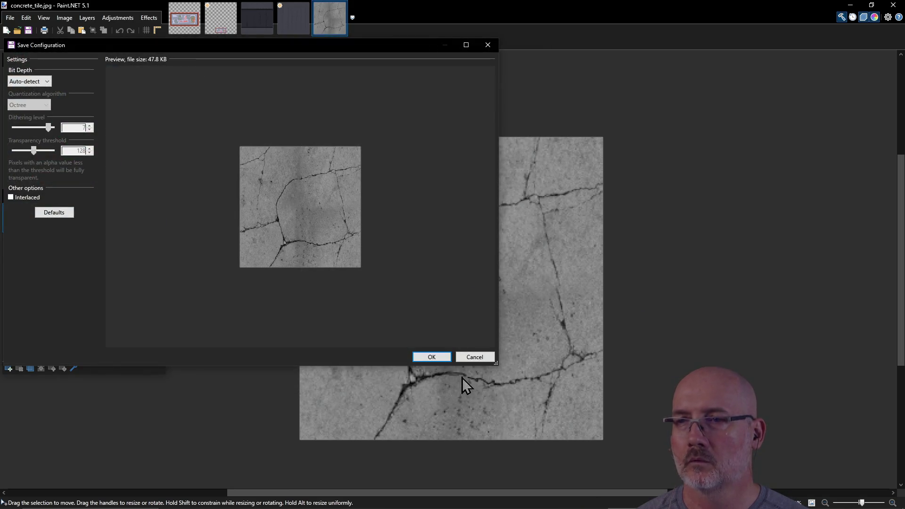
click(422, 357)
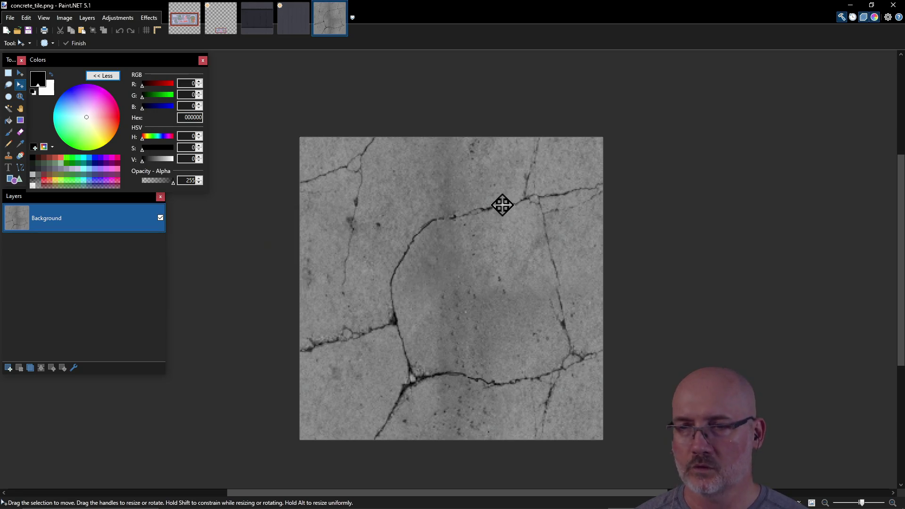
key(alt+Tab)
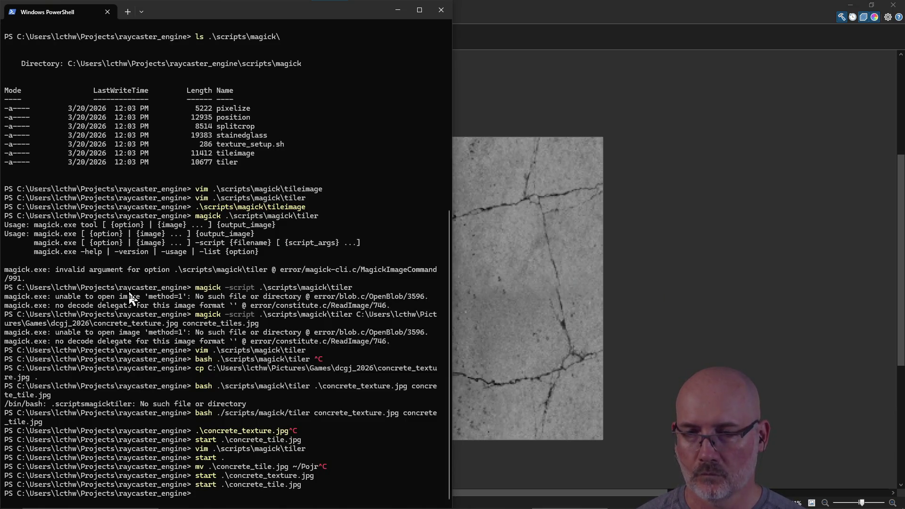
Copy concrete_tile.png to .\assets\textures\floor_gray_stone.png.
text(cp .\con)
key(Tab)
key(Tab)
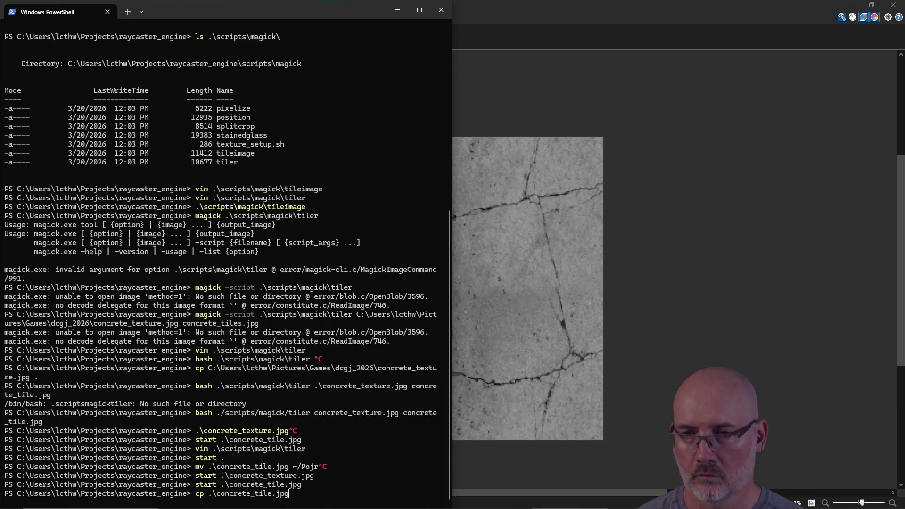
key(Tab)
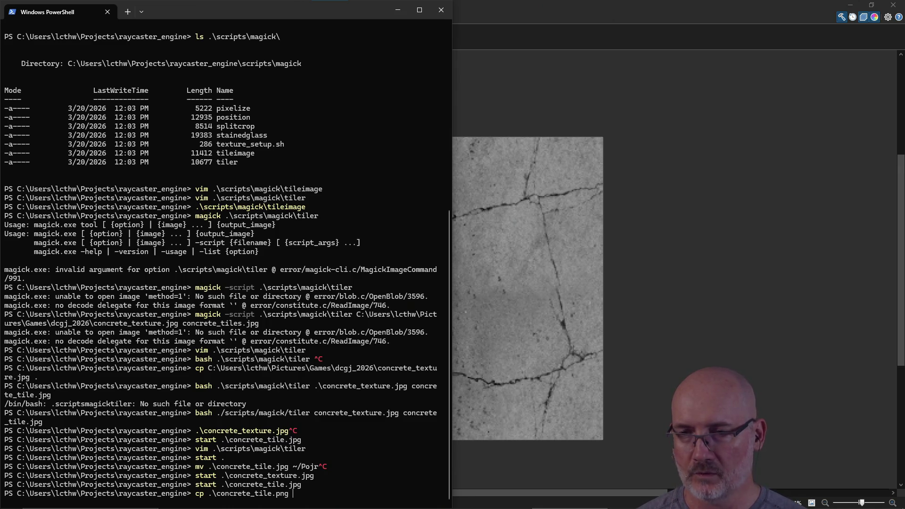
text(.\assets\text.ttf)
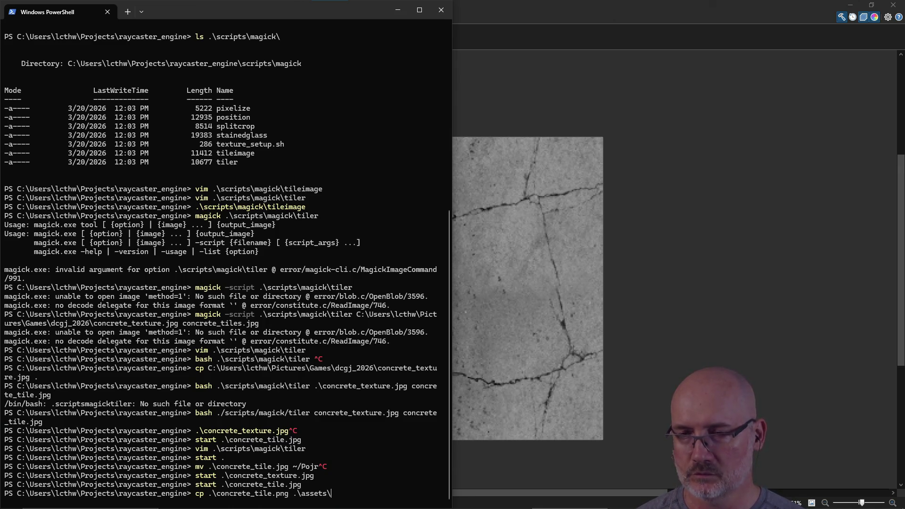
key(Tab)
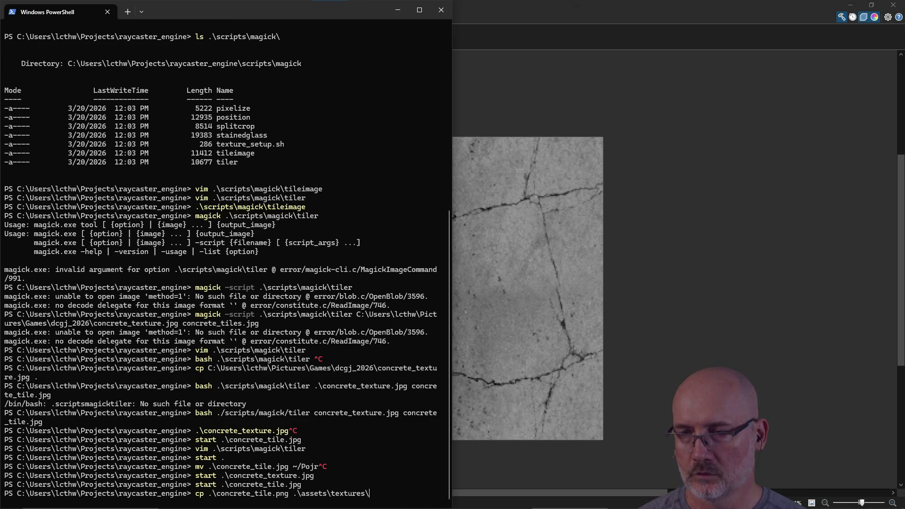
text(floor_gray_stone.png)
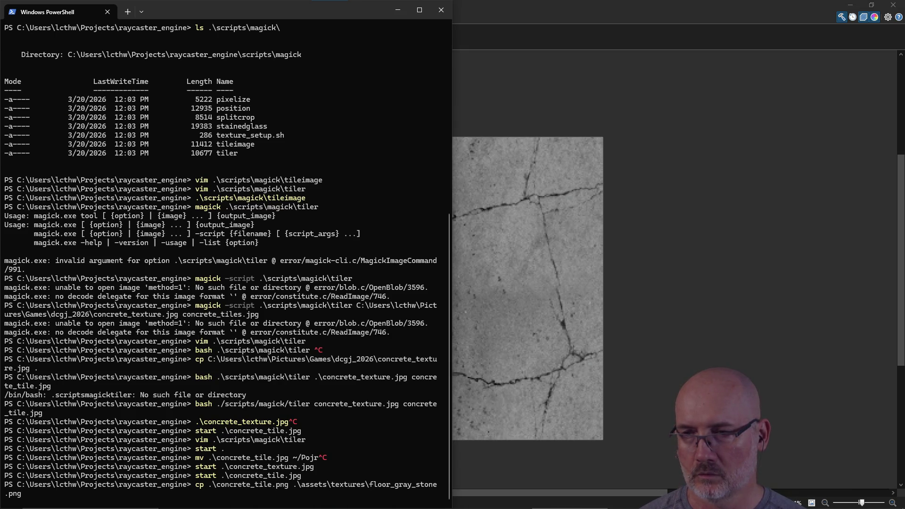
key(Return)
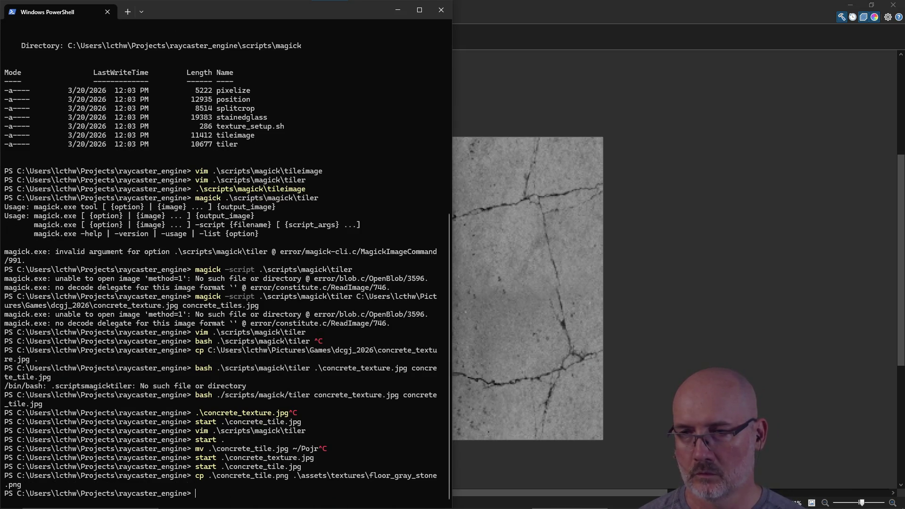
Copy the tile again to assets\textures as floor_plain.png.
key(Up)
key(BackSpace)
key(BackSpace)
key(BackSpace)
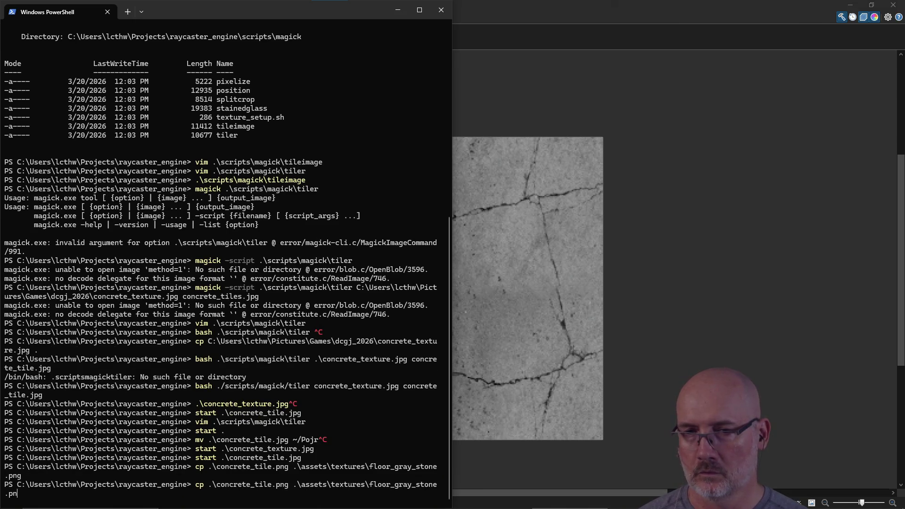
text(plain.png)
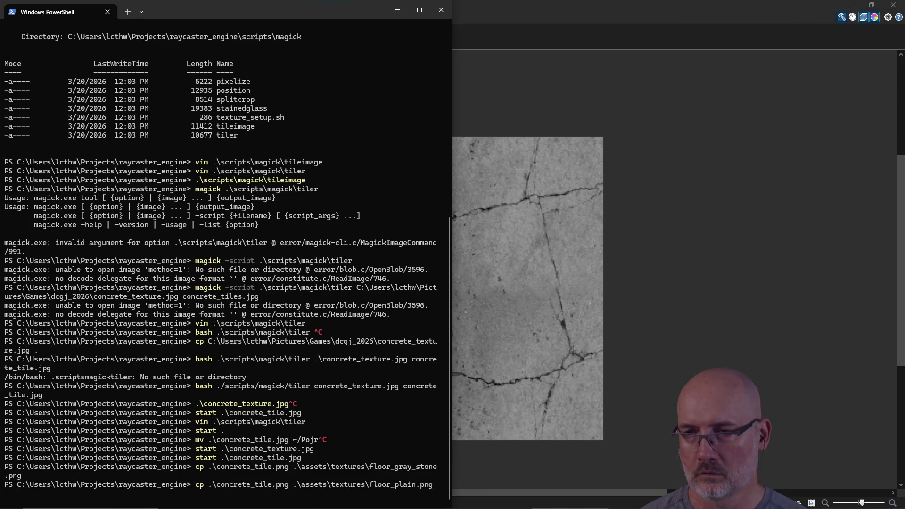
key(Return)
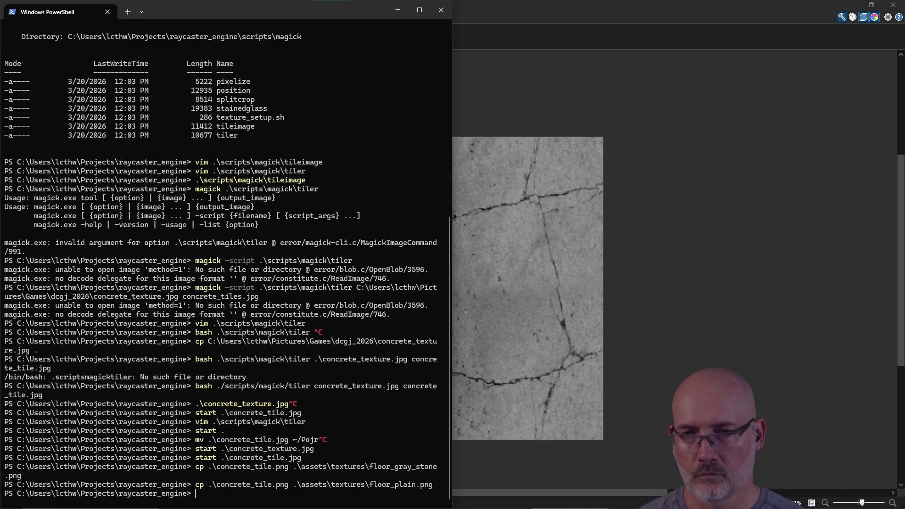
Launch .\zedcaster.exe to test the new texture.
text(.\ze)
key(Tab)
key(Return)
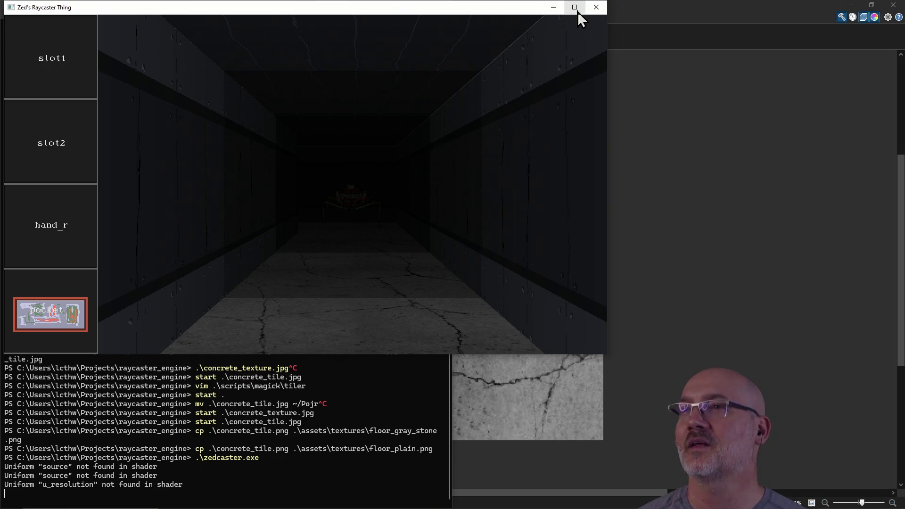
Maximize the game, walk and turn through the rooms inspecting the concrete floor, then close it.
click(576, 8)
key(w)
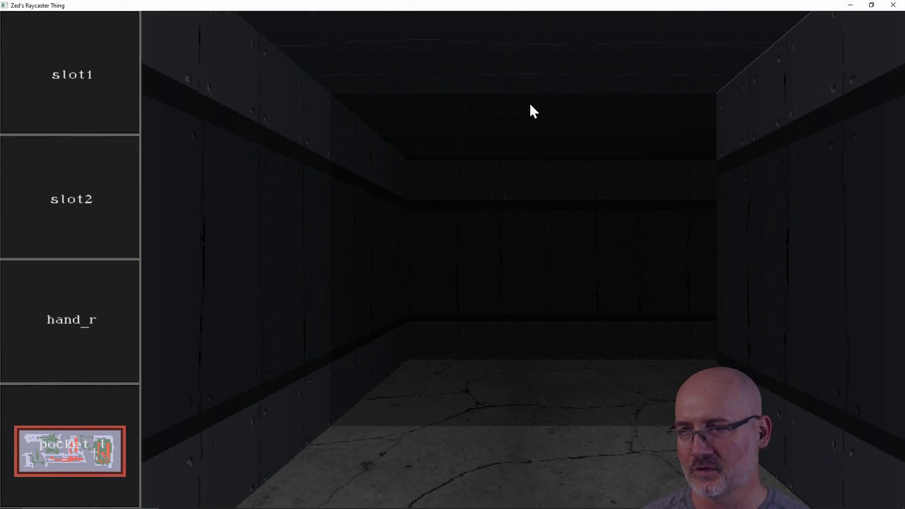
key(d)
key(d)
key(d)
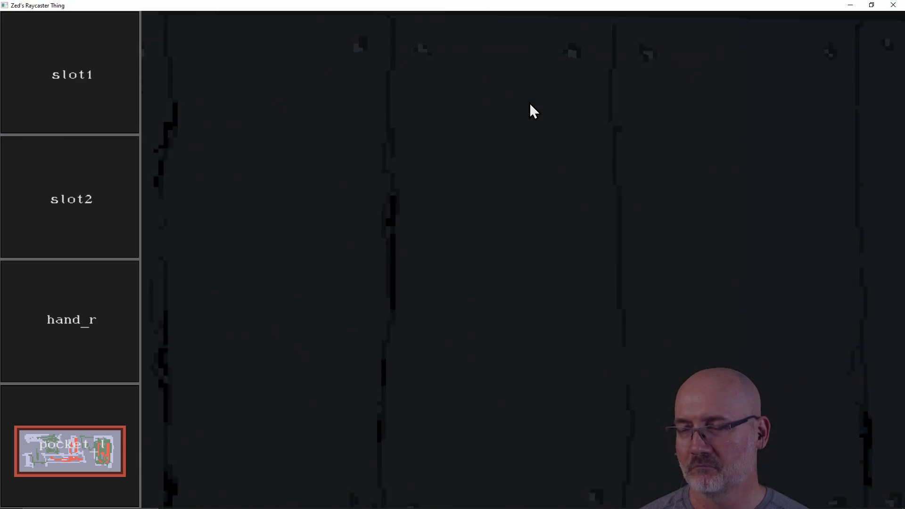
key(d)
key(d)
key(d)
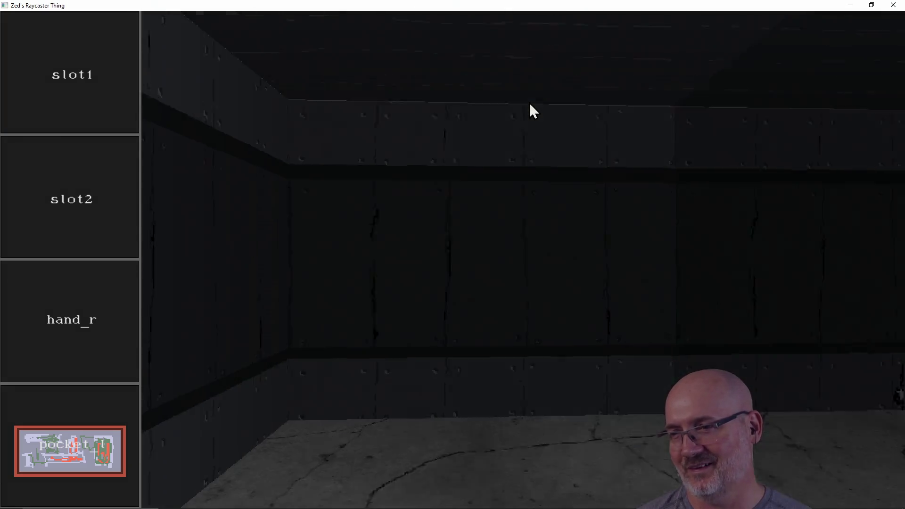
key(d)
key(d)
key(d)
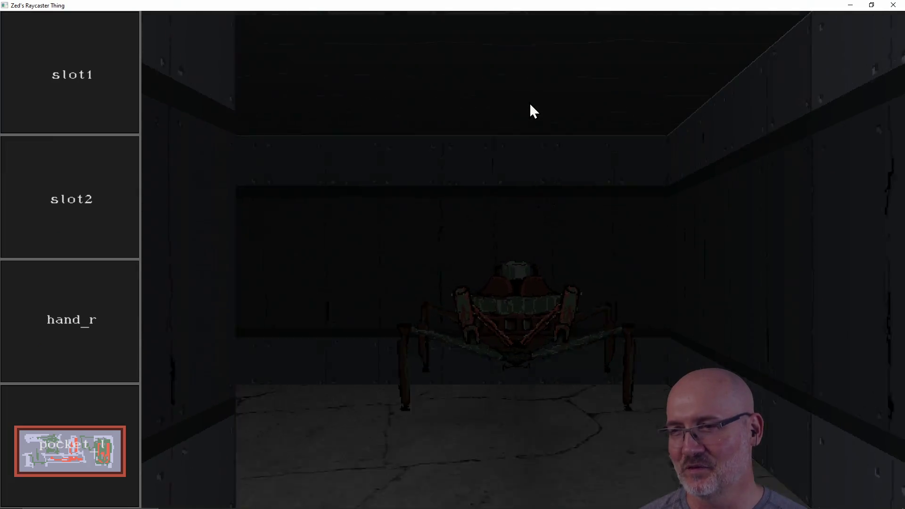
key(w)
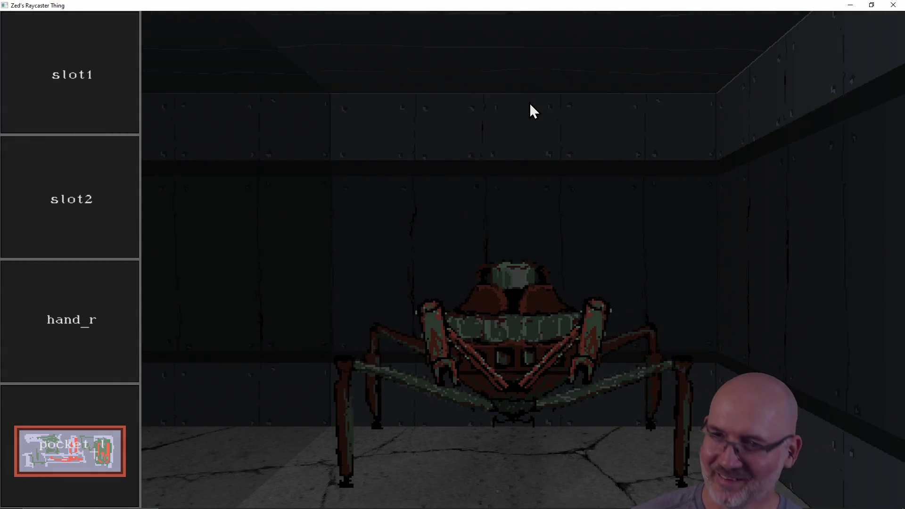
key(d)
key(a)
key(s)
key(a)
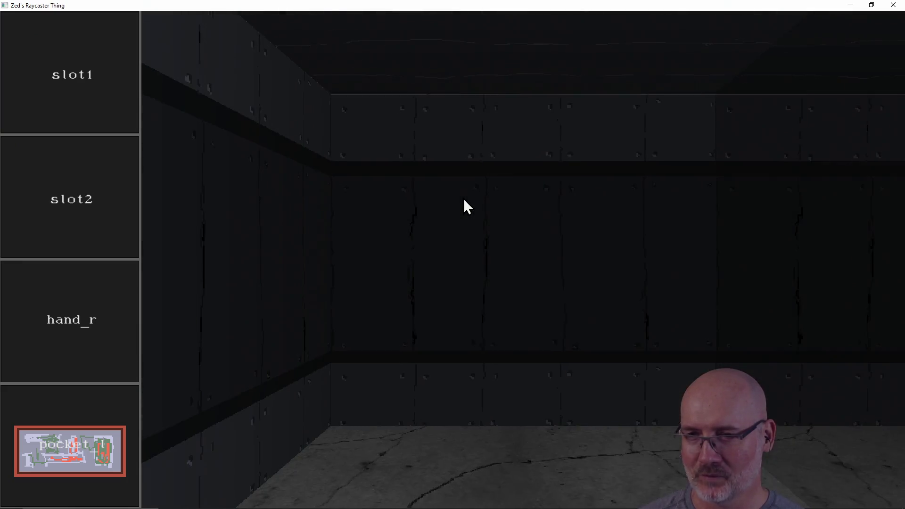
key(a)
key(d)
key(d)
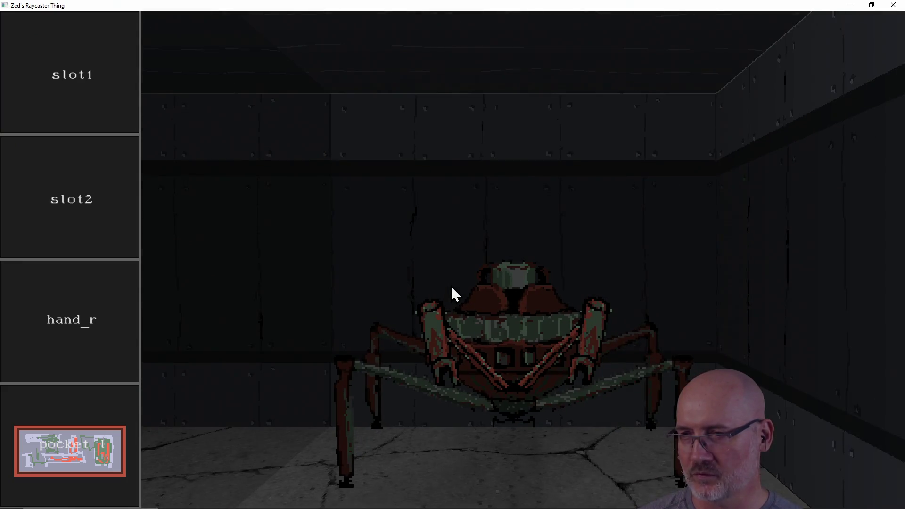
key(d)
key(d)
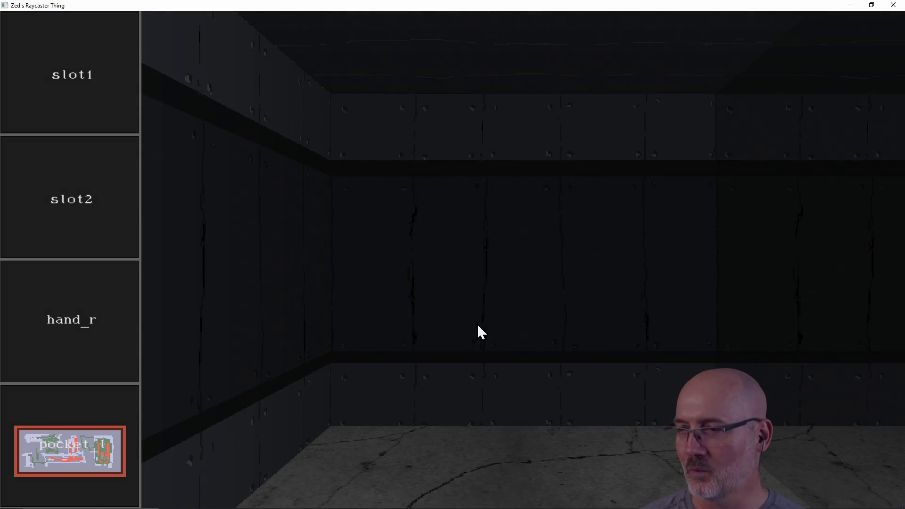
key(a)
key(a)
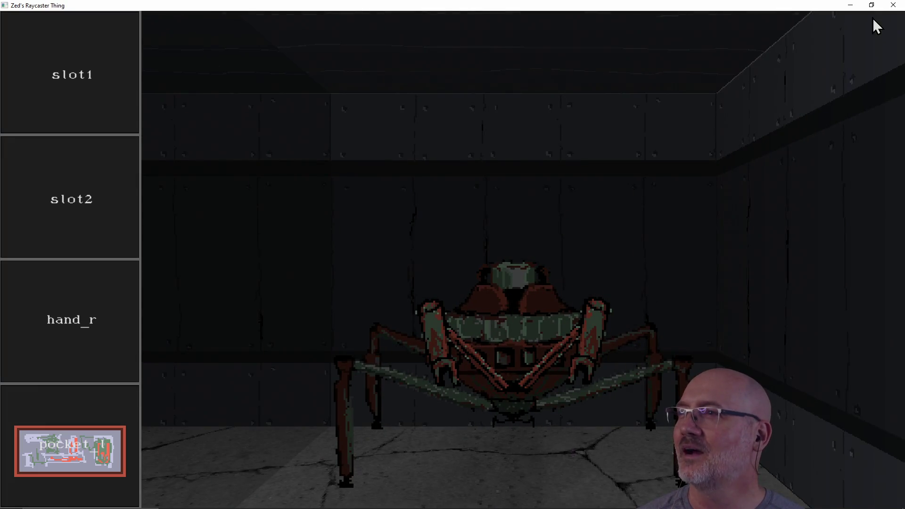
click(893, 6)
Back in Paint.NET, sketch two crossing yellow curves diagonally through the tile's centre.
click(510, 246)
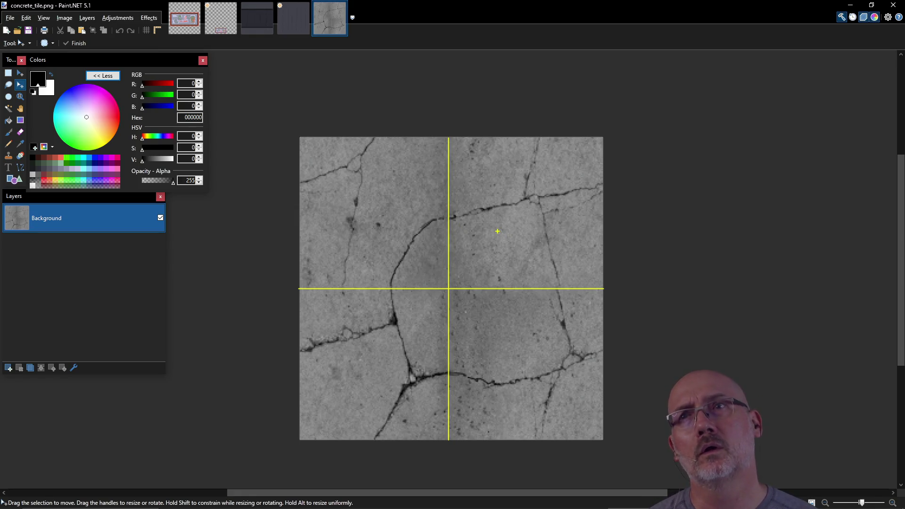
drag(527, 202, 361, 376)
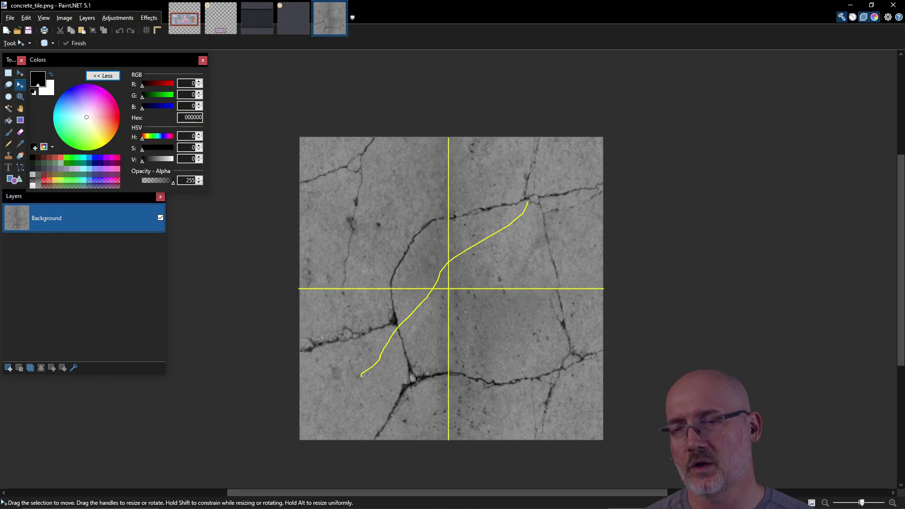
drag(356, 211, 505, 364)
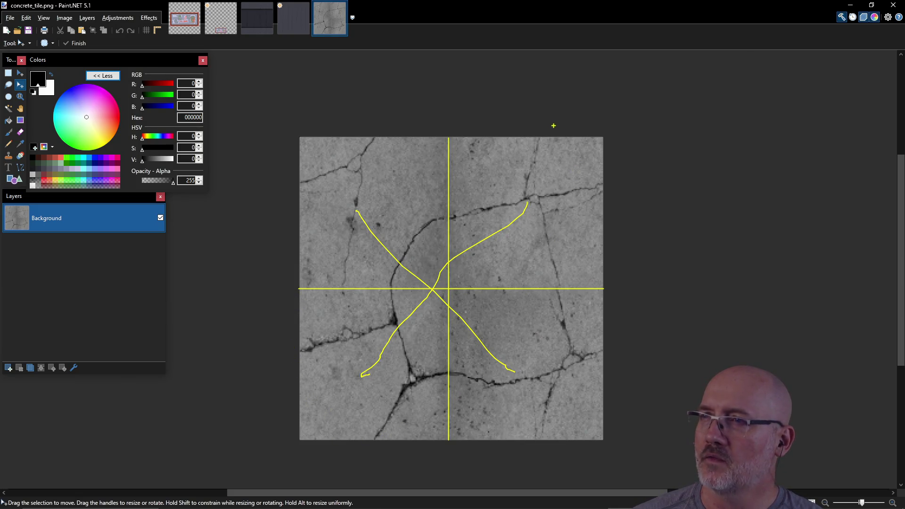
Add short yellow branches and arrowheads at the ends of the crossing curves.
drag(552, 134, 609, 136)
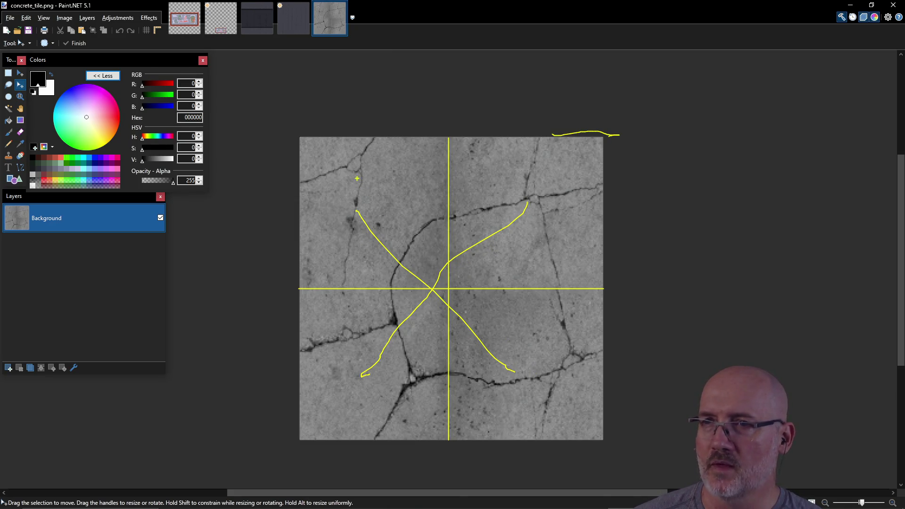
mouse_move(357, 210)
mouse_down()
mouse_move(355, 229)
mouse_move(383, 213)
mouse_up()
mouse_move(512, 203)
mouse_down()
mouse_move(531, 199)
mouse_move(538, 222)
mouse_up()
drag(506, 350, 517, 377)
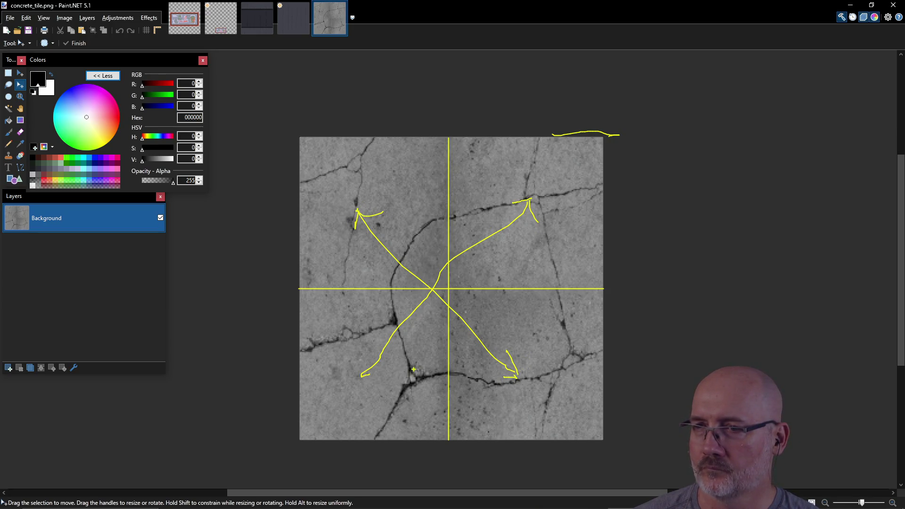
mouse_move(364, 355)
mouse_down()
mouse_move(358, 377)
mouse_move(406, 391)
mouse_up()
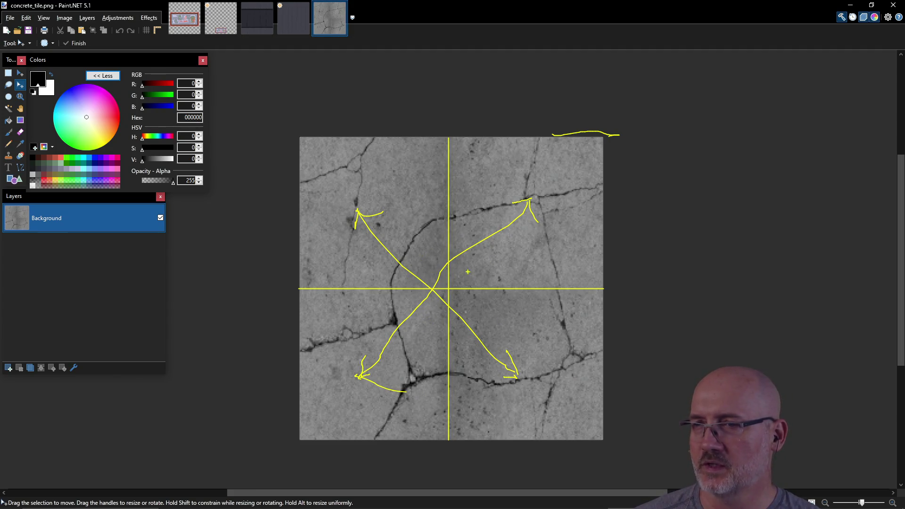
Draw yellow bracket marks at the tile's bottom-right and top-left corners, then clear the annotations.
mouse_move(603, 404)
mouse_down()
mouse_move(602, 448)
mouse_move(544, 442)
mouse_up()
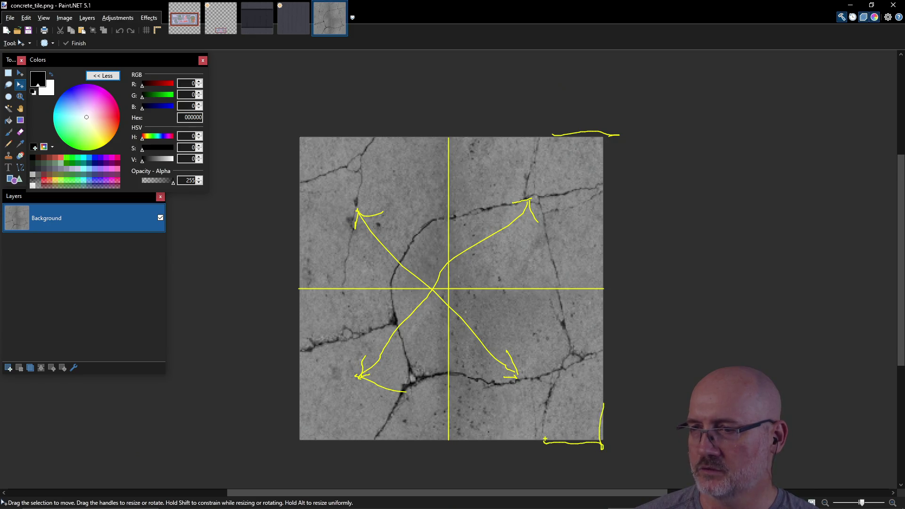
drag(599, 434, 644, 418)
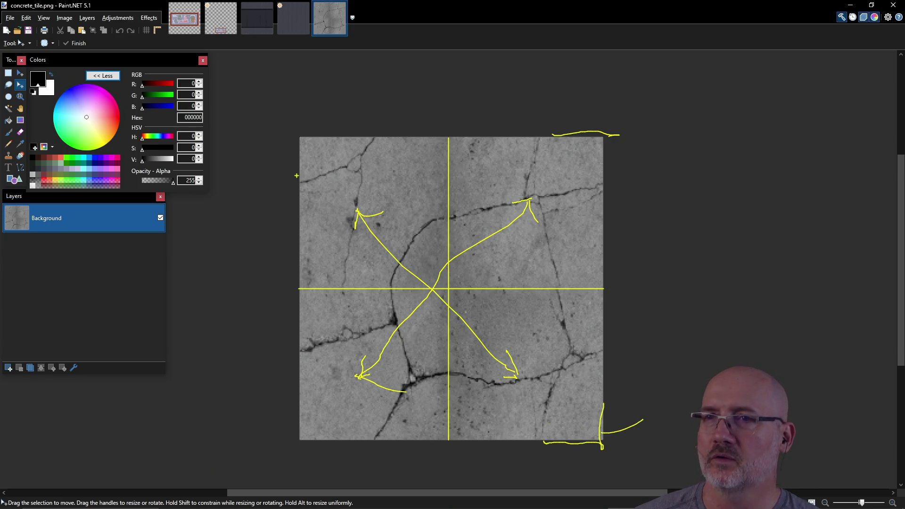
mouse_move(298, 183)
mouse_down()
mouse_move(289, 150)
mouse_move(355, 123)
mouse_up()
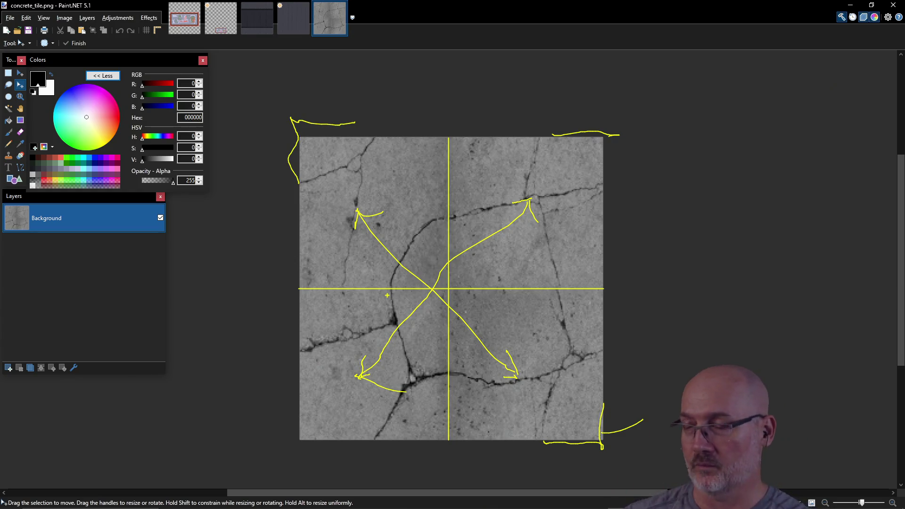
key(Escape)
Switch to PowerShell and rerun the zedcaster.exe game.
key(alt+Tab)
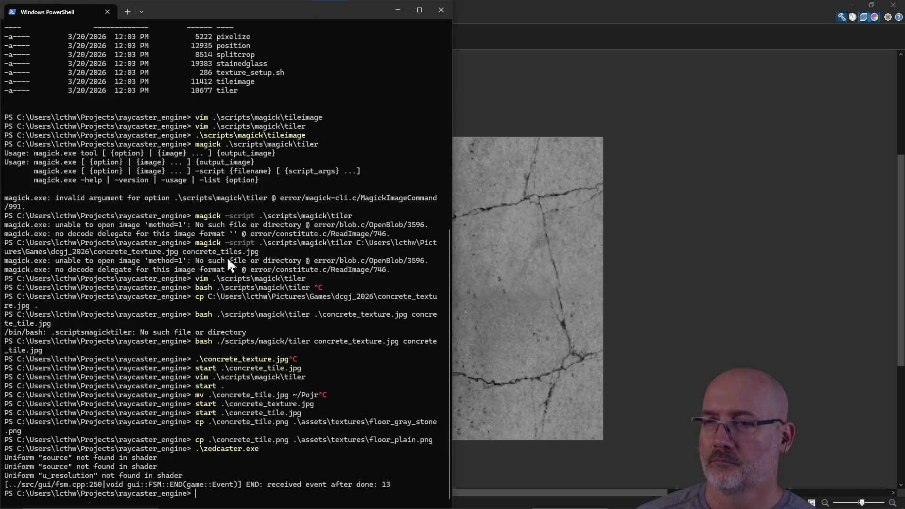
key(alt+Tab)
key(alt+Tab)
key(alt+Tab)
key(alt+Tab)
key(alt+Tab)
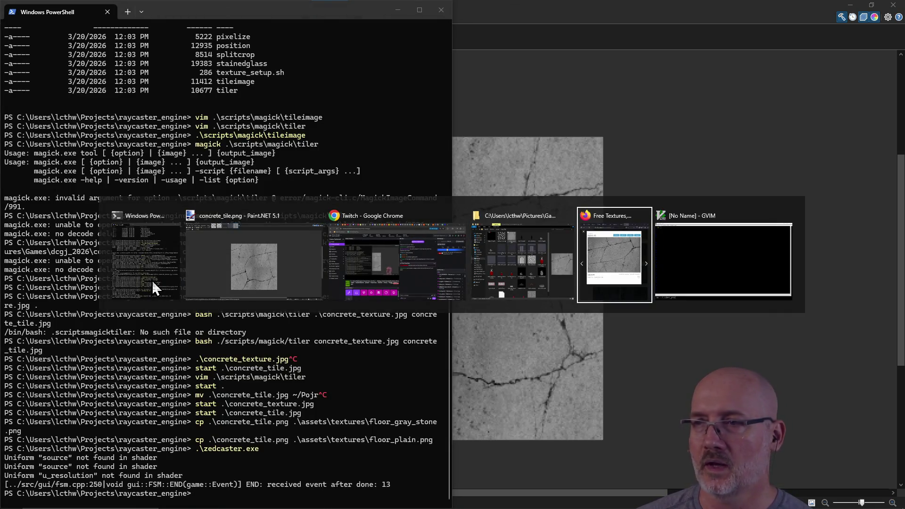
key(Up)
key(Return)
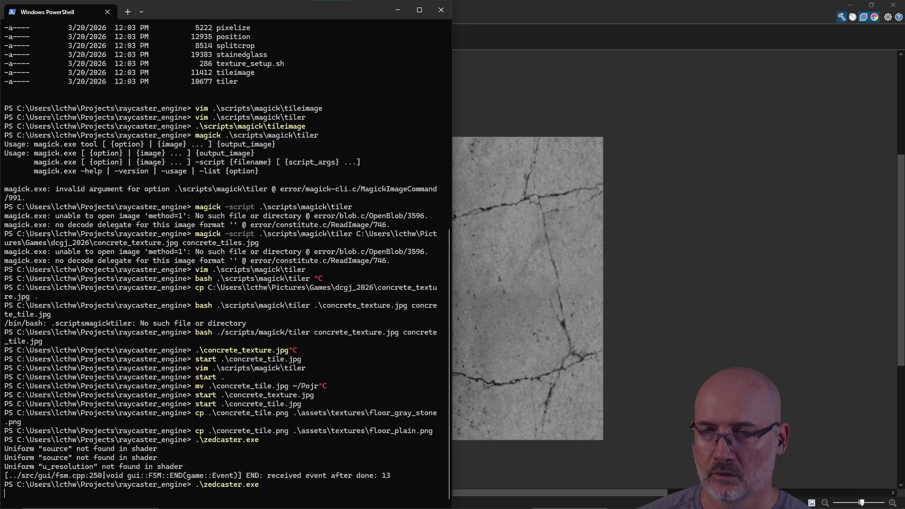
Turn left and right to inspect the cracked floor in the corridors and near the spider robot.
key(a)
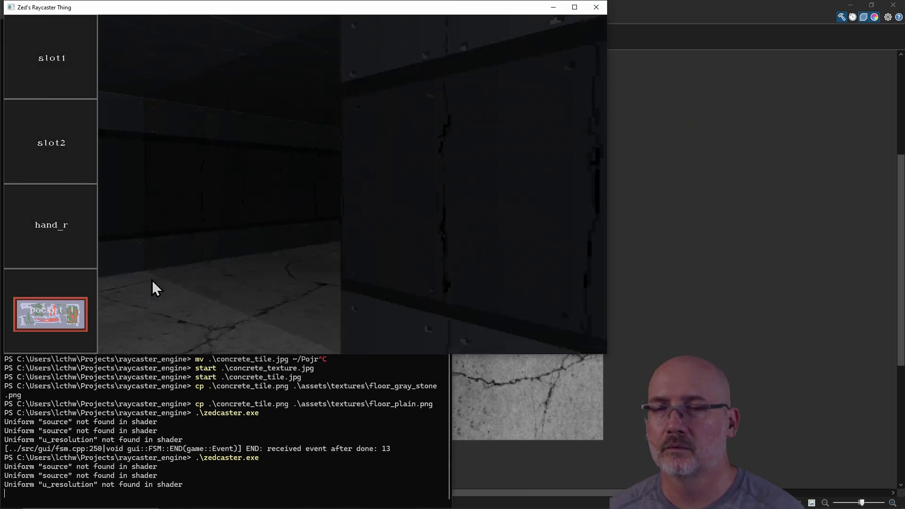
key(a)
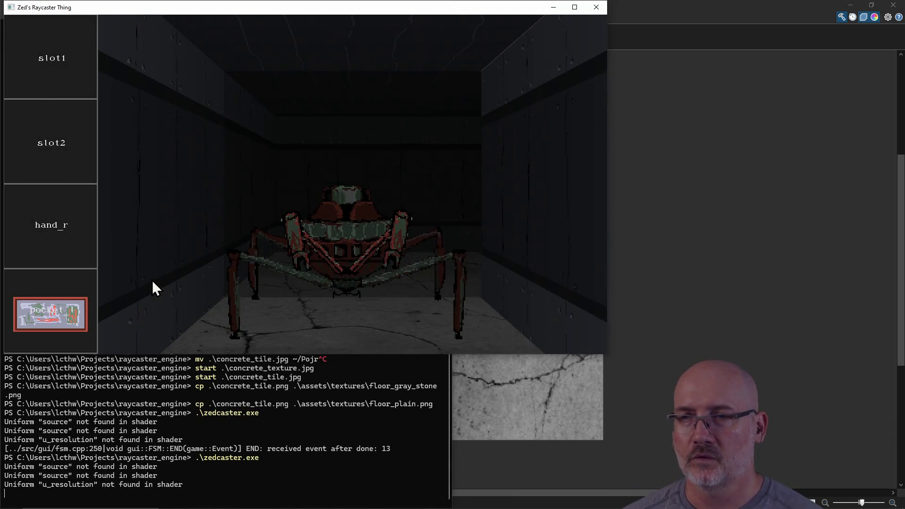
key(a)
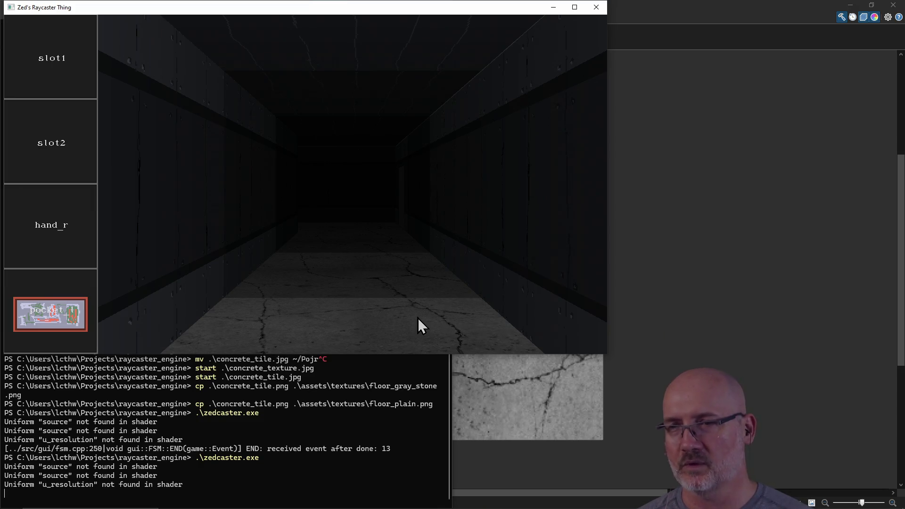
key(d)
key(d)
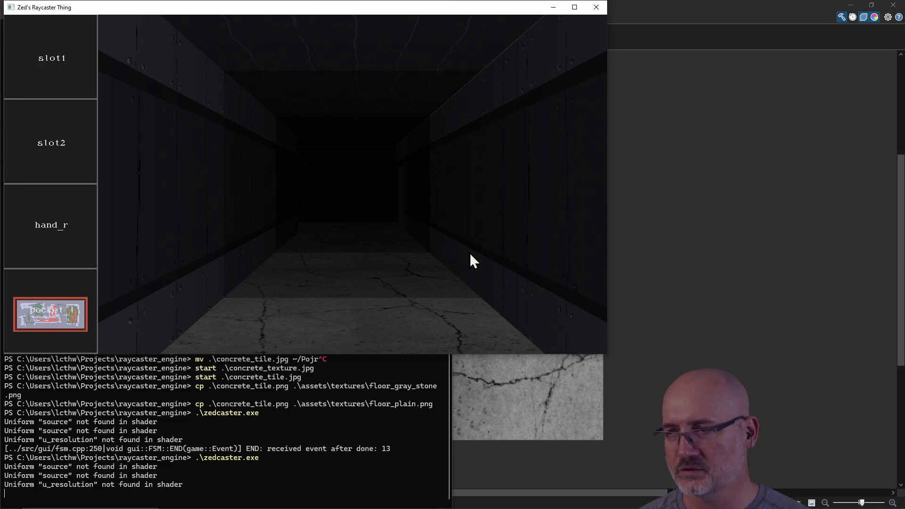
key(d)
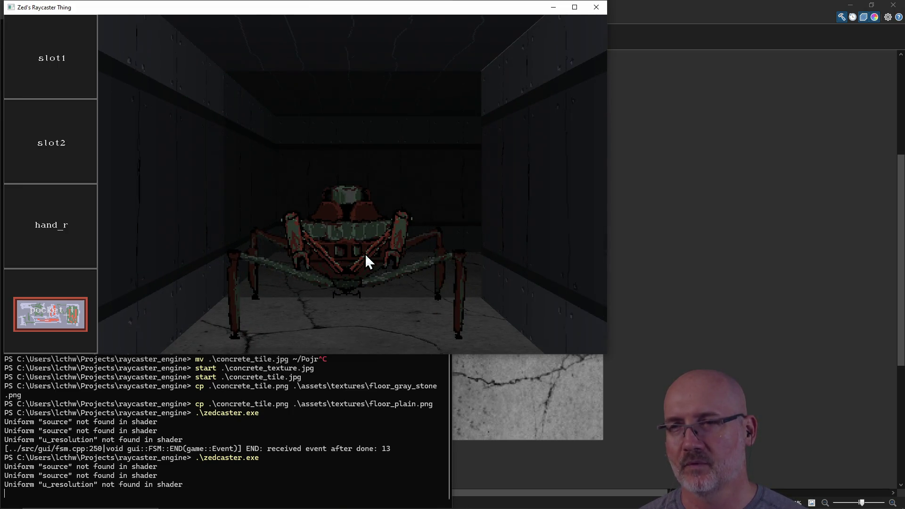
key(d)
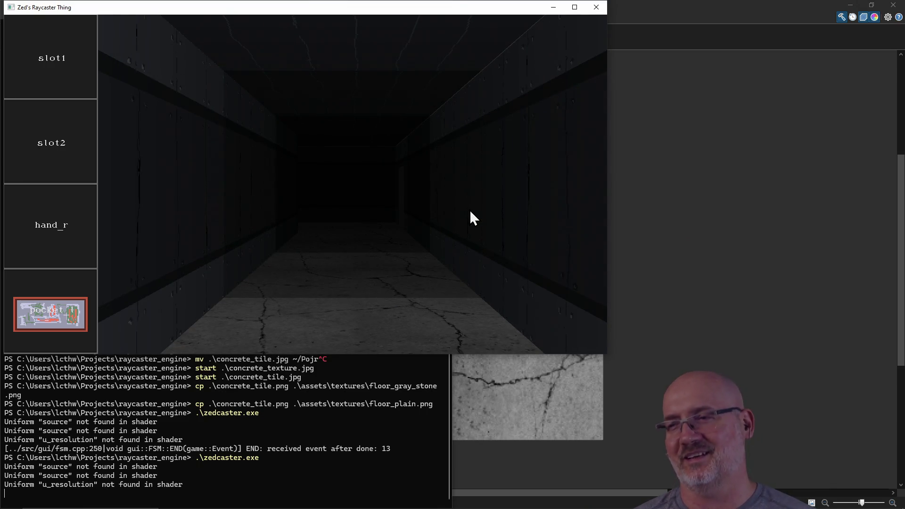
key(d)
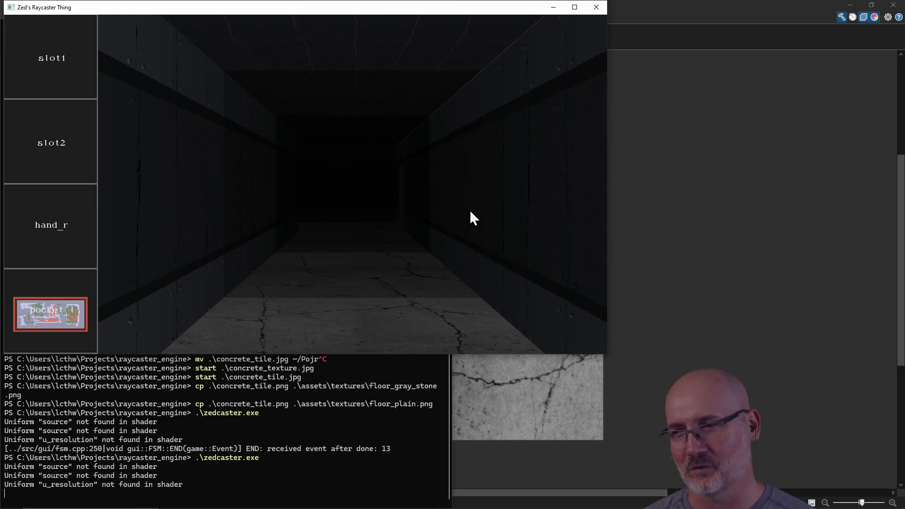
key(d)
key(d)
key(d)
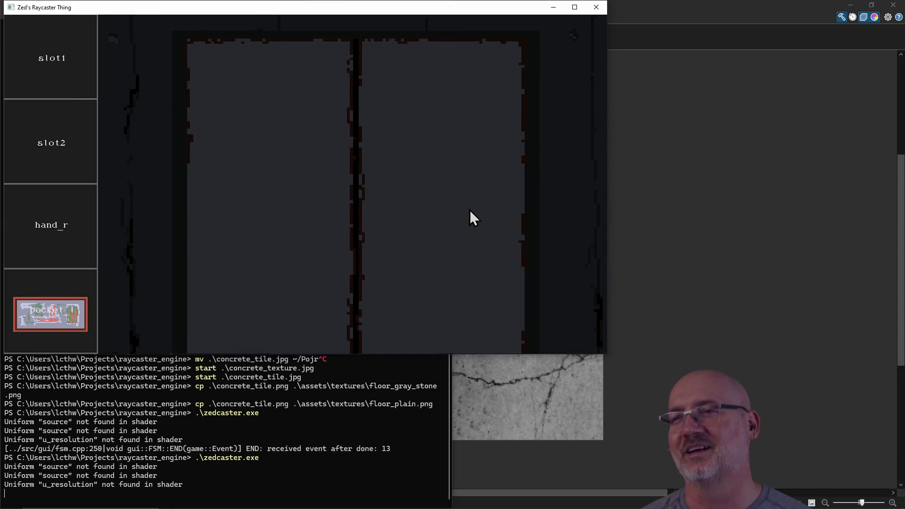
key(d)
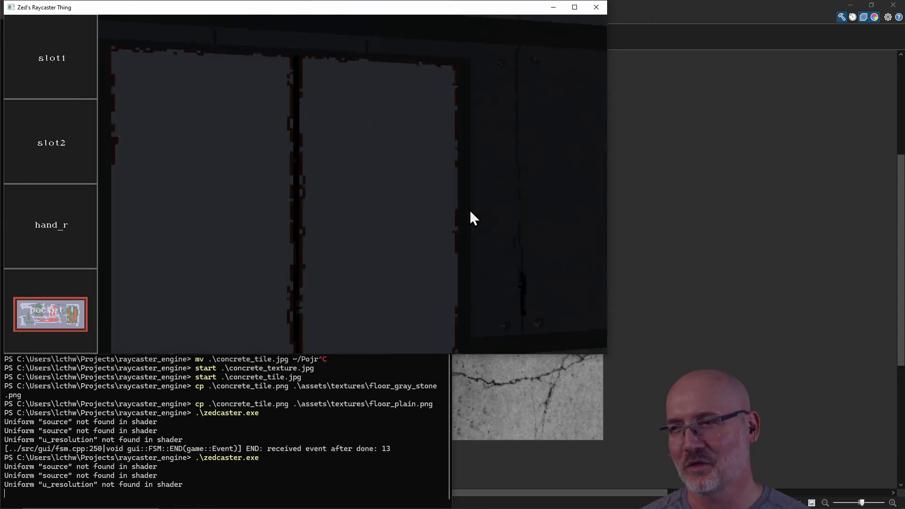
key(d)
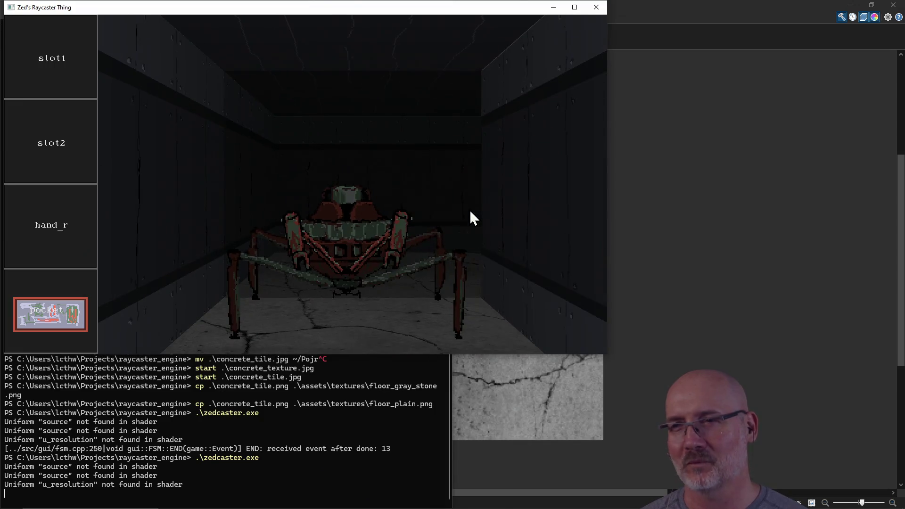
Maximize the game window, look around once more, then close the game.
click(575, 7)
key(d)
key(d)
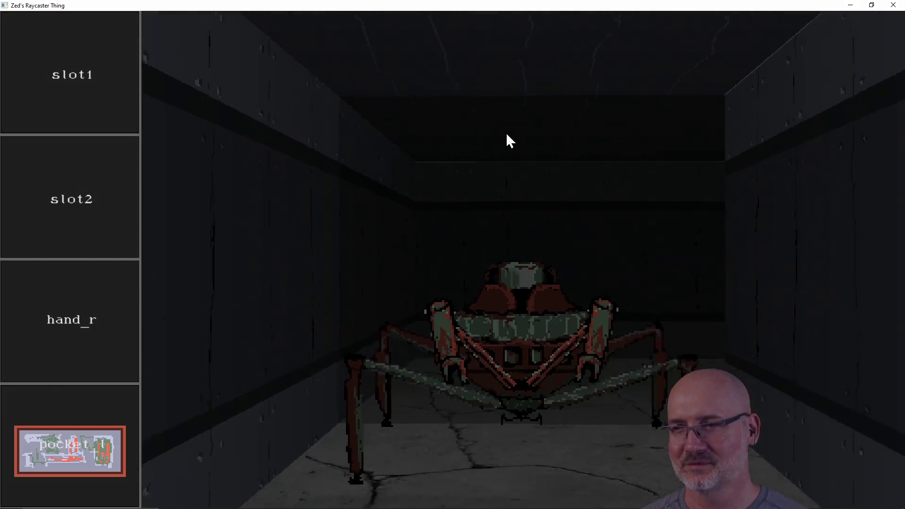
key(d)
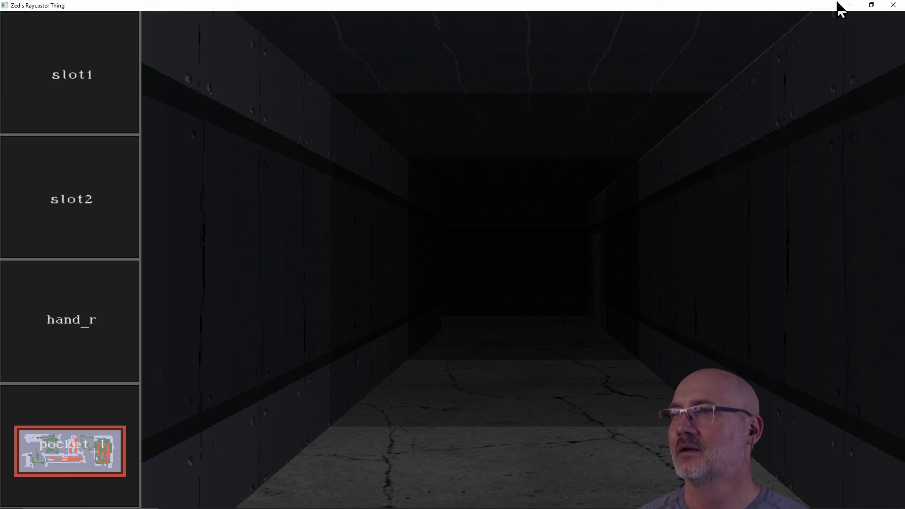
click(893, 5)
Save the tile as concrete_tile.pdn using the Paint.NET (*.pdn) file type.
click(703, 151)
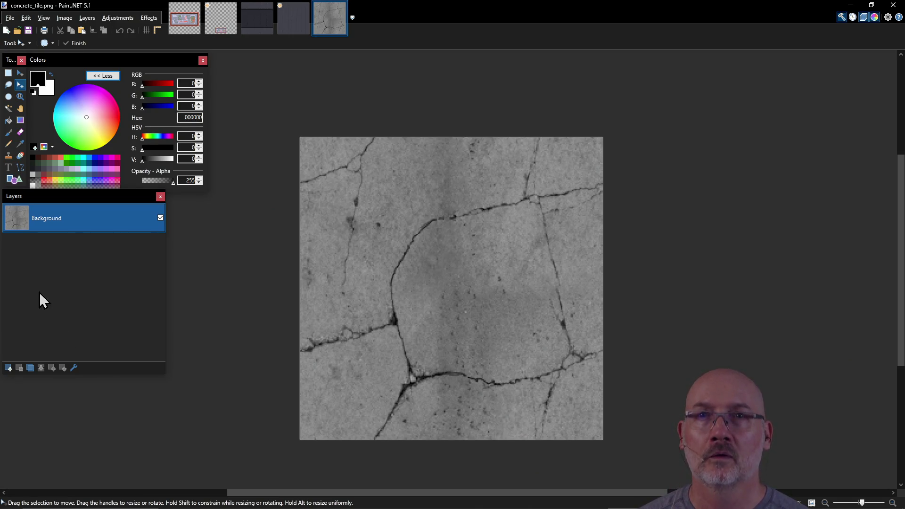
click(11, 18)
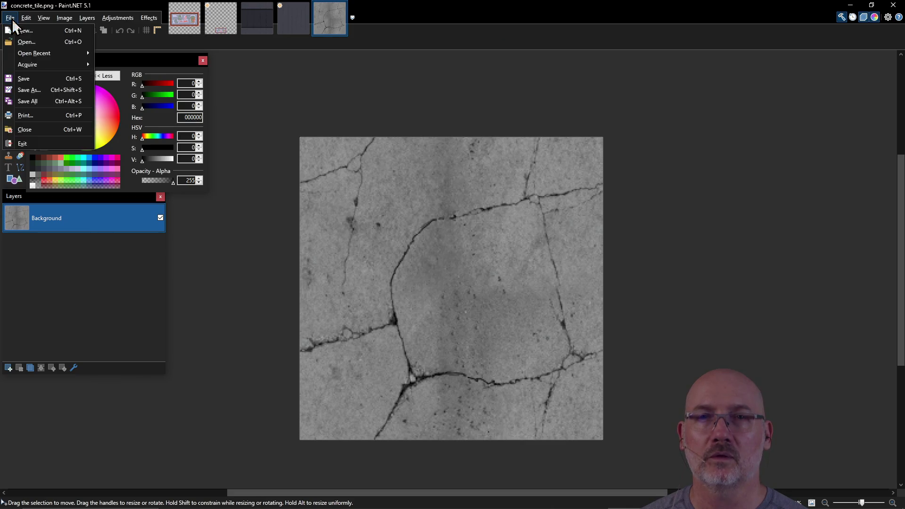
click(56, 89)
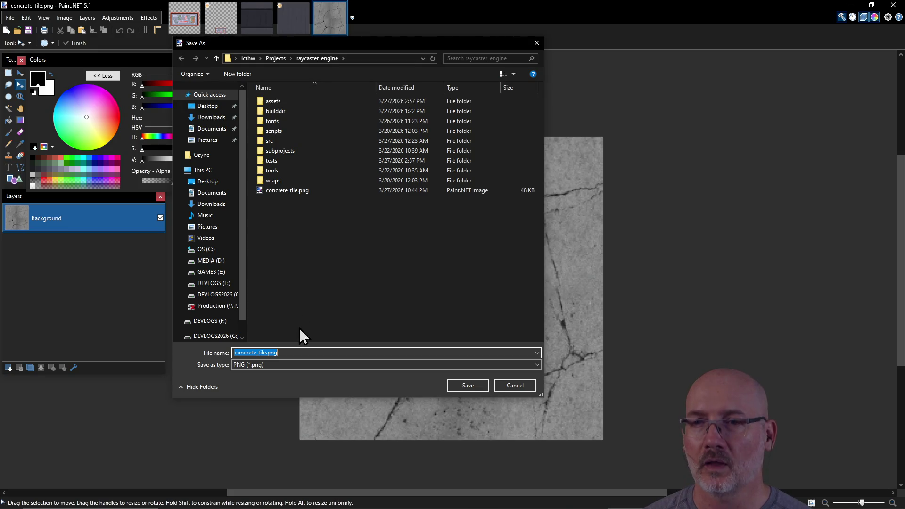
click(299, 352)
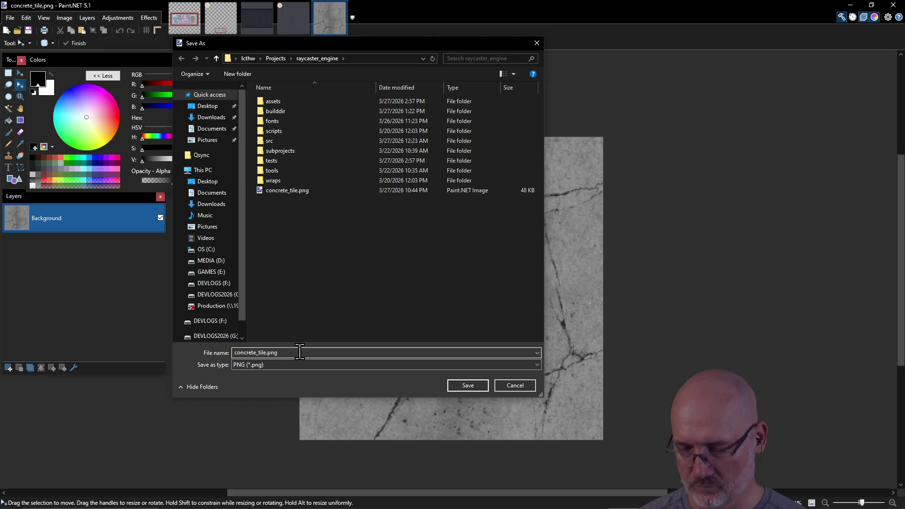
key(BackSpace)
key(BackSpace)
text(d)
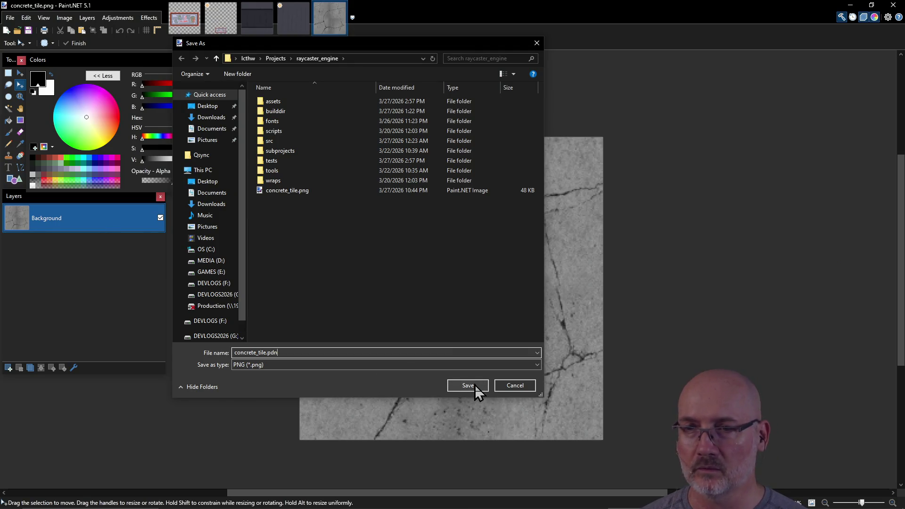
click(335, 361)
click(332, 374)
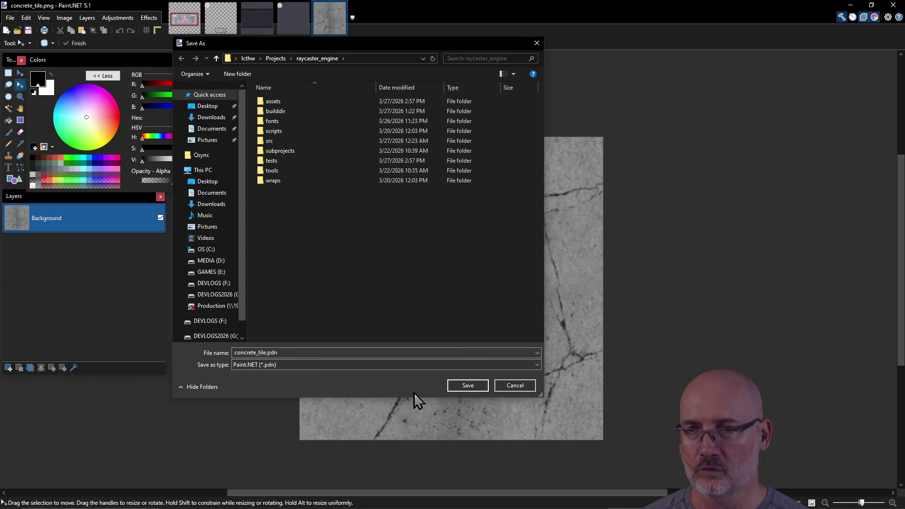
click(465, 386)
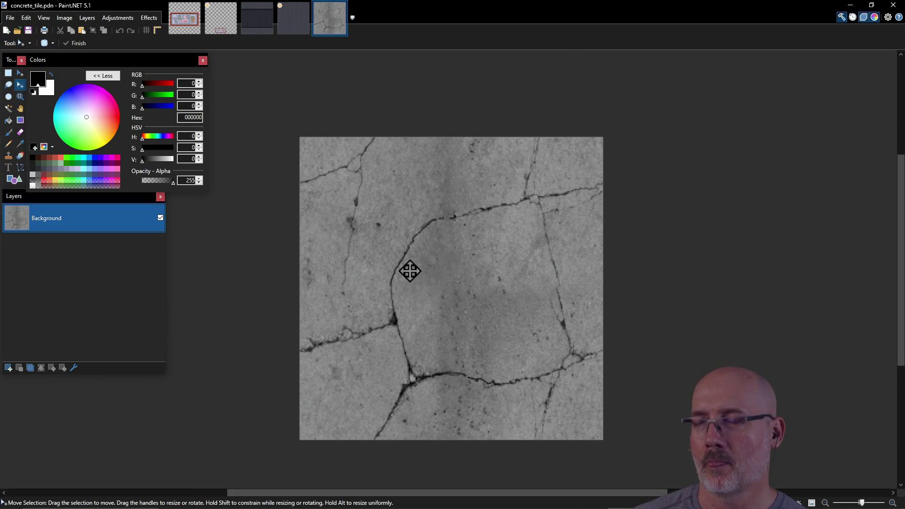
Add a new transparent layer above the background of the tile image.
key(alt+Tab)
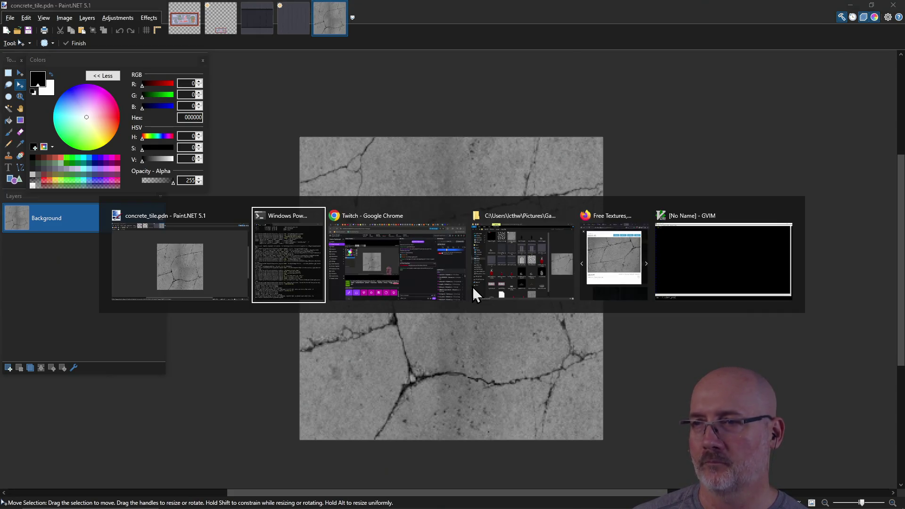
key(alt+Tab)
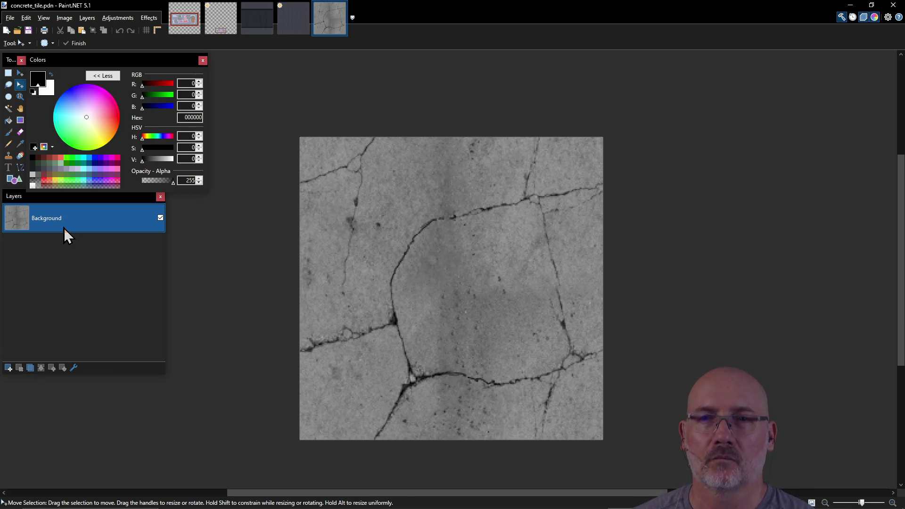
click(8, 369)
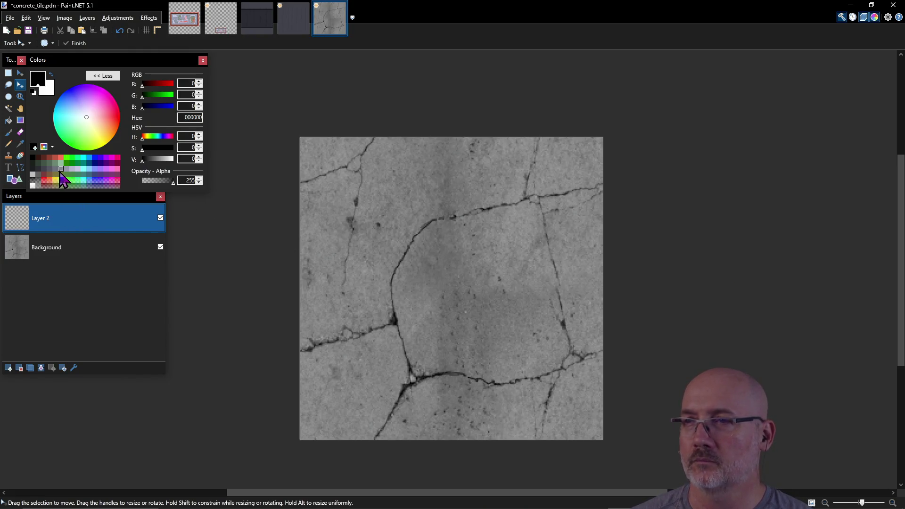
Set the drawing colour to grey 858699 and select the Pencil tool.
click(61, 169)
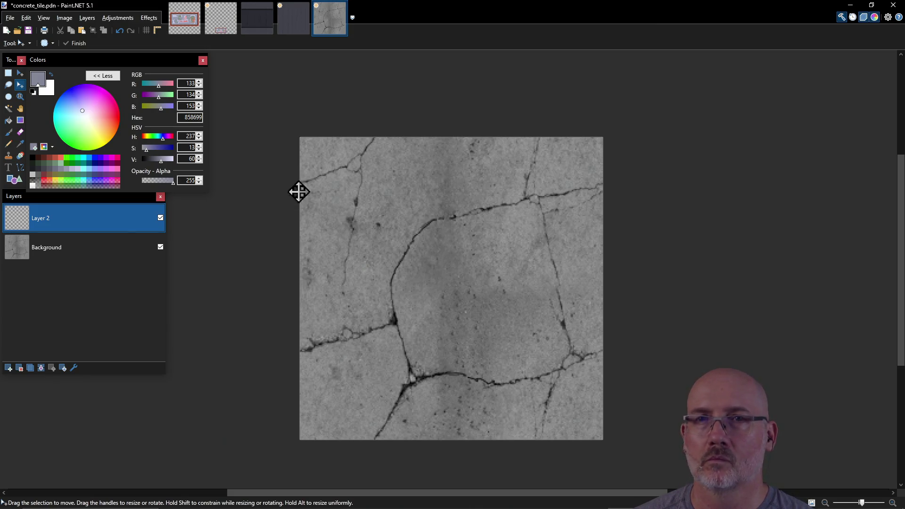
click(8, 144)
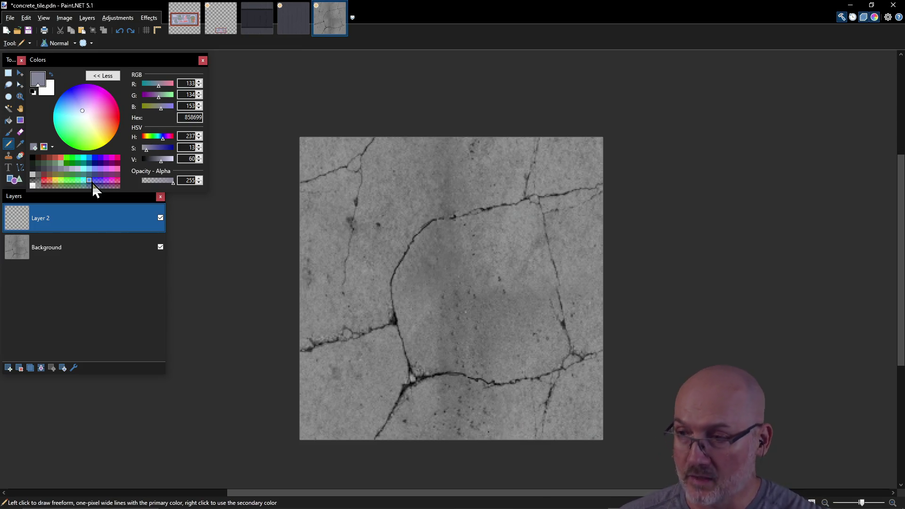
key(alt+Tab)
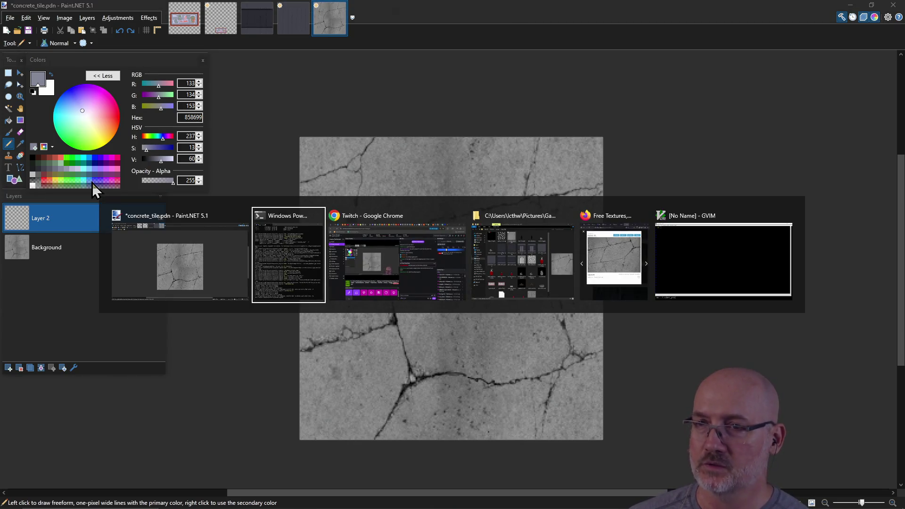
Rerun zedcaster.exe, turn around to inspect the cracked concrete floor, then close the game.
key(Up)
key(Return)
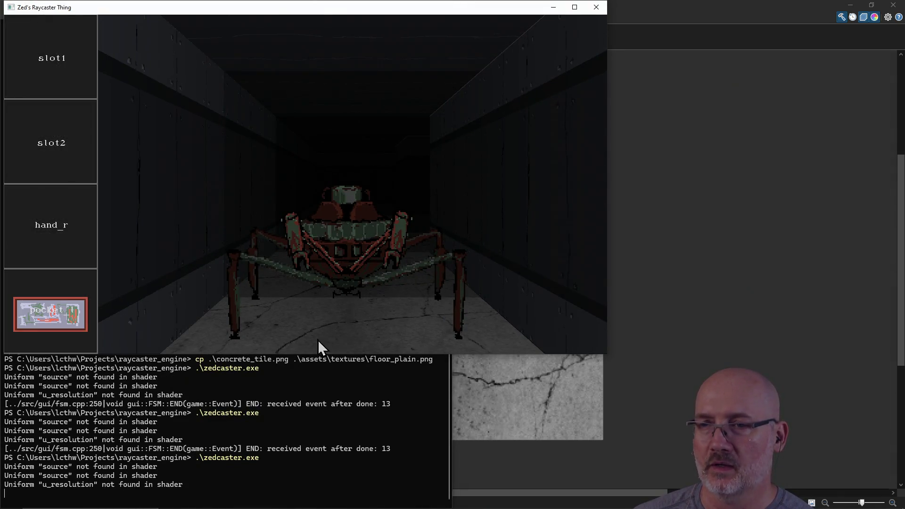
key(a)
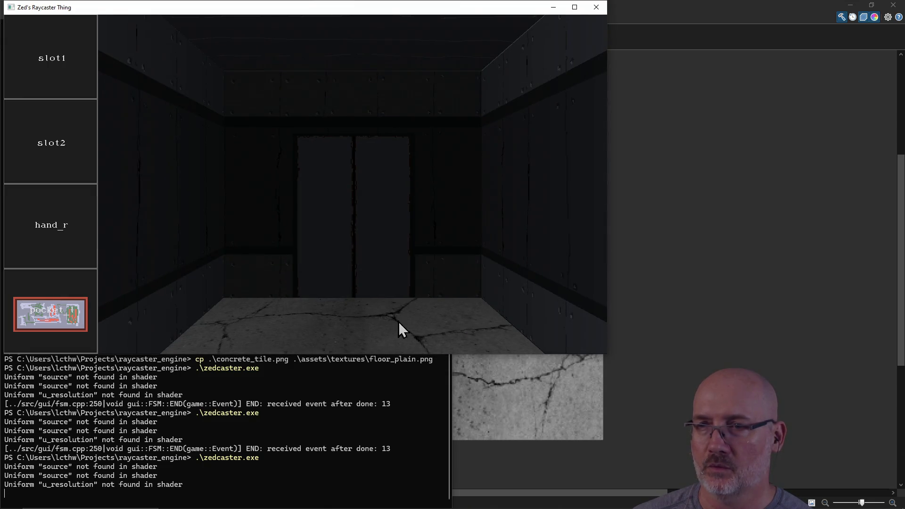
key(d)
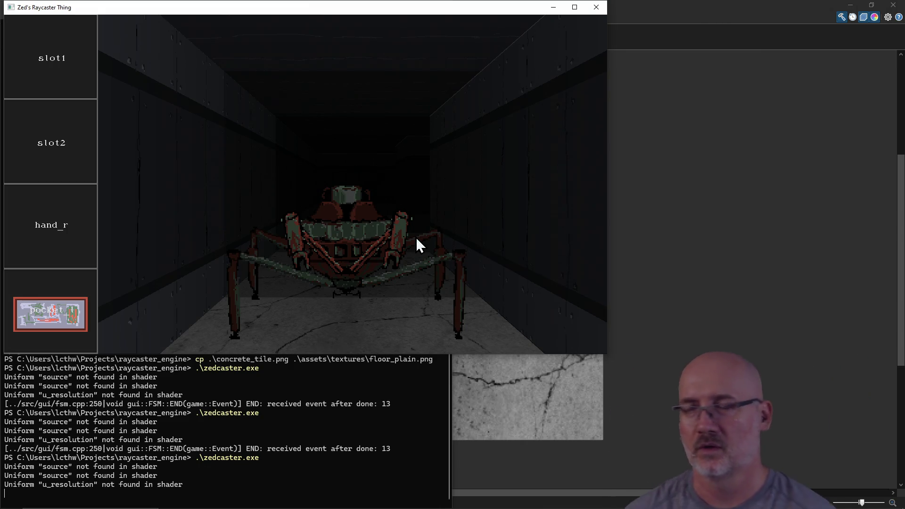
key(d)
key(a)
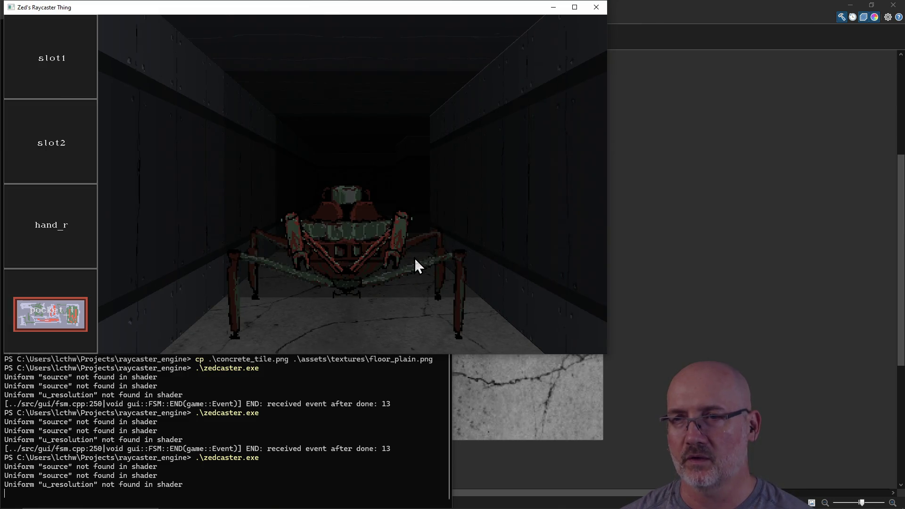
key(d)
key(d)
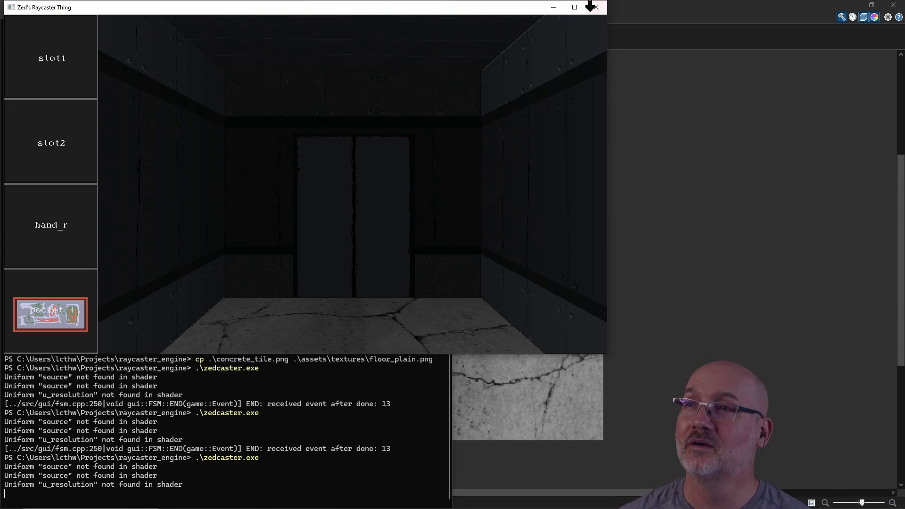
click(595, 7)
click(519, 73)
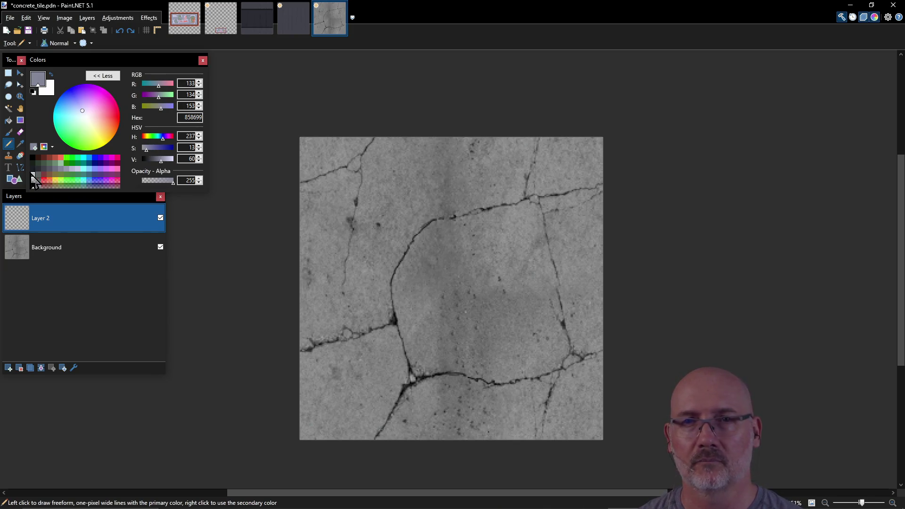
Desaturate palette swatches into neutral greys 191919 and 333333, adding 191919 to the palette.
click(34, 174)
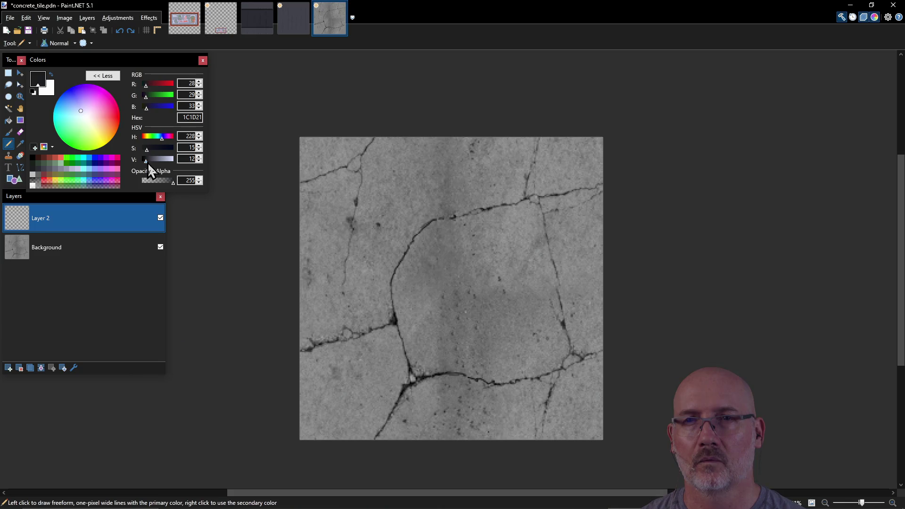
drag(147, 152, 123, 151)
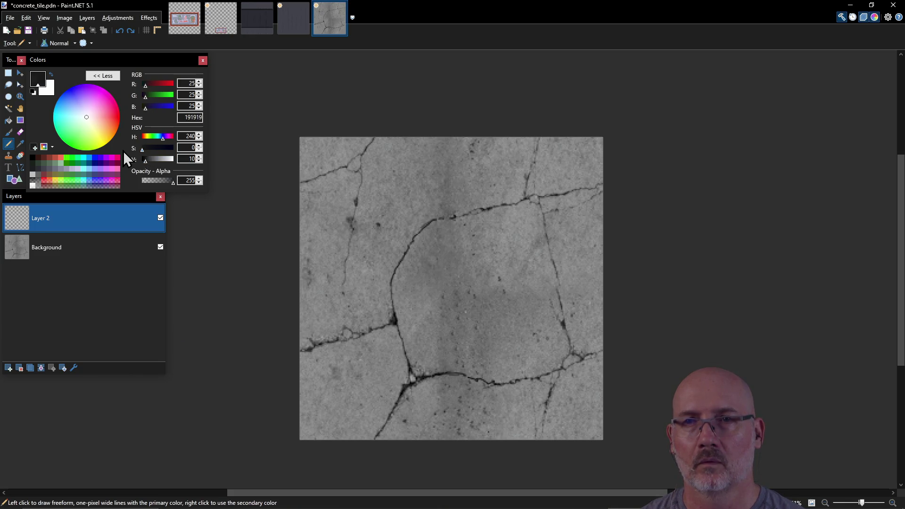
click(35, 148)
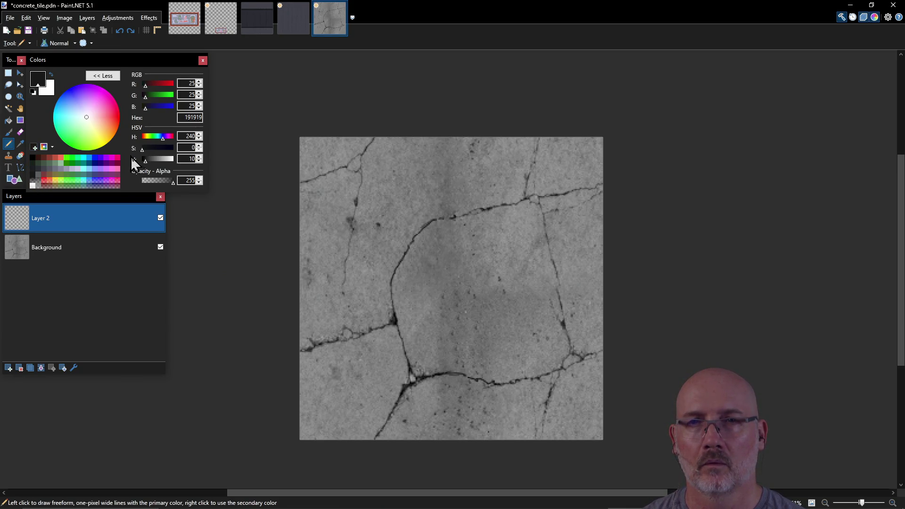
click(38, 169)
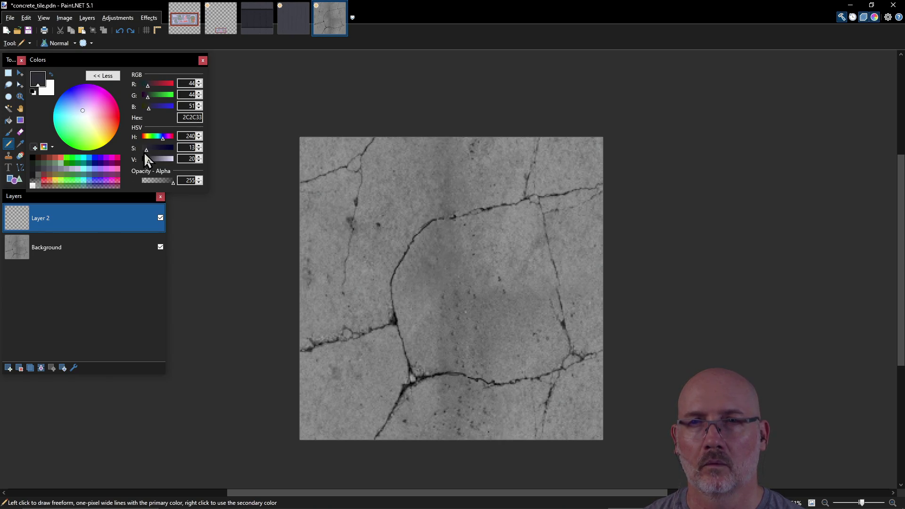
drag(146, 151, 139, 151)
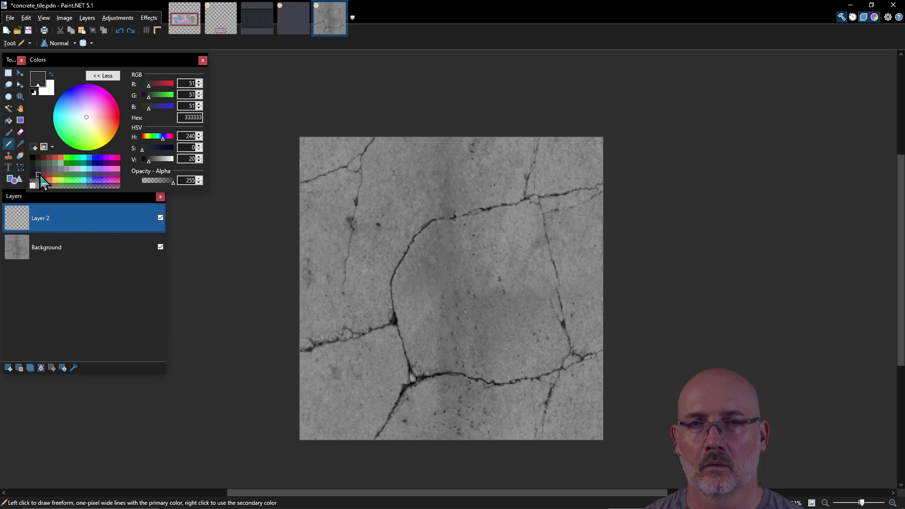
Desaturate further bluish swatches into neutral greys 494949, 606060 and 7A7A7A.
click(47, 173)
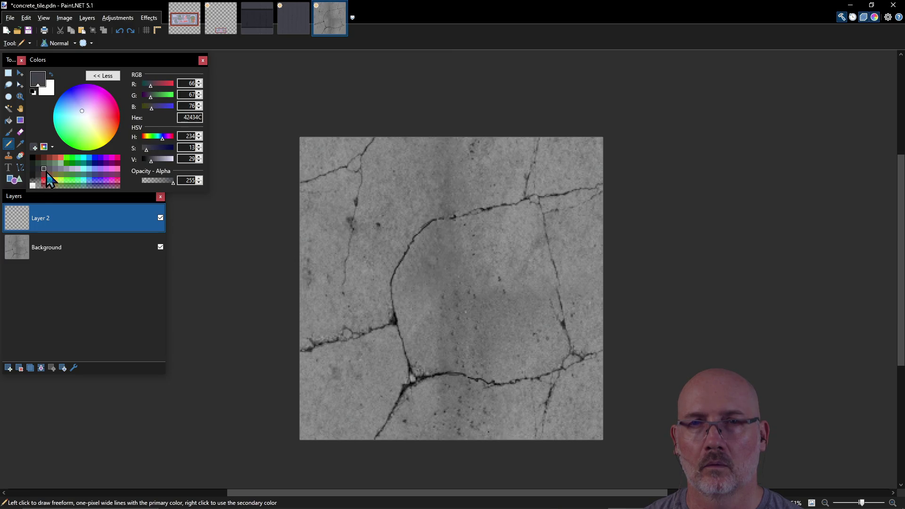
drag(147, 150, 127, 151)
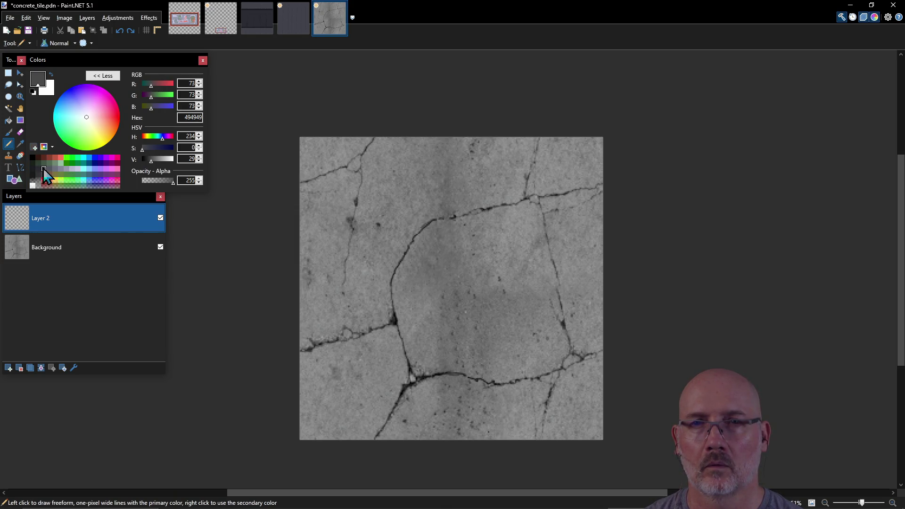
click(61, 168)
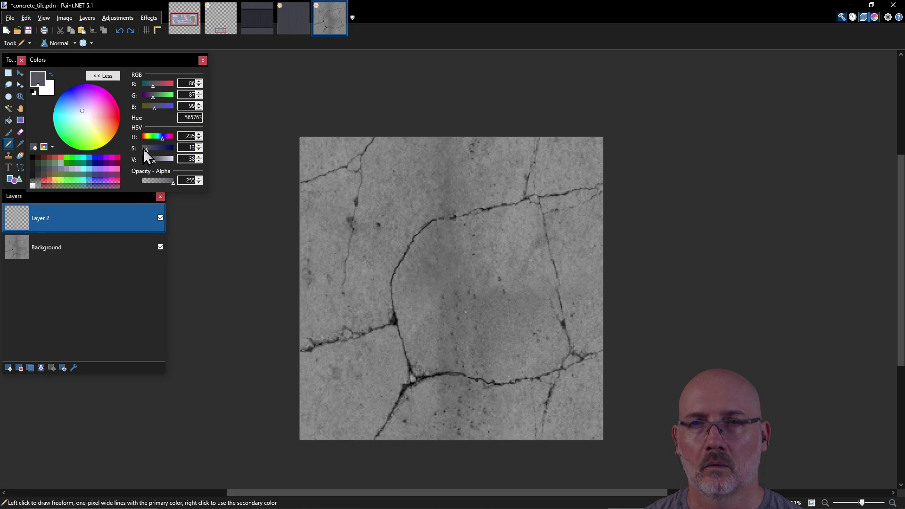
drag(146, 151, 131, 152)
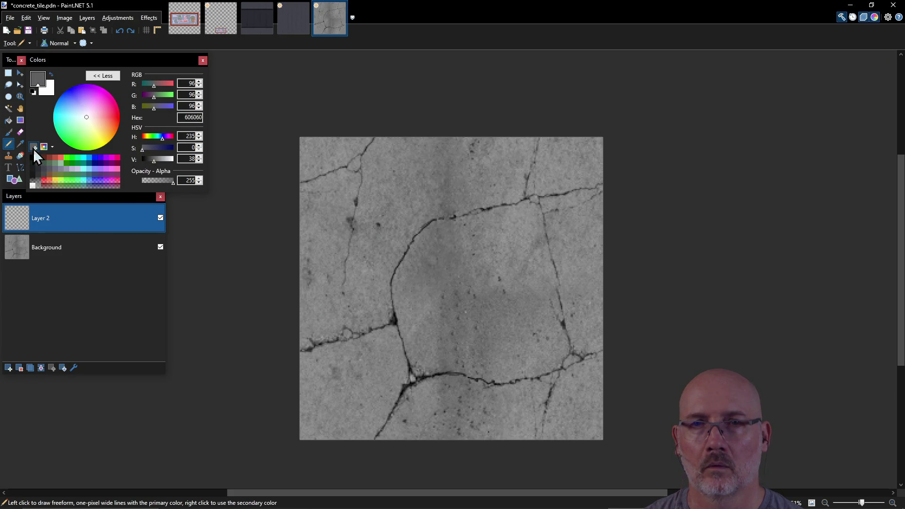
click(58, 169)
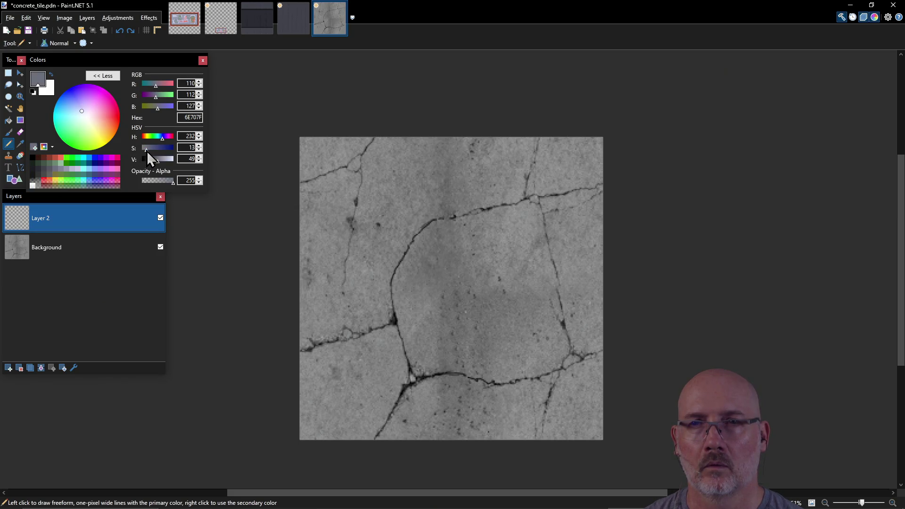
drag(146, 151, 141, 151)
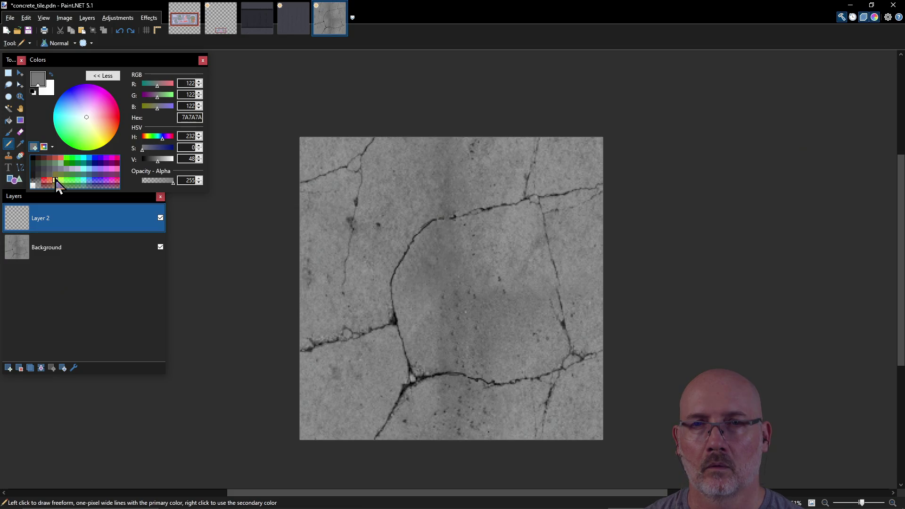
Store greys 7A7A7A and 999999 in palette swatches.
click(61, 168)
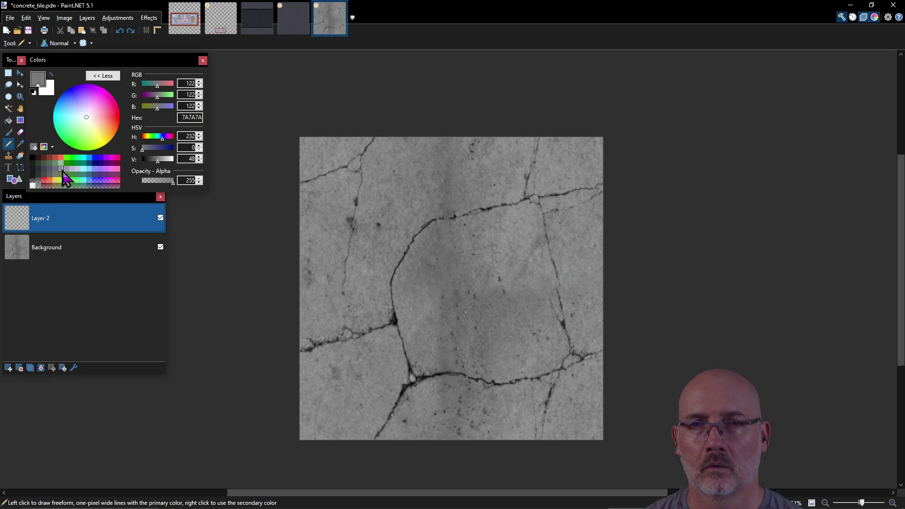
click(161, 159)
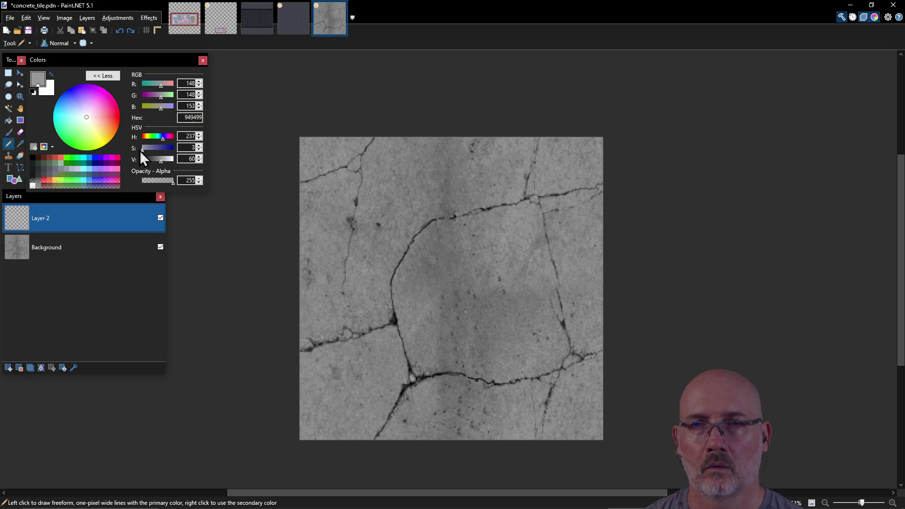
click(33, 148)
click(89, 169)
click(35, 150)
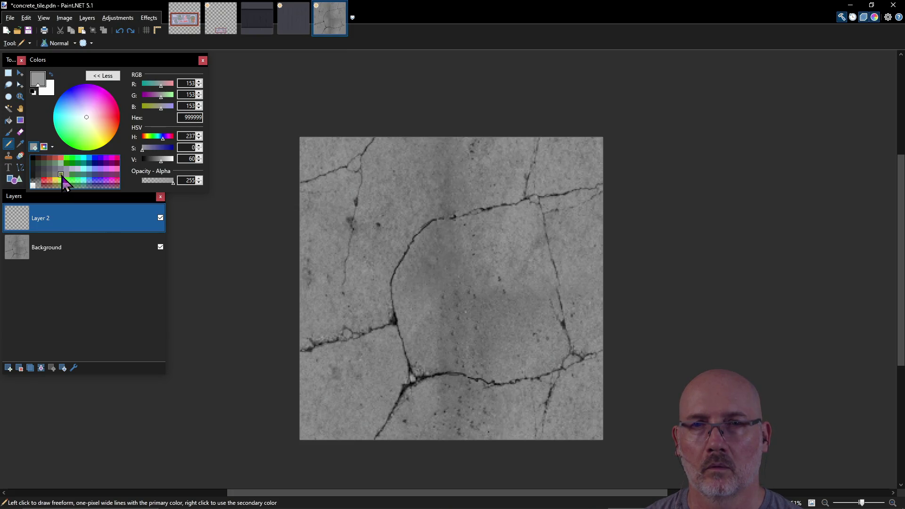
click(66, 175)
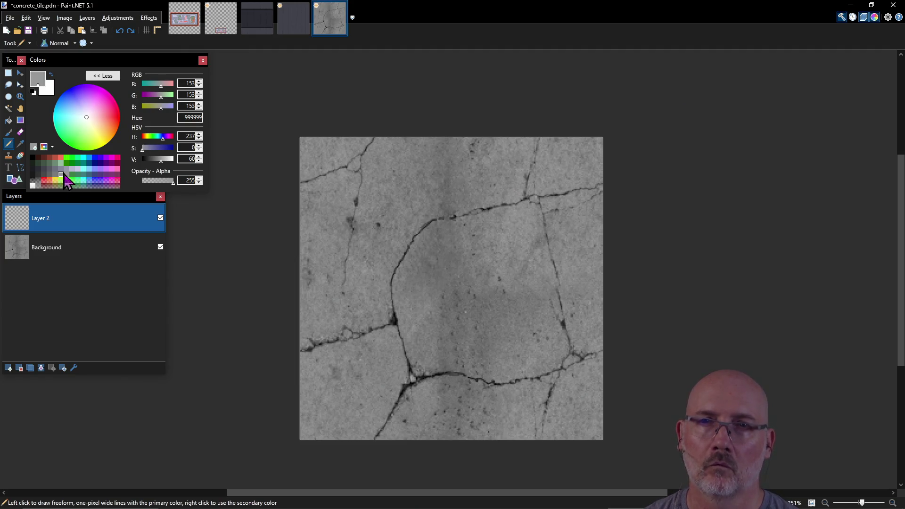
Desaturate bluish grey 858699 to neutral 999999, then cancel adding it to the palette.
click(61, 169)
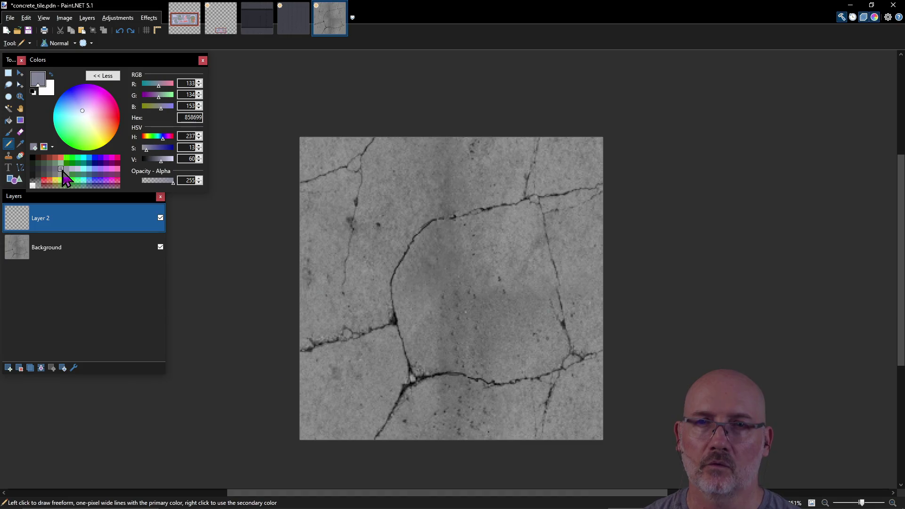
drag(146, 152, 141, 152)
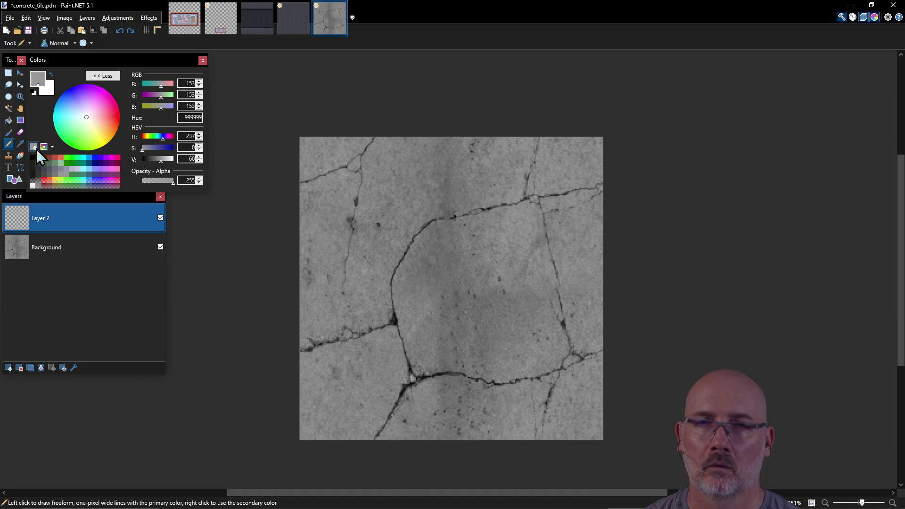
click(35, 149)
click(60, 176)
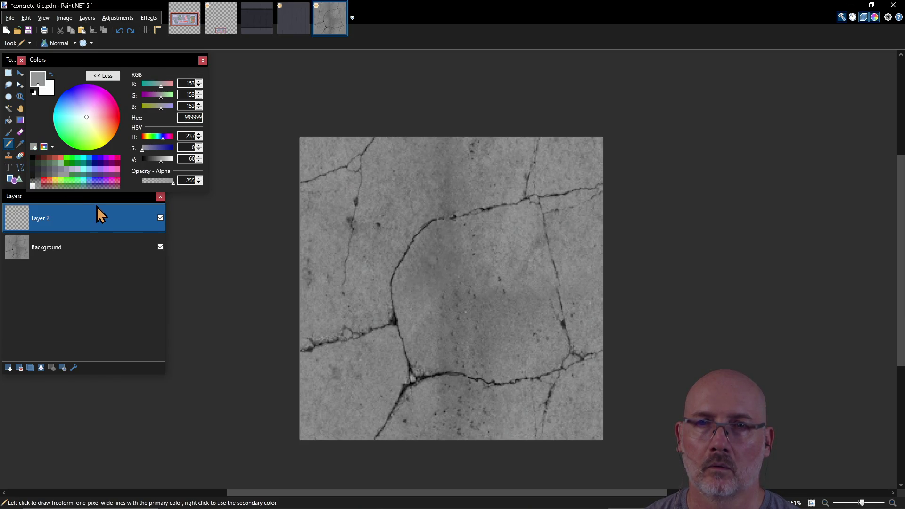
Desaturate 858699 again, adjust its brightness to 878787, and store it in a palette swatch.
click(70, 180)
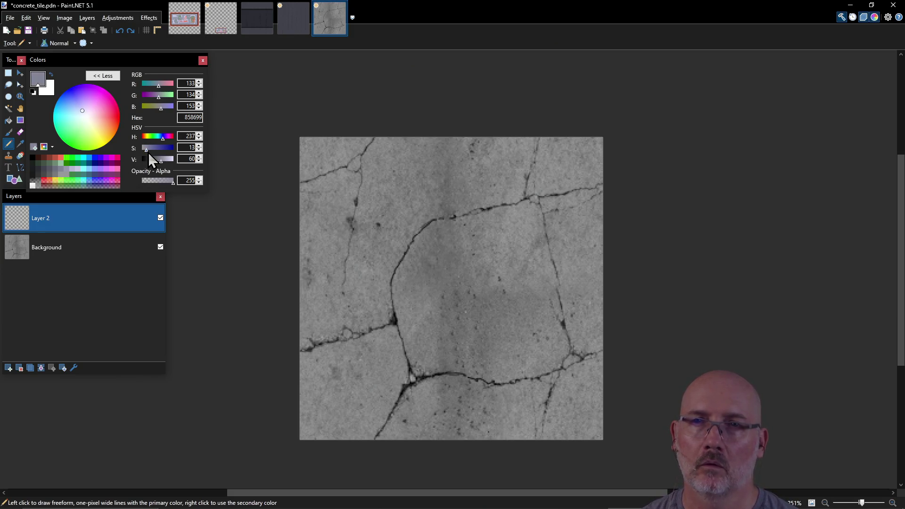
drag(148, 152, 146, 152)
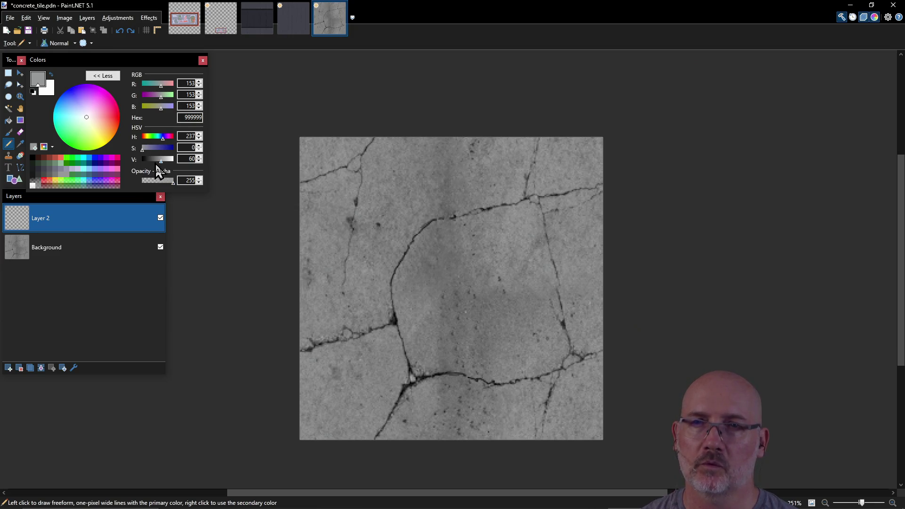
drag(160, 160, 158, 160)
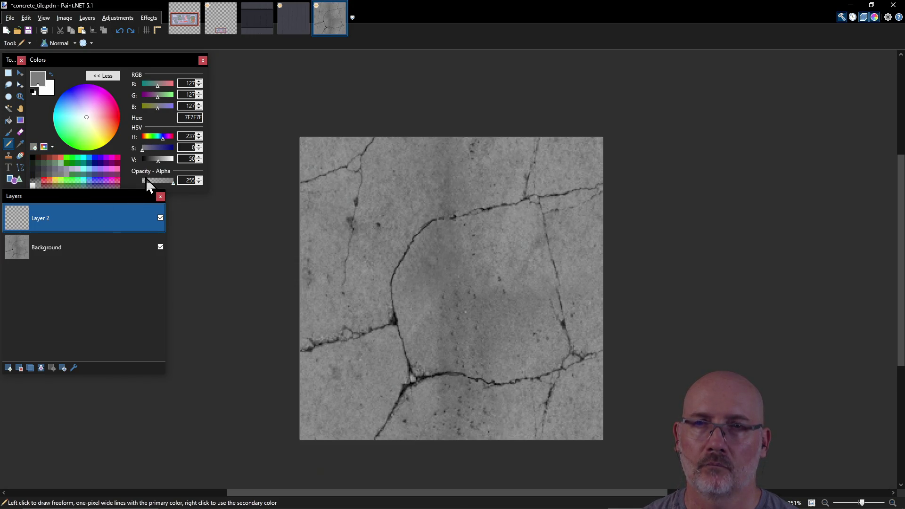
click(199, 157)
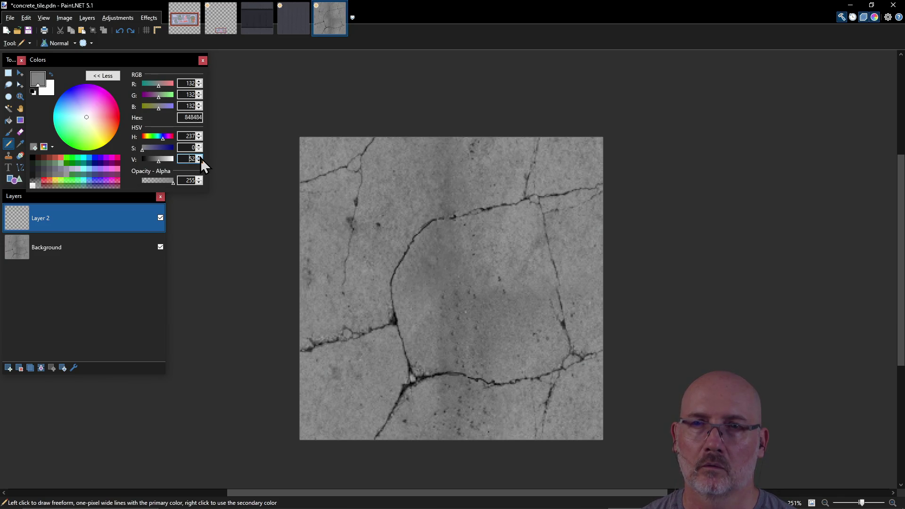
click(200, 157)
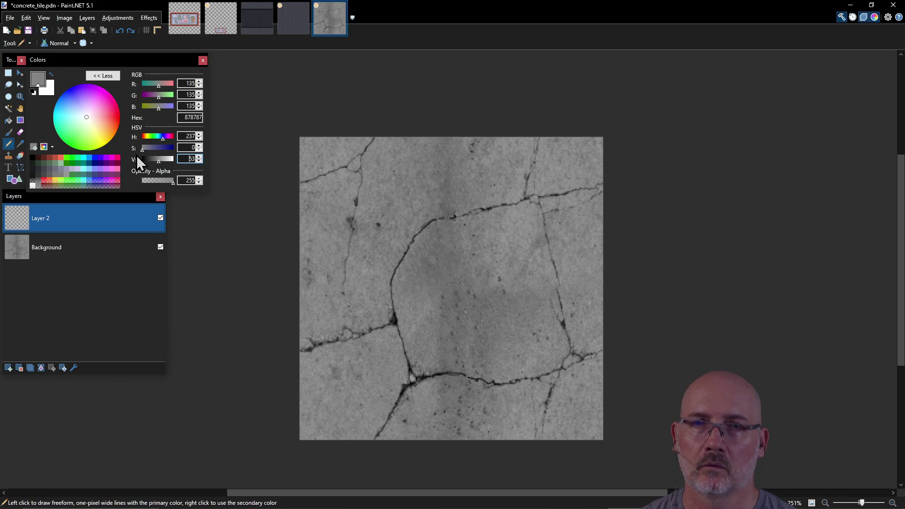
click(33, 147)
click(66, 182)
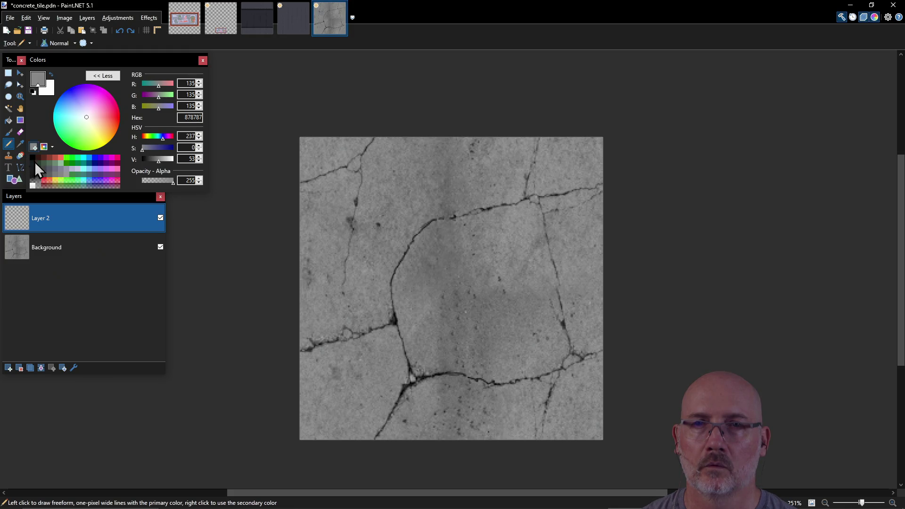
Make a neutral light grey from a light swatch, add it to the palette, and adjust its brightness.
click(73, 172)
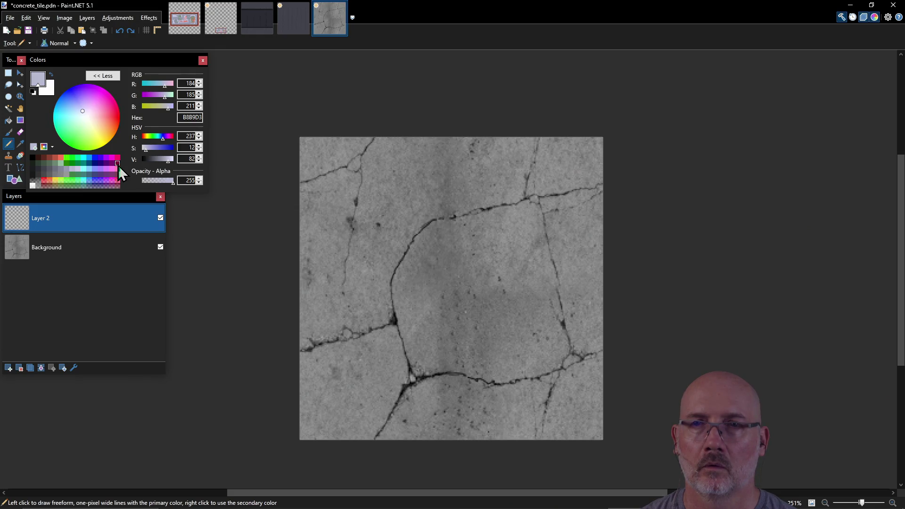
drag(148, 150, 137, 149)
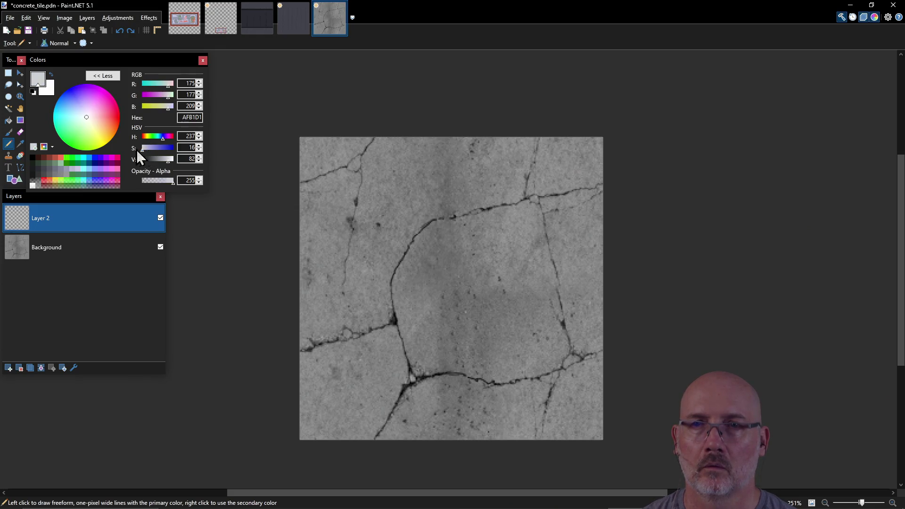
click(35, 148)
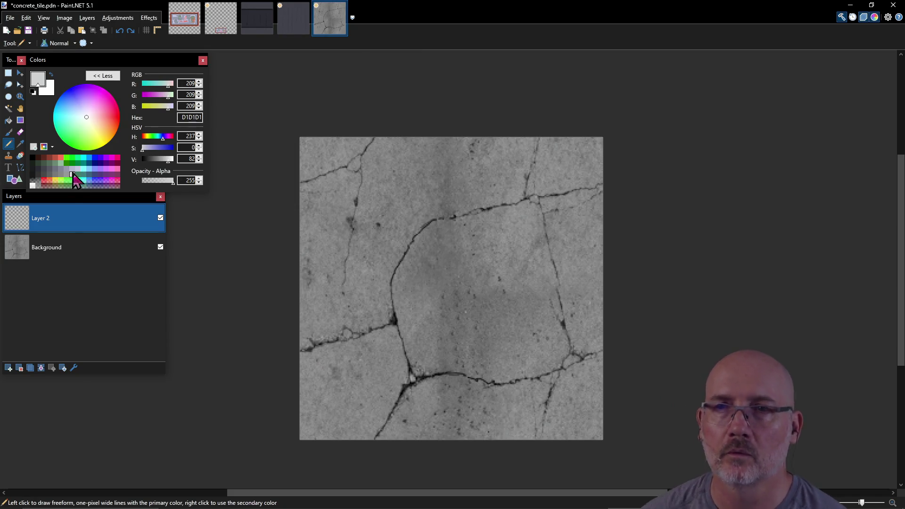
click(200, 157)
click(200, 163)
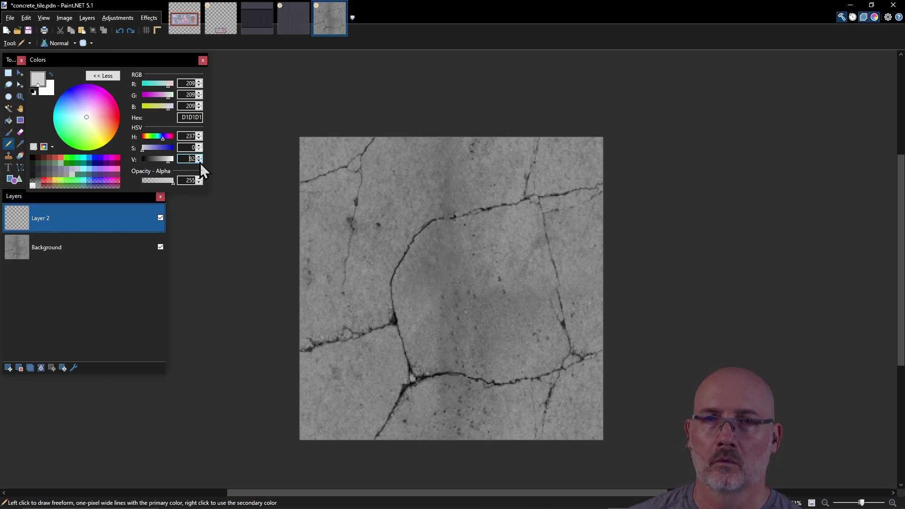
click(200, 162)
click(200, 162)
click(200, 162)
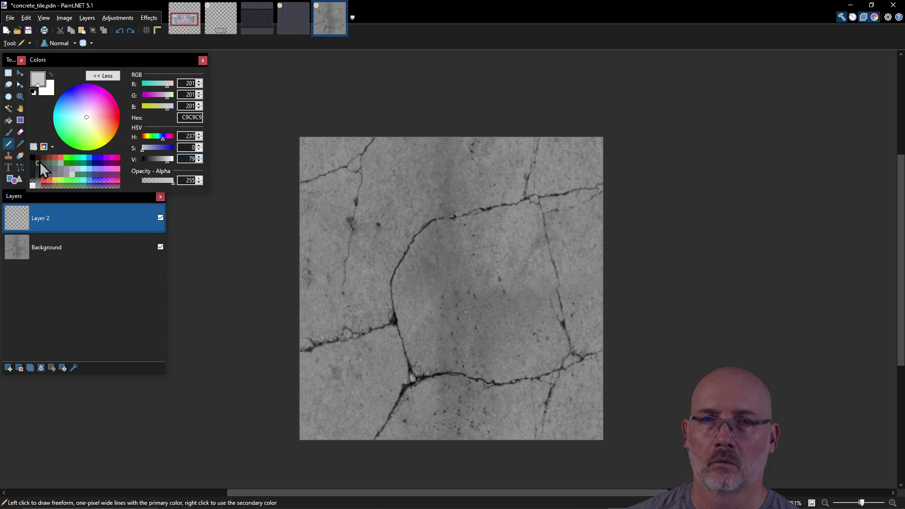
click(199, 160)
click(198, 160)
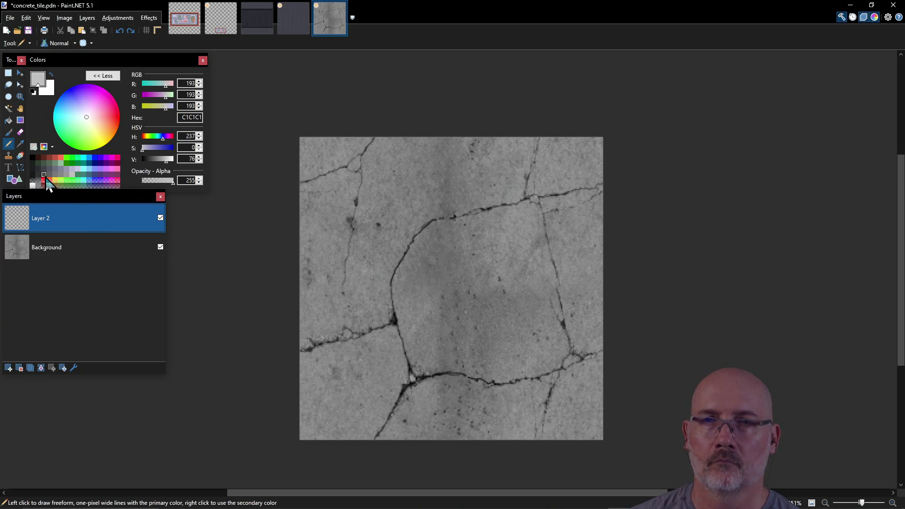
Desaturate a light blue-grey to D1D1D1, then set the drawing colour to near-black 191919.
click(78, 171)
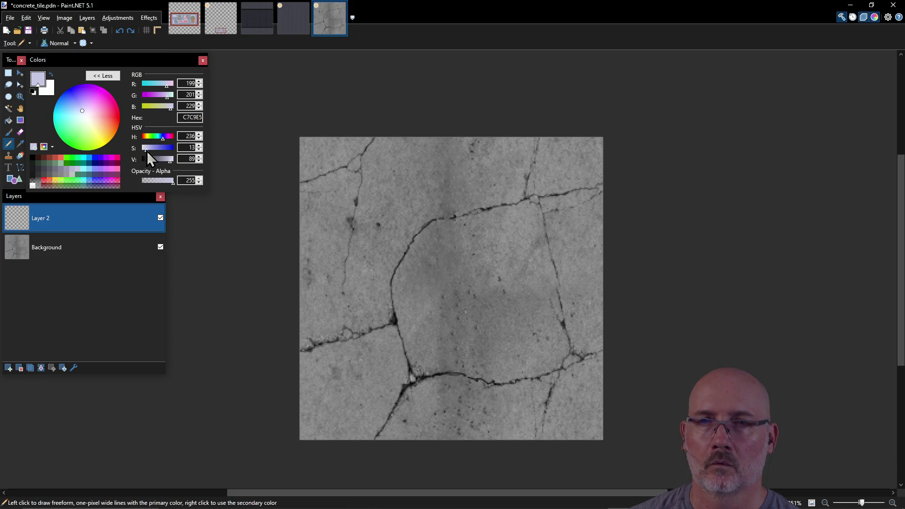
drag(146, 150, 141, 149)
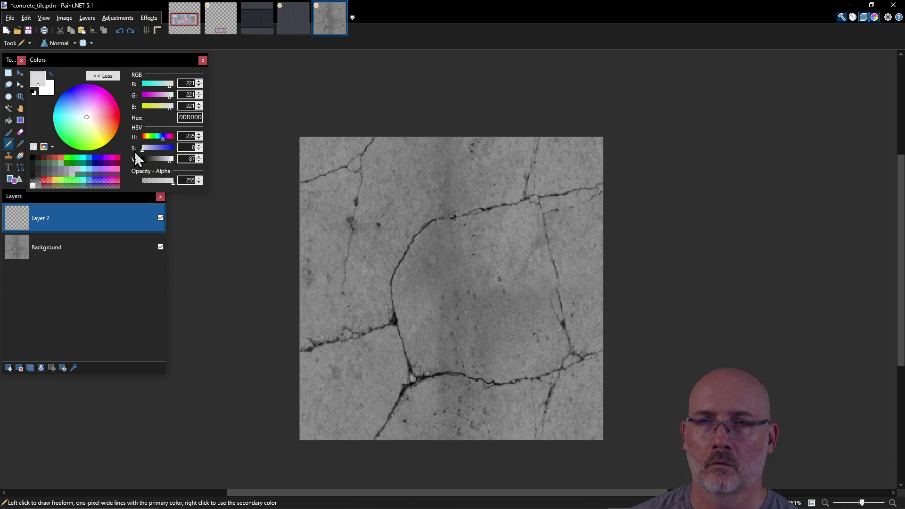
click(200, 162)
click(200, 162)
click(200, 162)
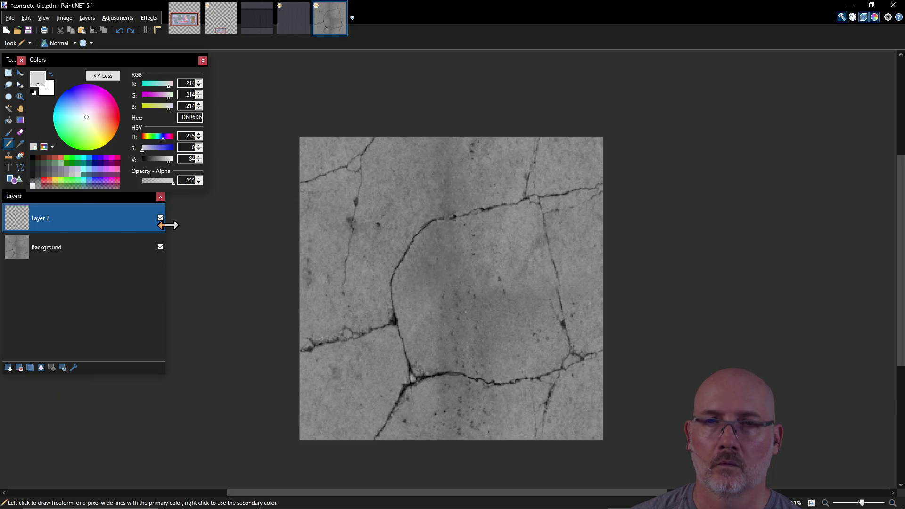
click(199, 162)
click(199, 162)
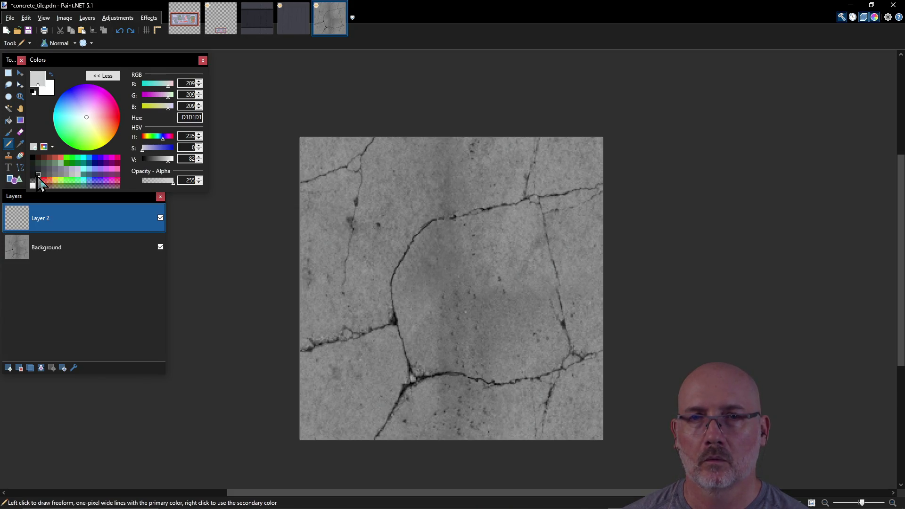
click(37, 175)
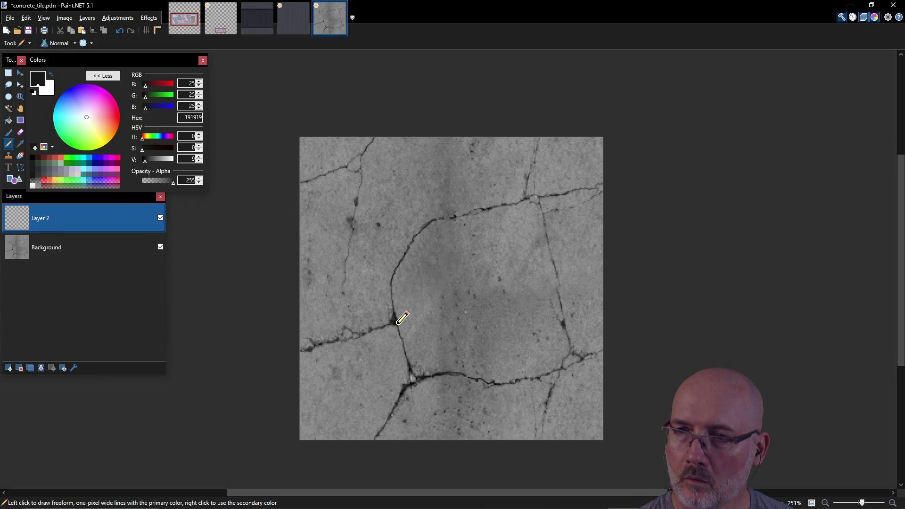
Pencil over the slab's left junction, upper, right and bottom cracks, then switch to grey 333333.
drag(393, 323, 397, 324)
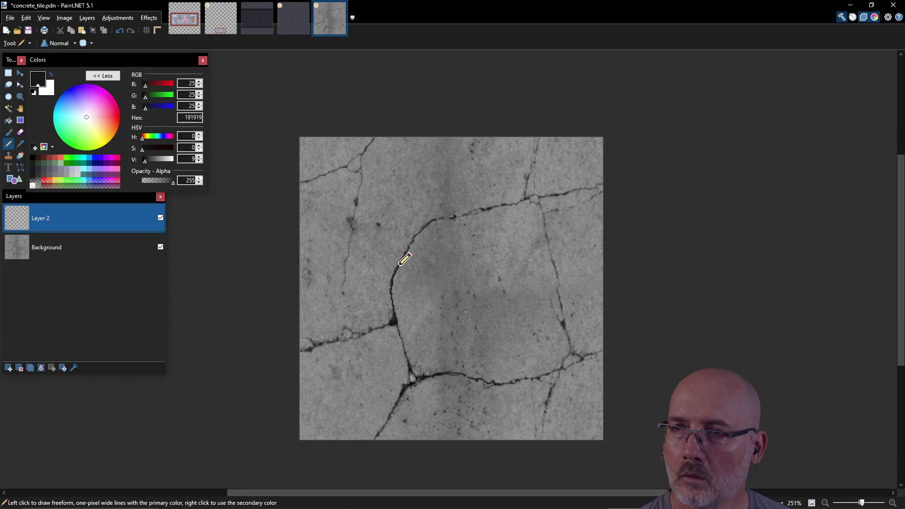
mouse_move(409, 253)
mouse_down()
mouse_move(442, 216)
mouse_move(602, 184)
mouse_up()
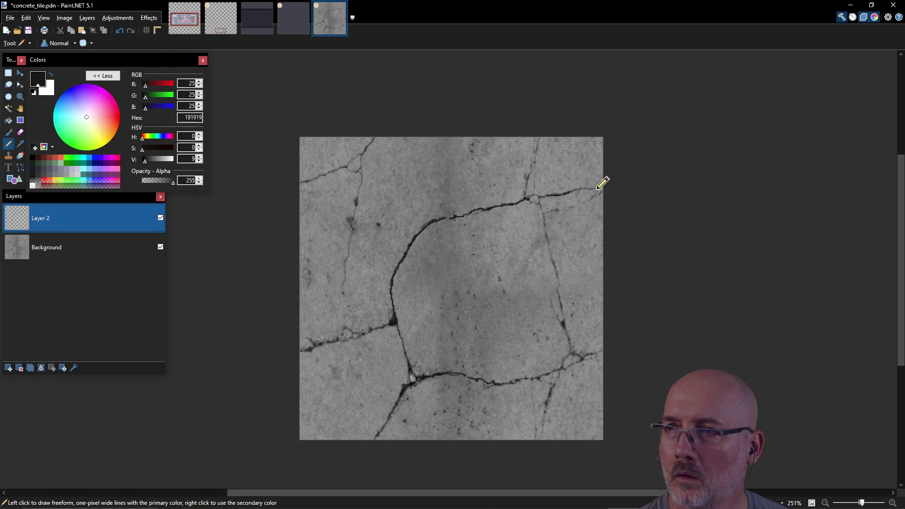
drag(564, 322, 549, 245)
drag(574, 353, 598, 347)
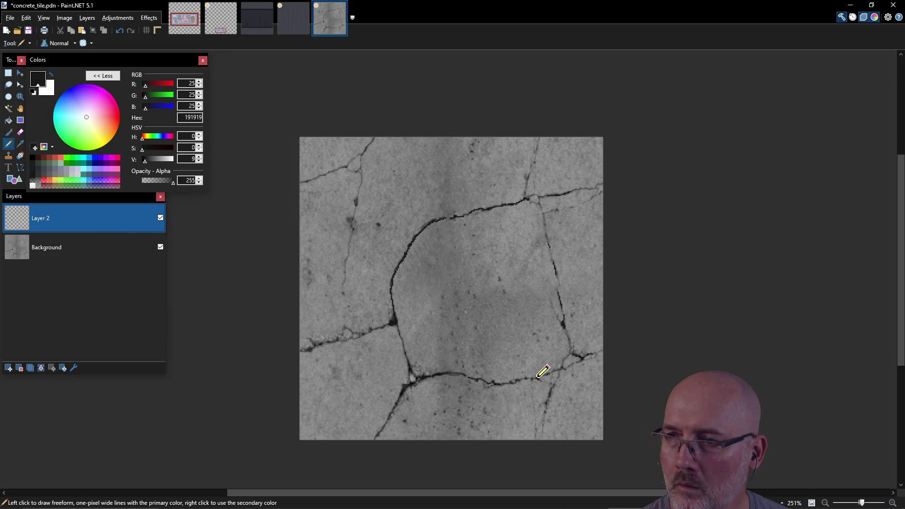
drag(552, 384, 546, 410)
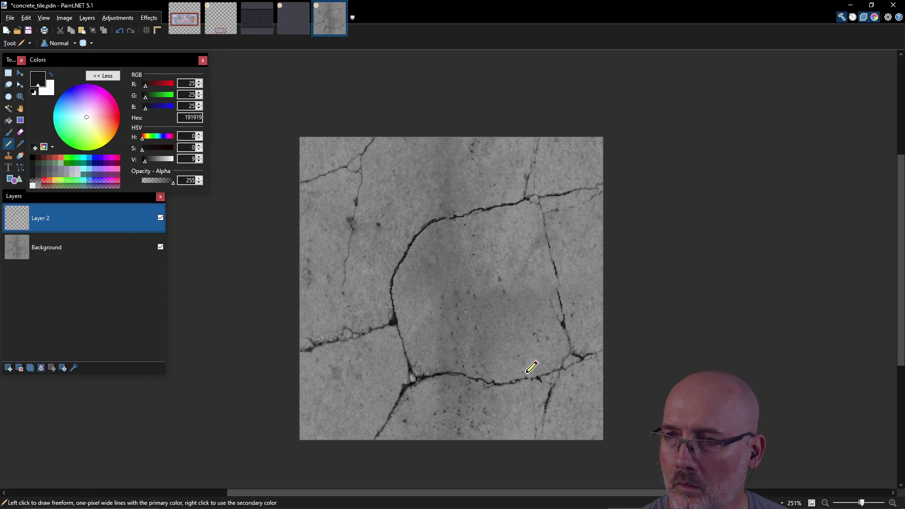
mouse_move(517, 383)
mouse_down()
mouse_move(446, 367)
mouse_move(414, 376)
mouse_move(392, 415)
mouse_up()
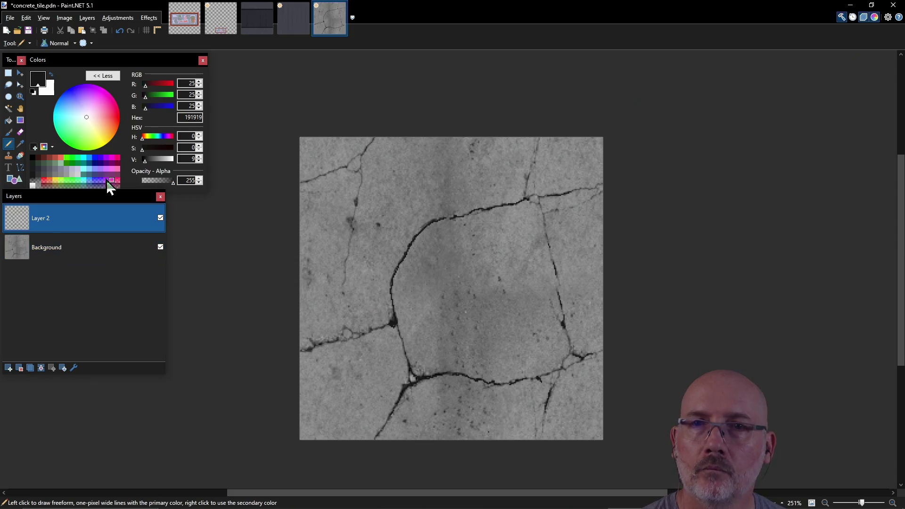
click(39, 175)
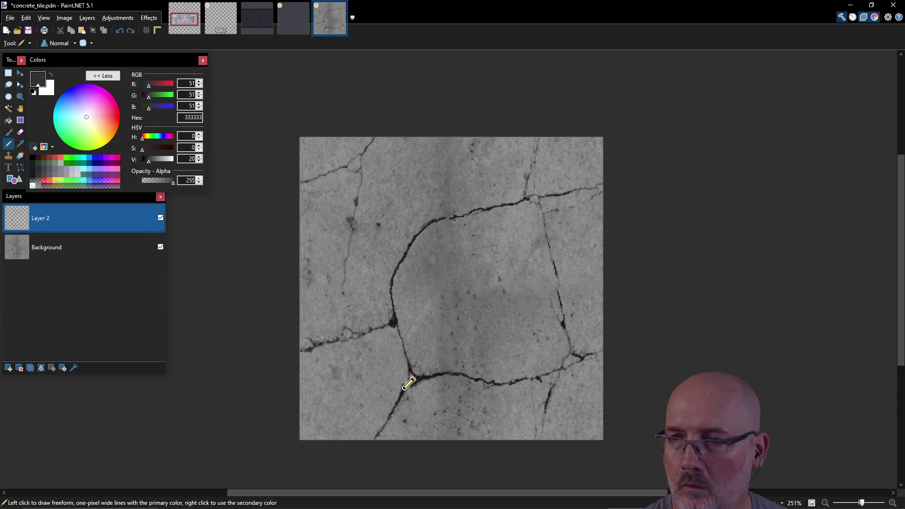
Pencil the lower-left crack in 333333 and the left crack in 494949, ending on grey 606060.
drag(404, 388, 387, 421)
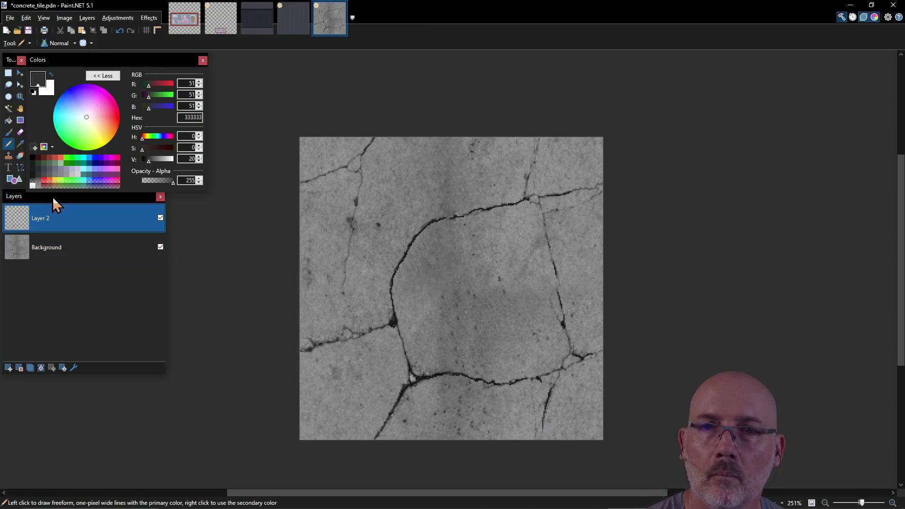
click(46, 174)
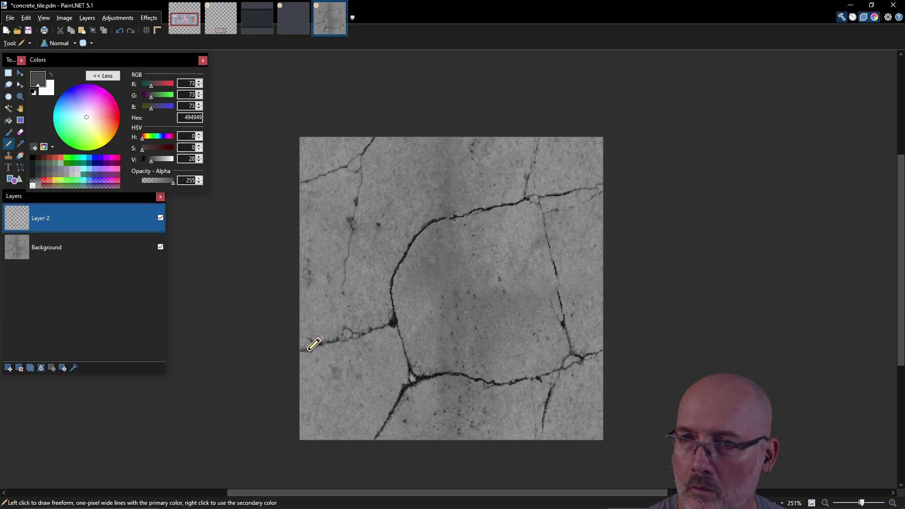
drag(311, 337, 342, 338)
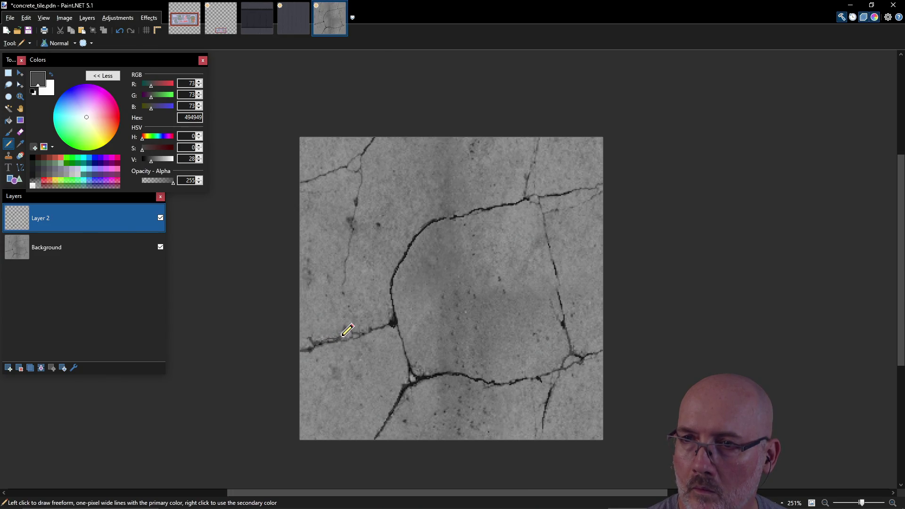
drag(357, 334, 370, 335)
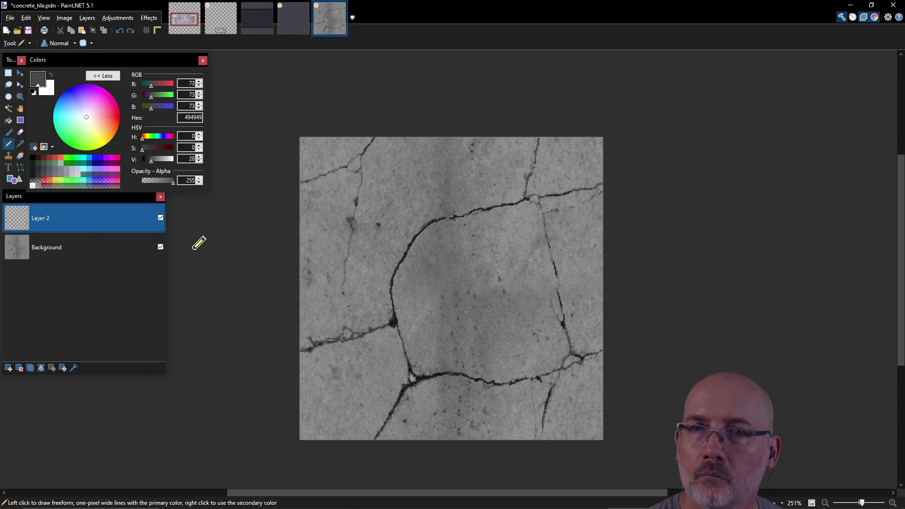
click(50, 175)
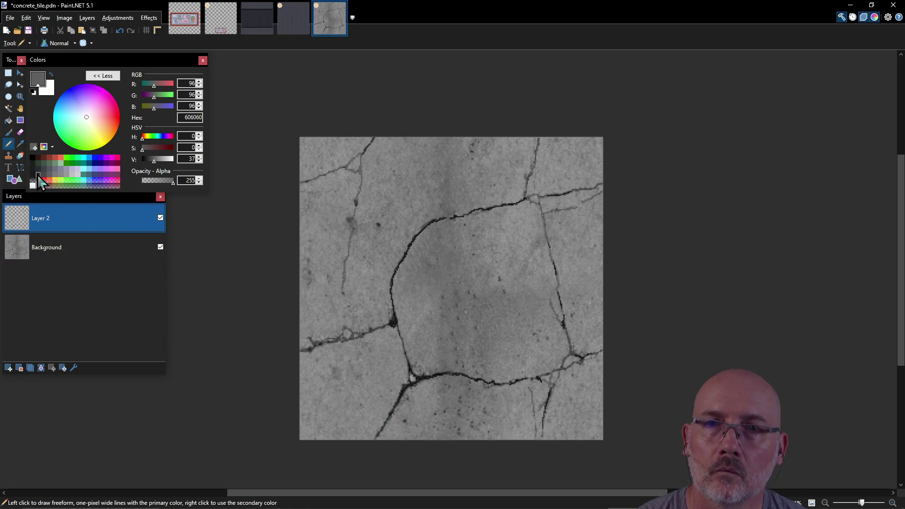
With grey 494949 selected, add a new empty Layer 3 and drag it below Layer 2.
click(33, 163)
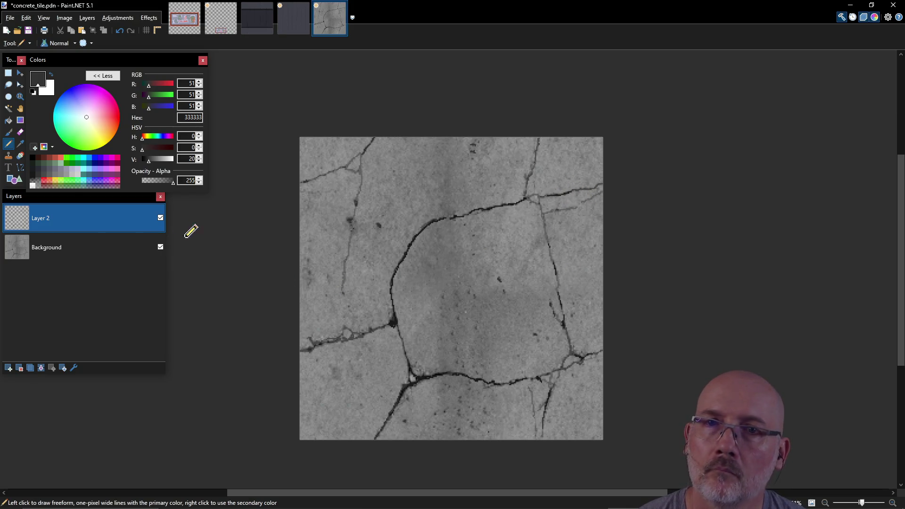
click(46, 177)
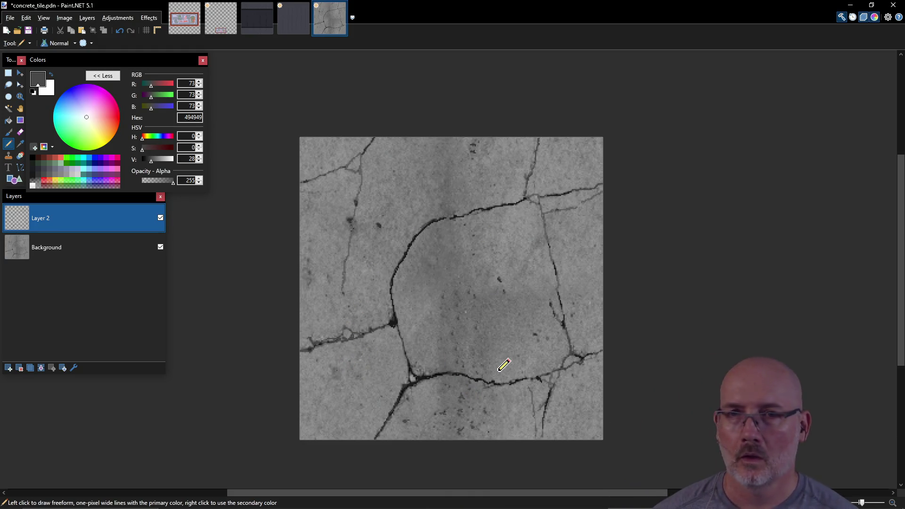
click(8, 368)
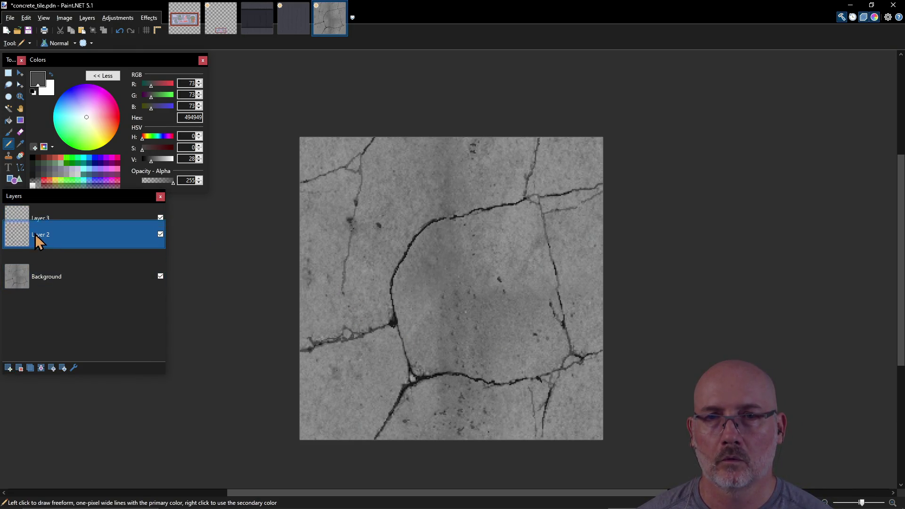
drag(47, 218, 43, 253)
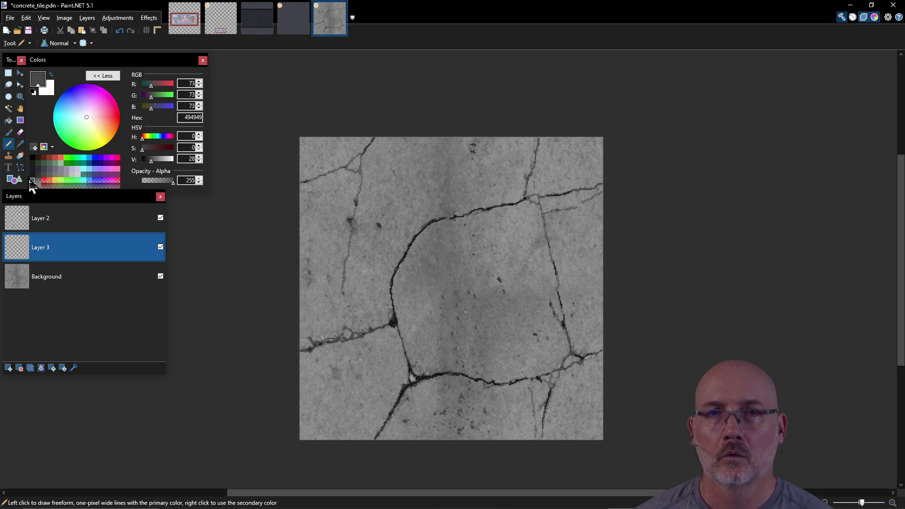
Try a light-grey 999999 stroke near the upper crack, then undo it.
click(68, 177)
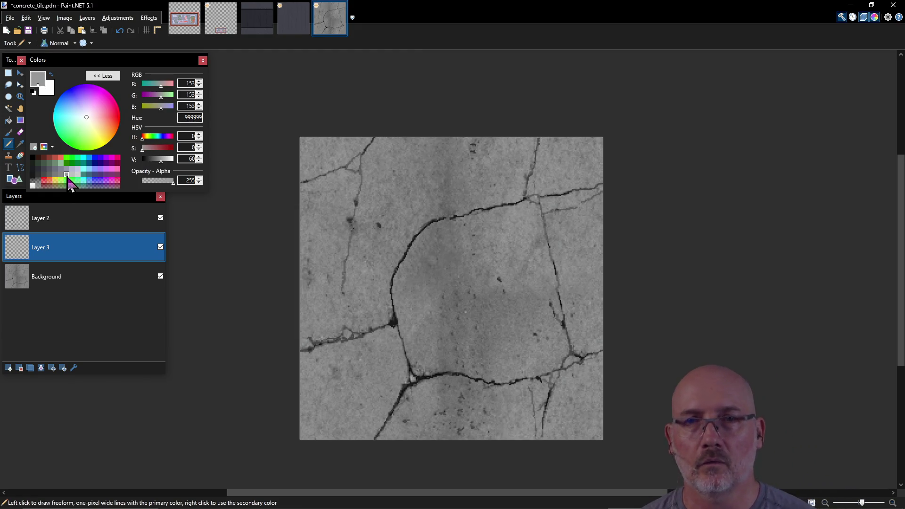
drag(452, 198, 467, 186)
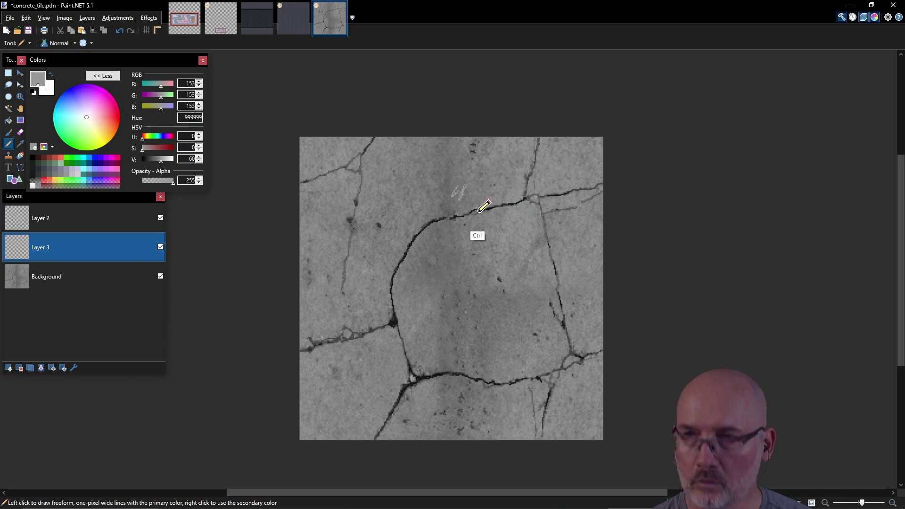
key(ctrl+z)
key(ctrl+z)
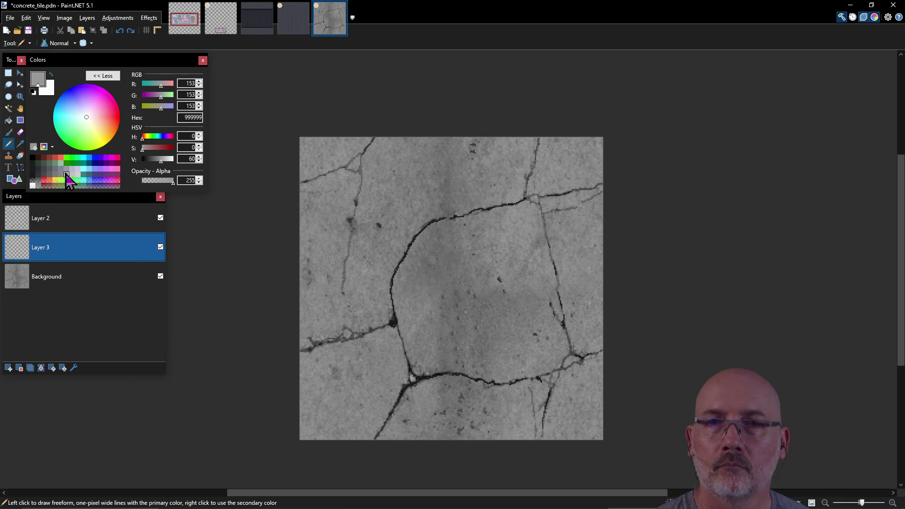
key(ctrl)
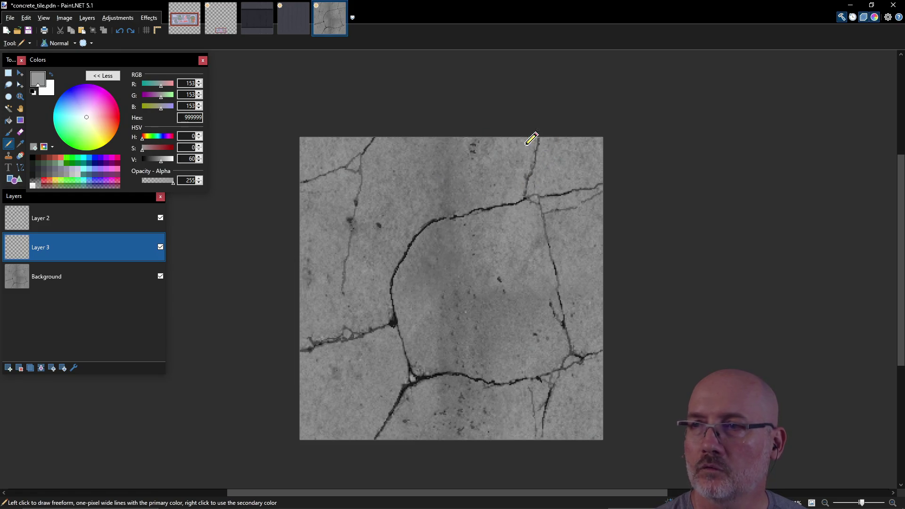
Pick mid grey 878787, undo adding Layer 3, then redo it from the Edit menu.
click(66, 182)
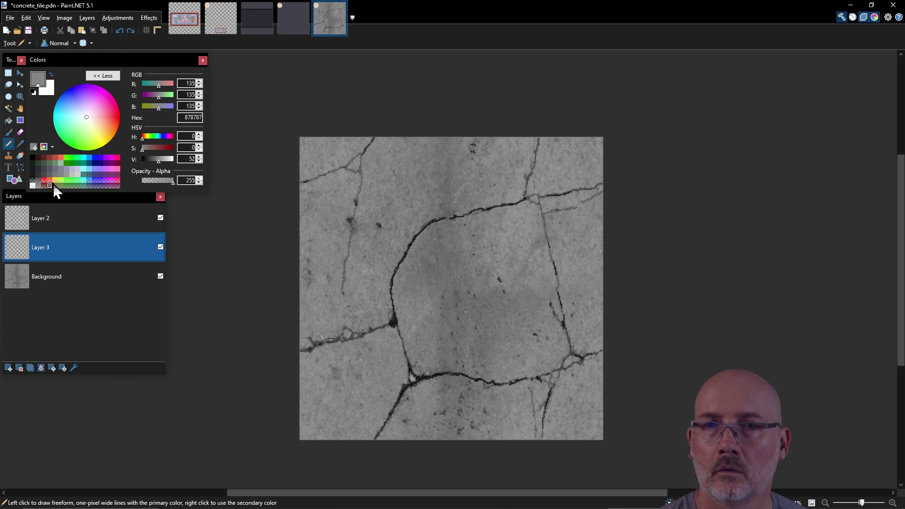
key(ctrl)
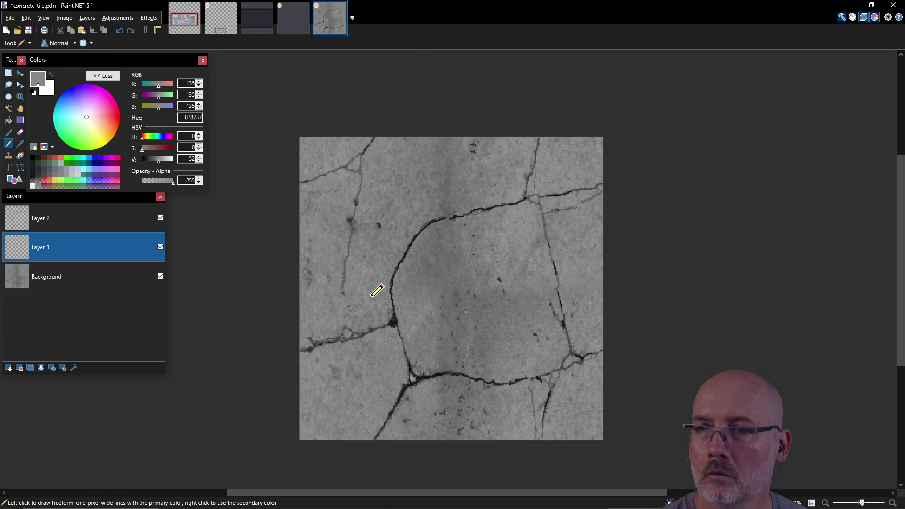
key(ctrl)
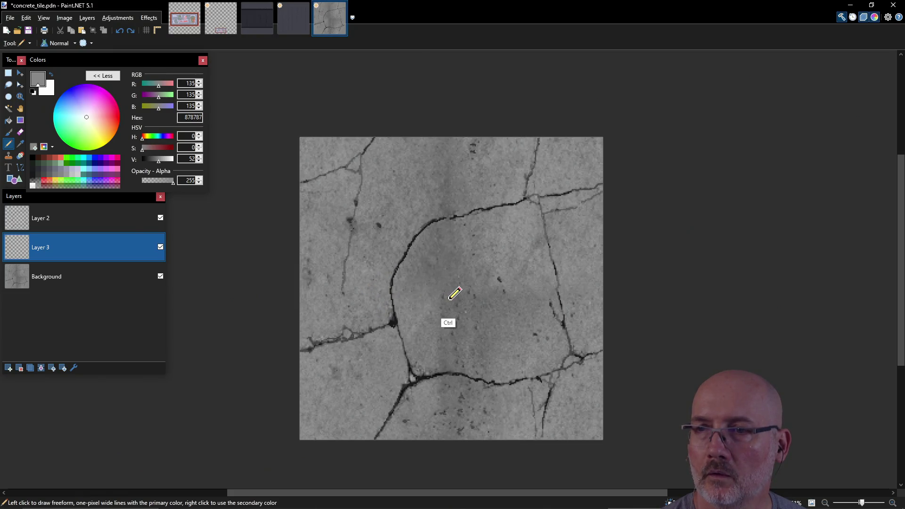
key(ctrl+shift+Delete)
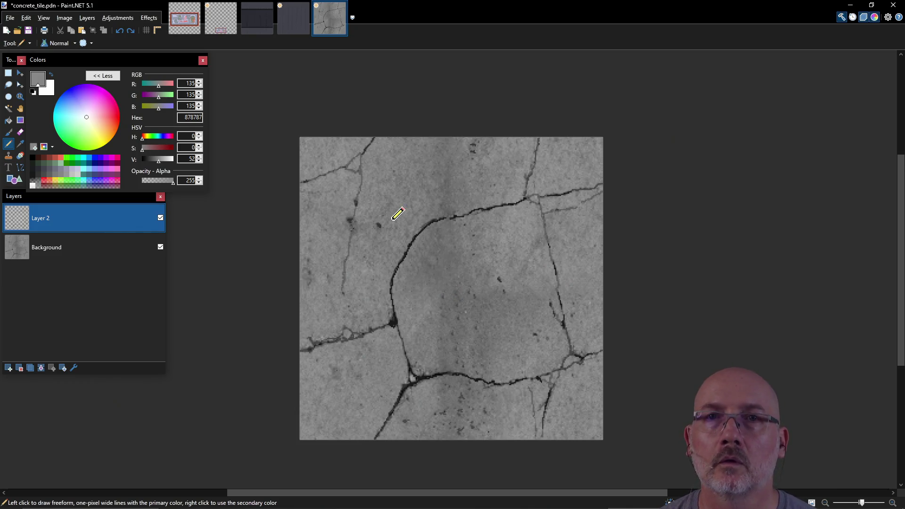
click(26, 18)
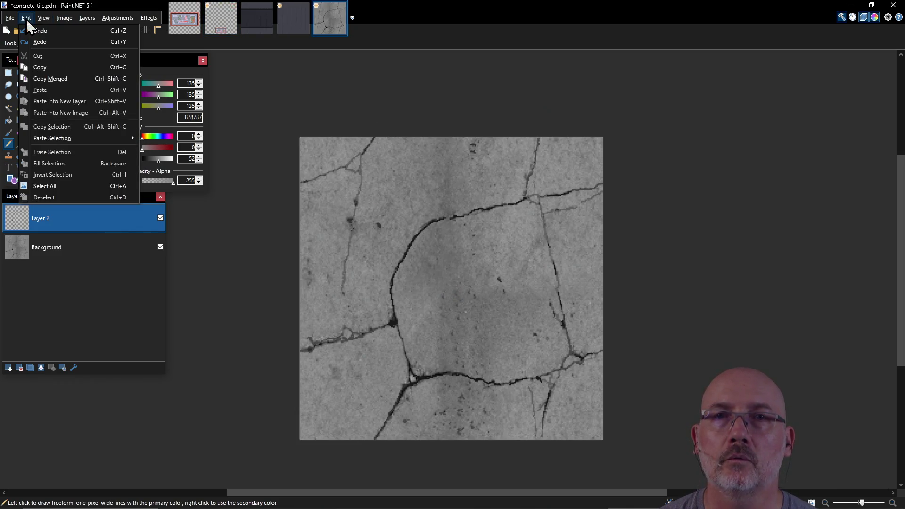
click(46, 44)
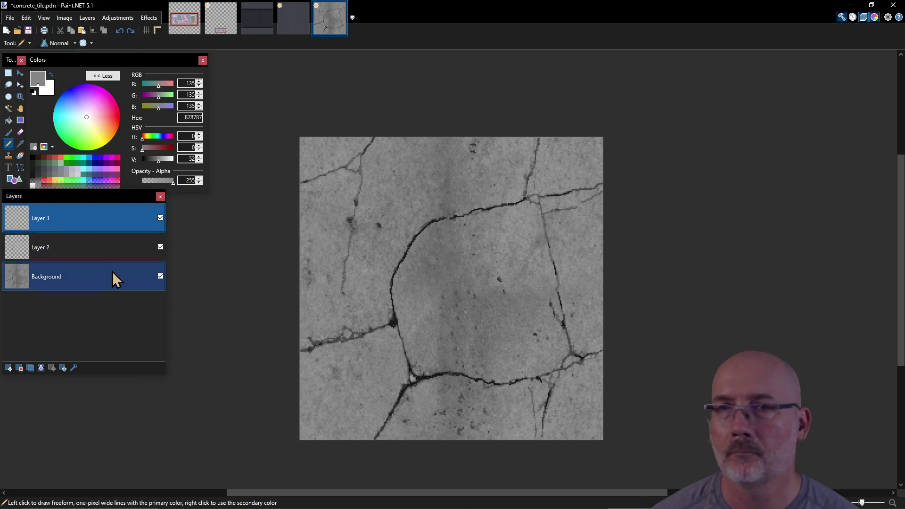
Rename Layer 2 to 'Cracks' after toggling its visibility to check the traced strokes.
click(9, 122)
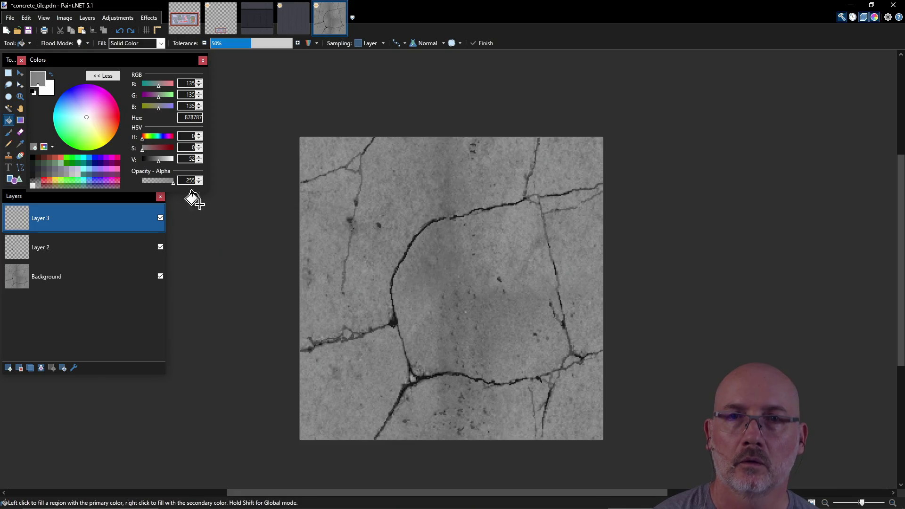
click(91, 246)
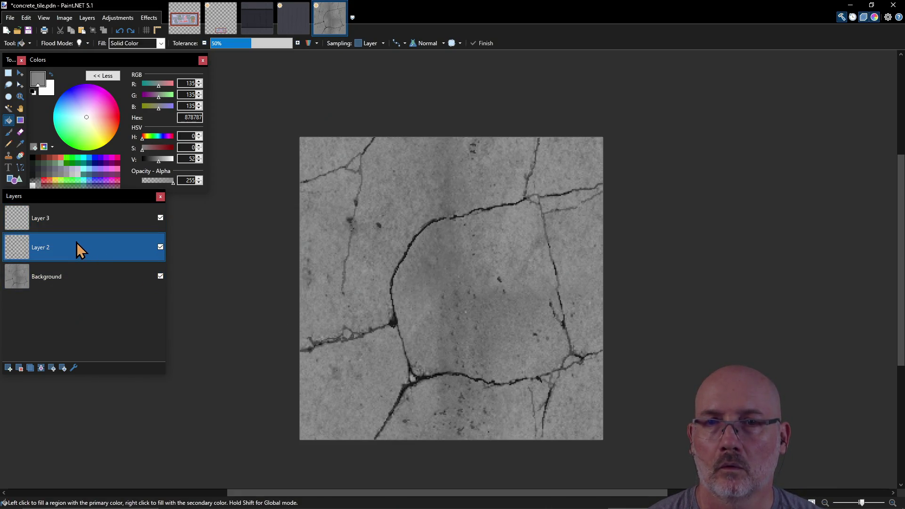
click(160, 246)
click(161, 246)
click(161, 247)
click(160, 247)
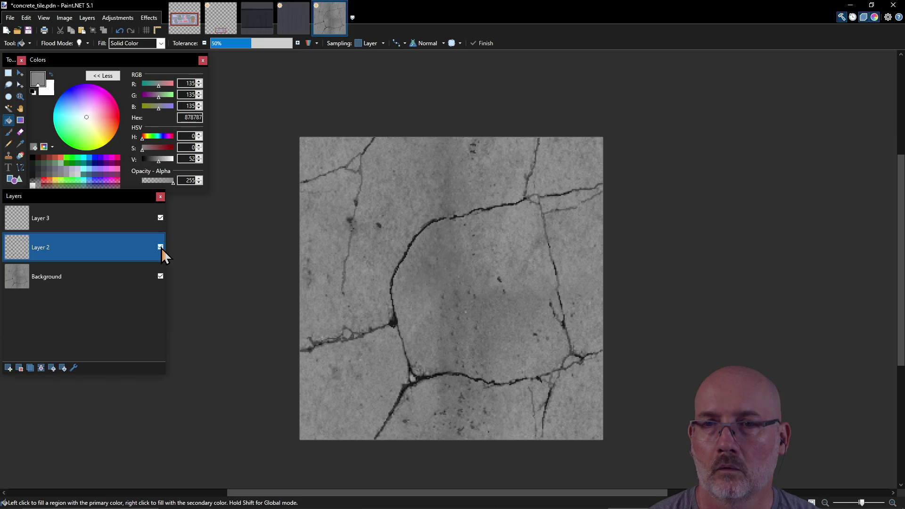
double_click(49, 255)
text(Cracks)
key(Return)
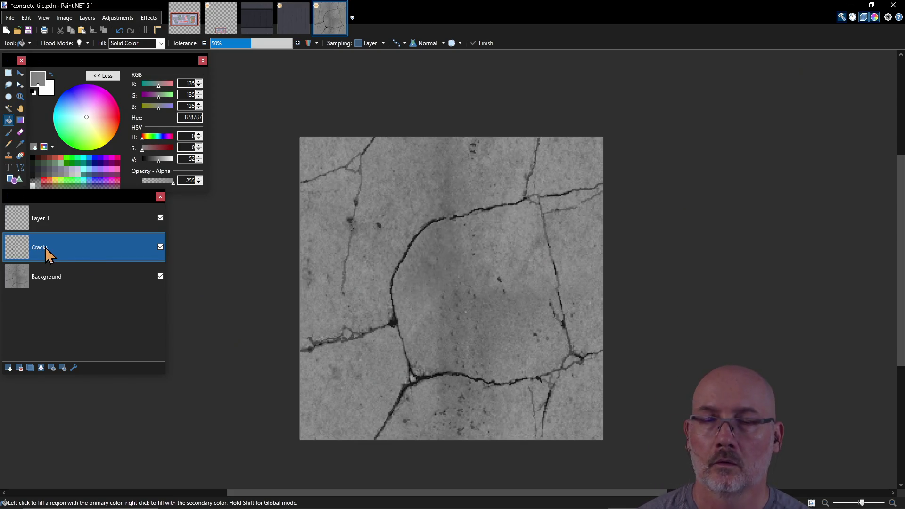
Move Cracks above Layer 3, rename Layer 3 to 'BG', and fill it with grey 878787.
ctrl+click(53, 219)
drag(66, 243, 78, 237)
ctrl+click(141, 250)
click(160, 247)
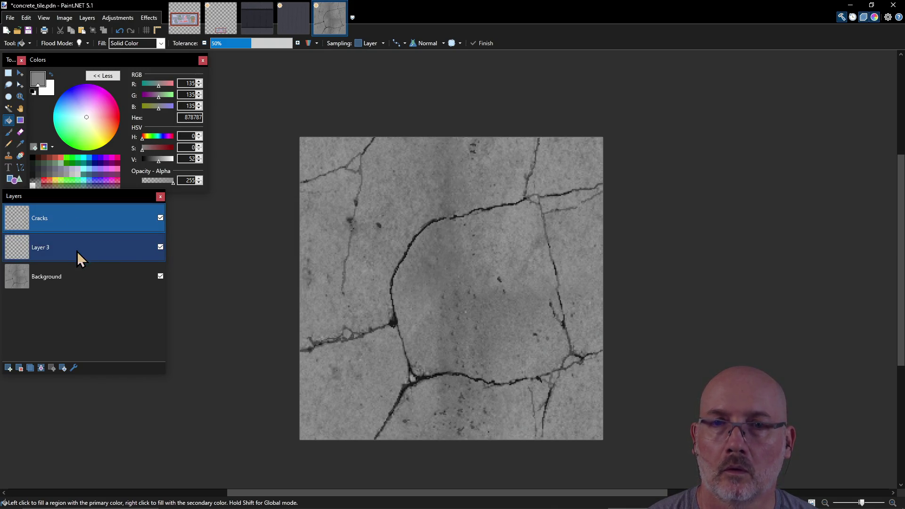
click(51, 249)
double_click(52, 250)
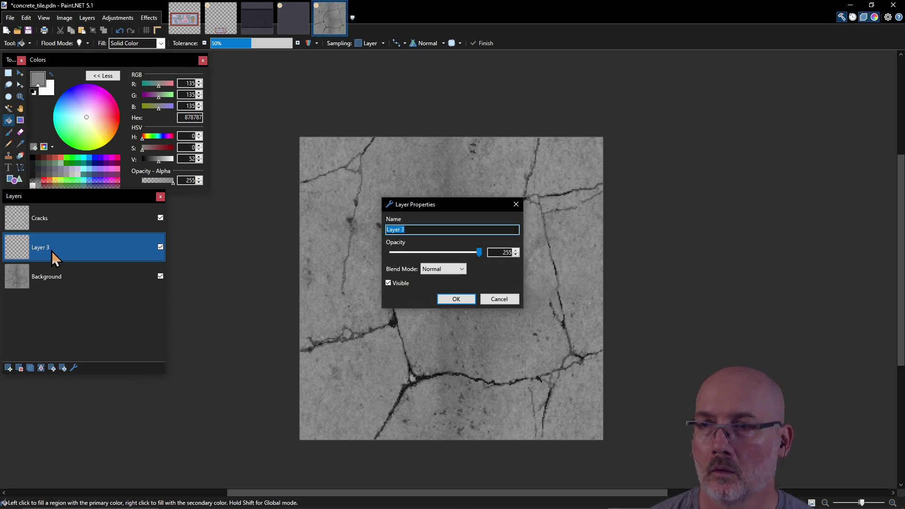
text(BG)
key(Return)
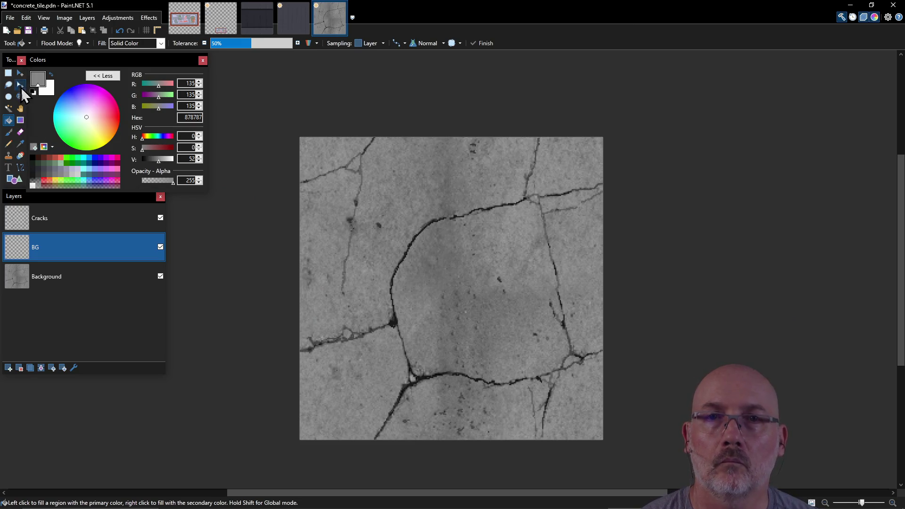
click(381, 207)
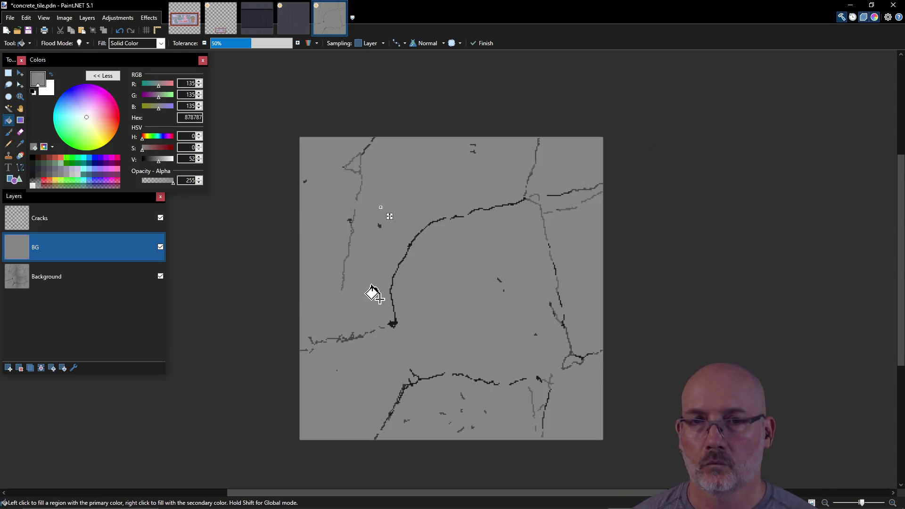
Fill the BG layer with dark grey 333333 after comparing it against the texture.
click(160, 246)
click(160, 247)
click(160, 247)
click(160, 246)
click(160, 246)
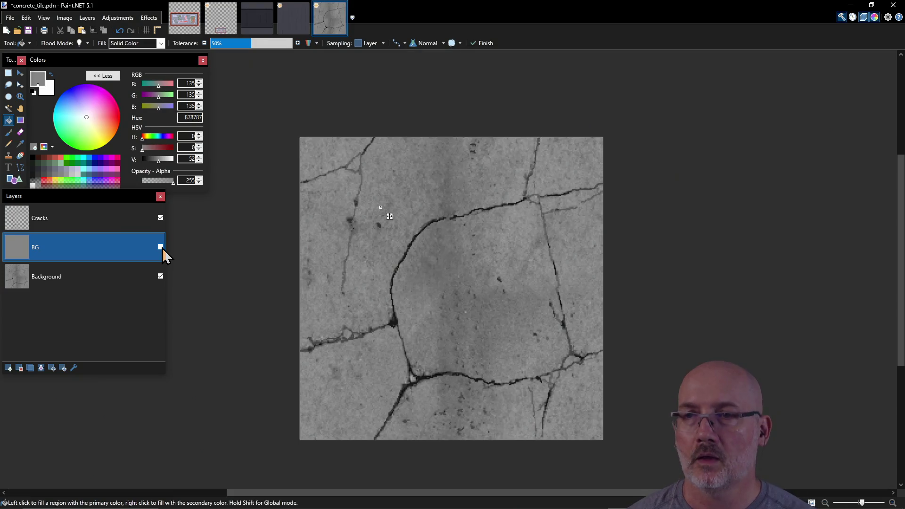
click(40, 175)
click(408, 363)
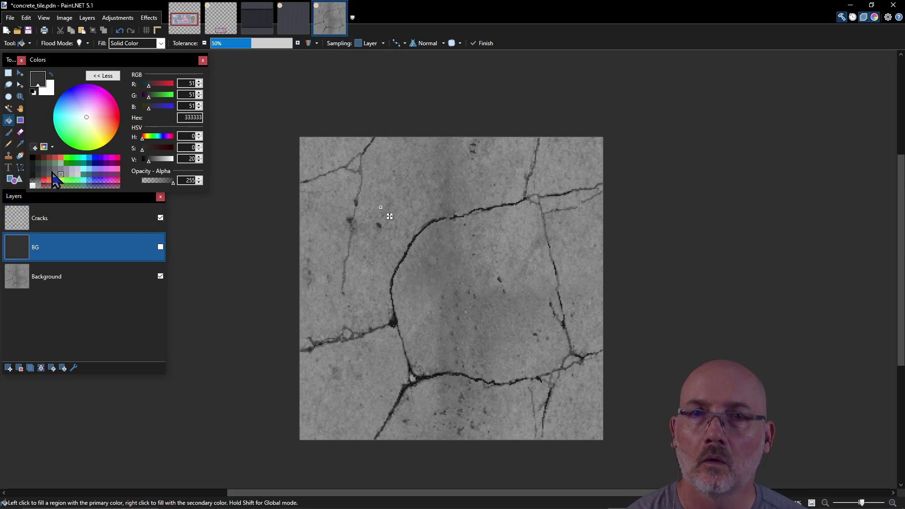
Set up the Pencil on the Cracks layer with near-black 191919 and show BG again.
click(9, 143)
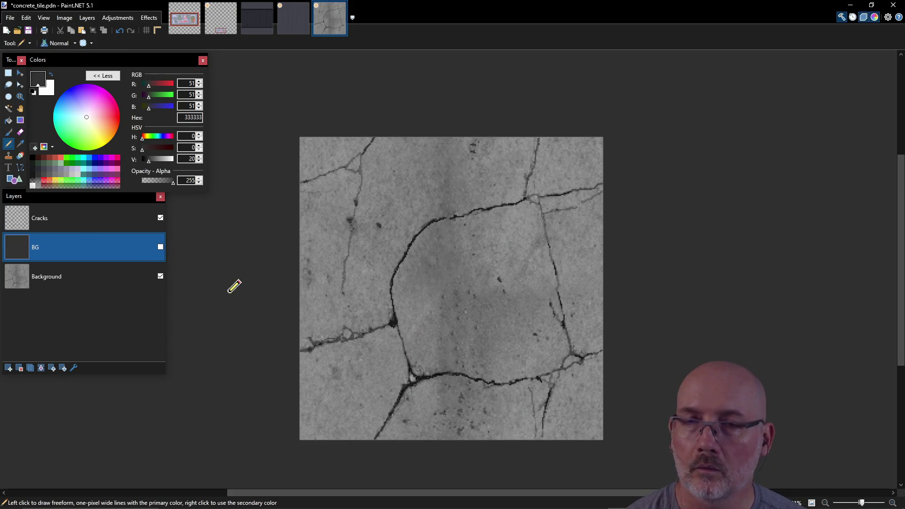
click(88, 218)
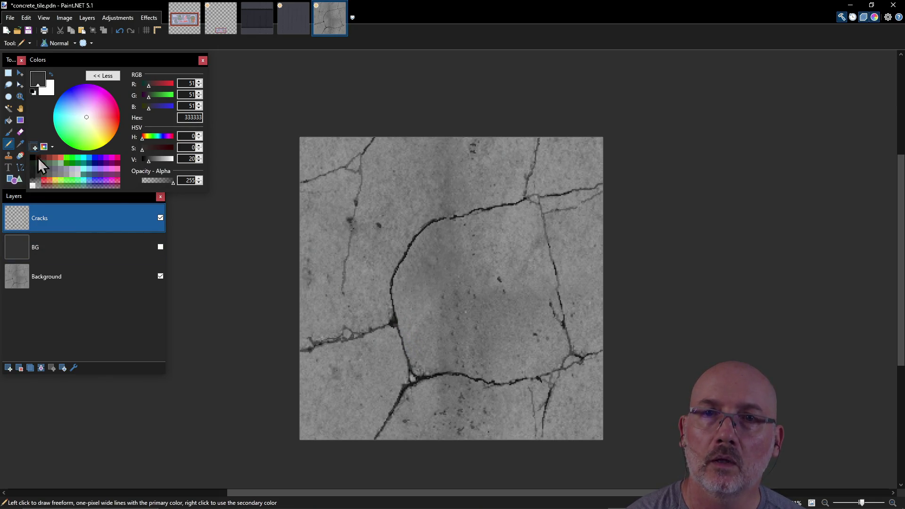
click(33, 178)
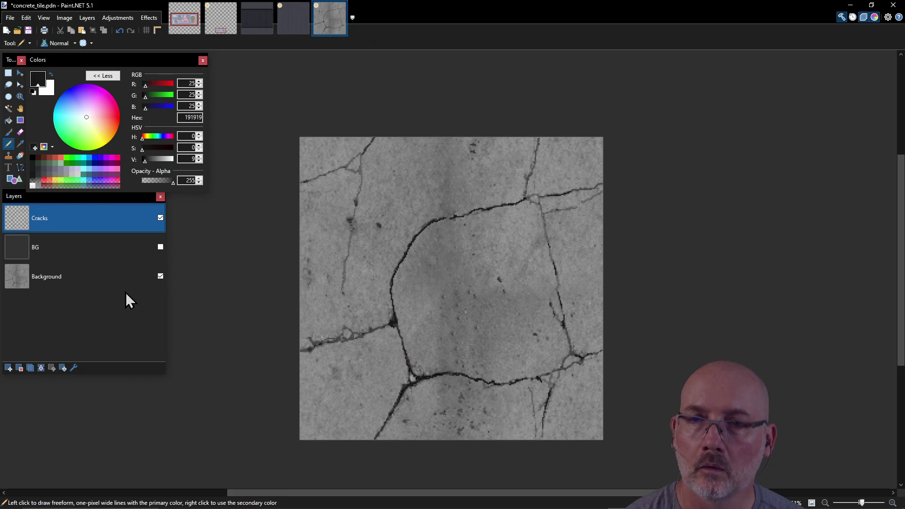
click(162, 276)
click(161, 276)
click(161, 276)
click(161, 247)
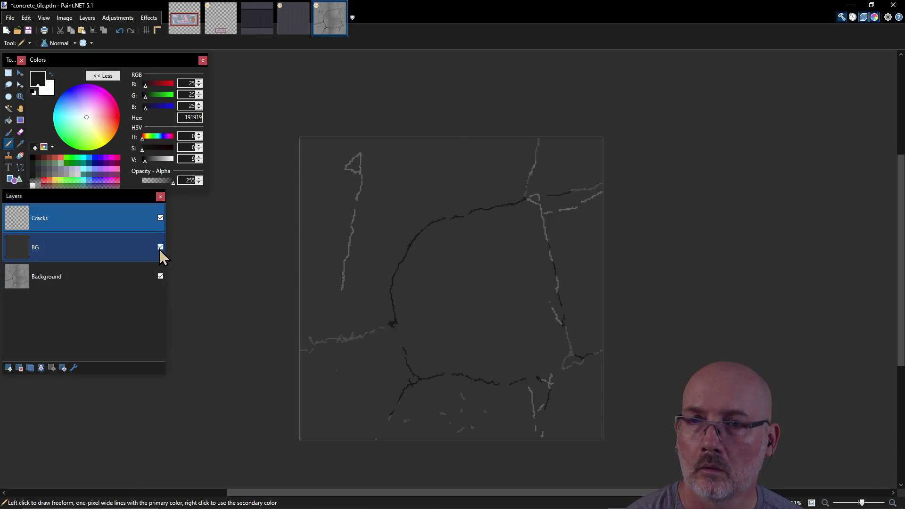
Refill BG with mid-grey 7A7A7A, toggling its visibility to compare with the texture.
click(160, 248)
click(160, 249)
click(160, 247)
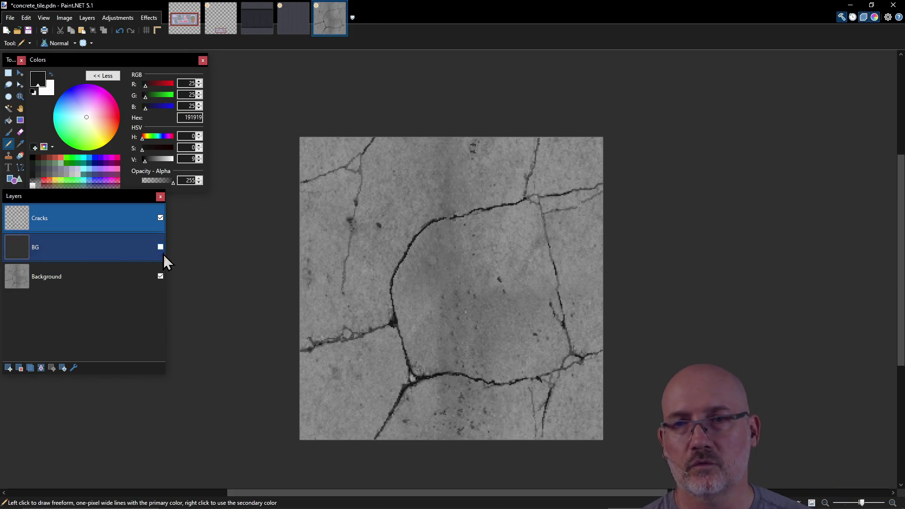
click(129, 251)
click(9, 121)
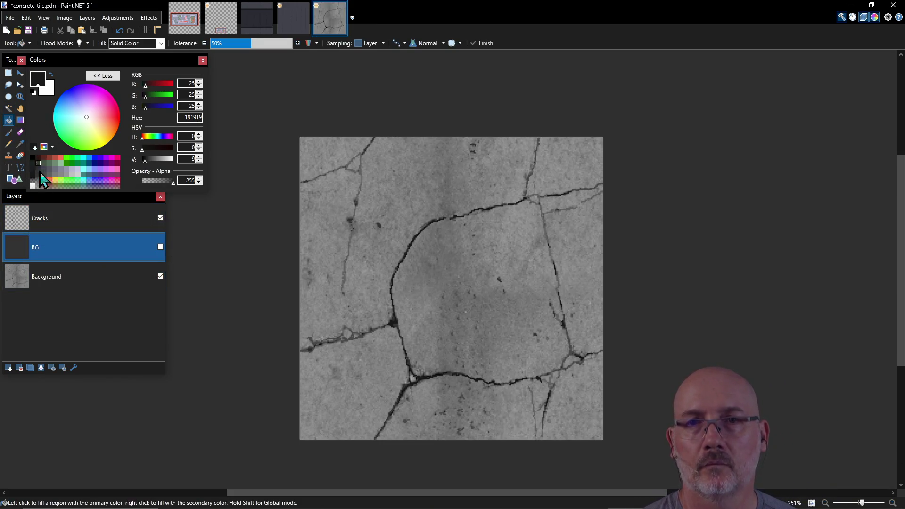
click(55, 175)
click(438, 259)
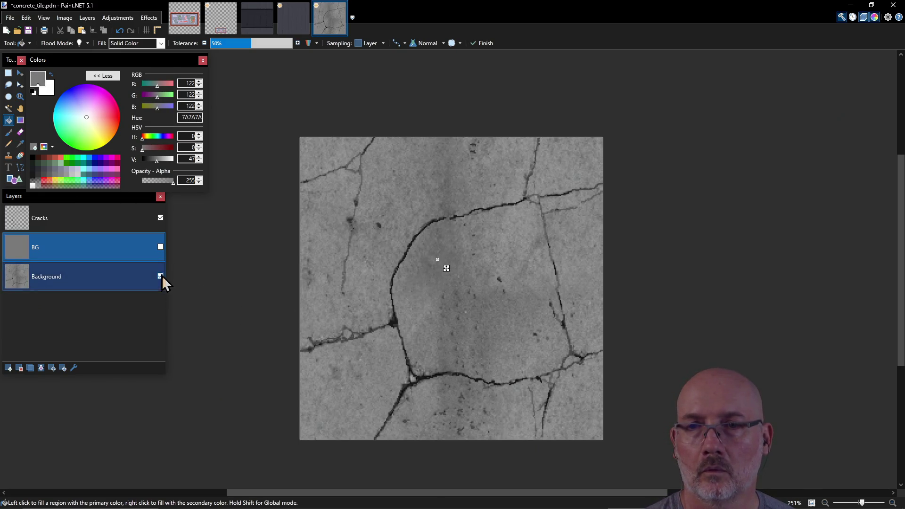
click(160, 247)
click(160, 247)
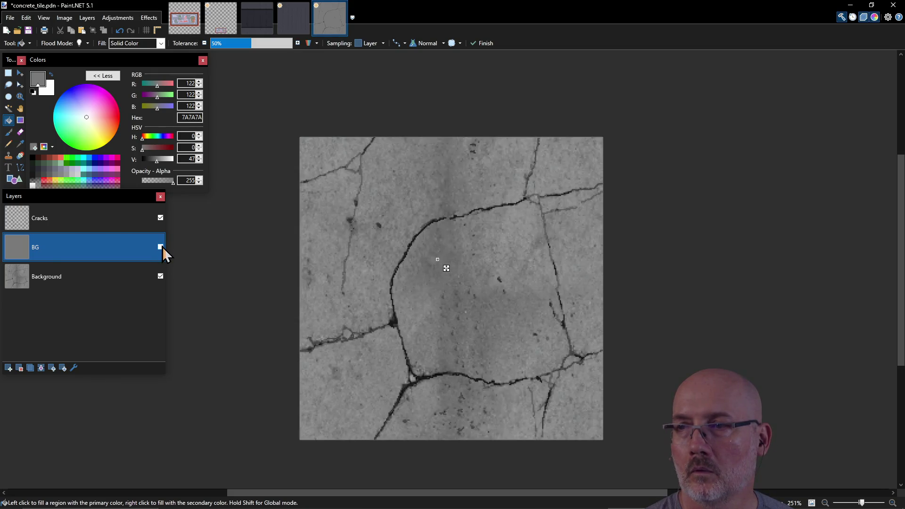
click(160, 247)
click(160, 247)
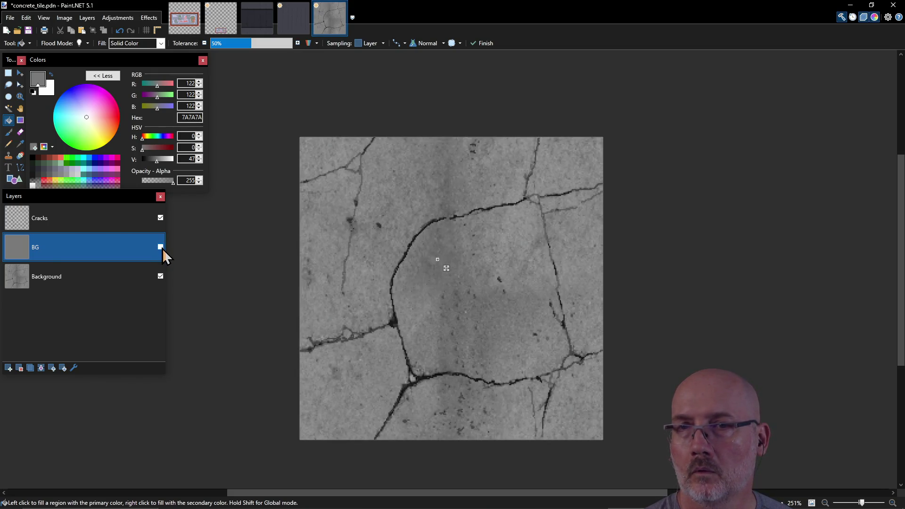
Briefly select Cracks with the Pencil, then reselect BG and leave it hidden.
click(52, 217)
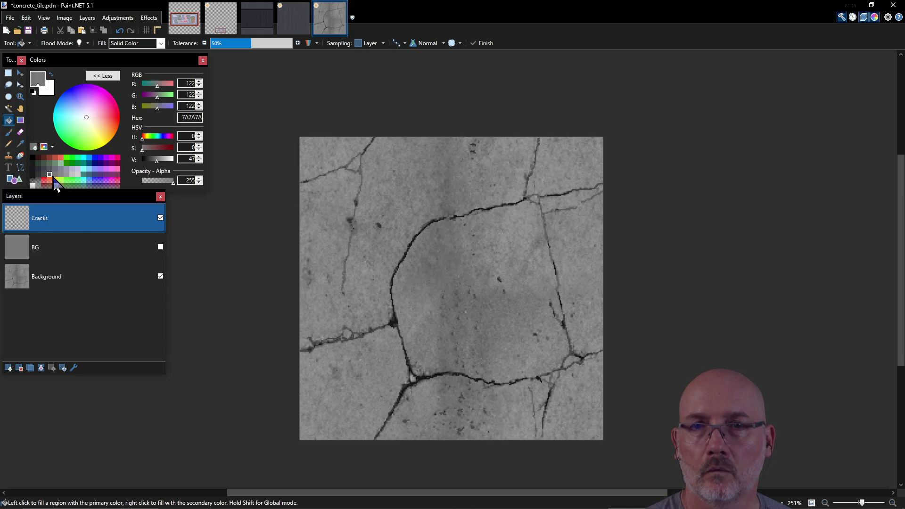
click(13, 147)
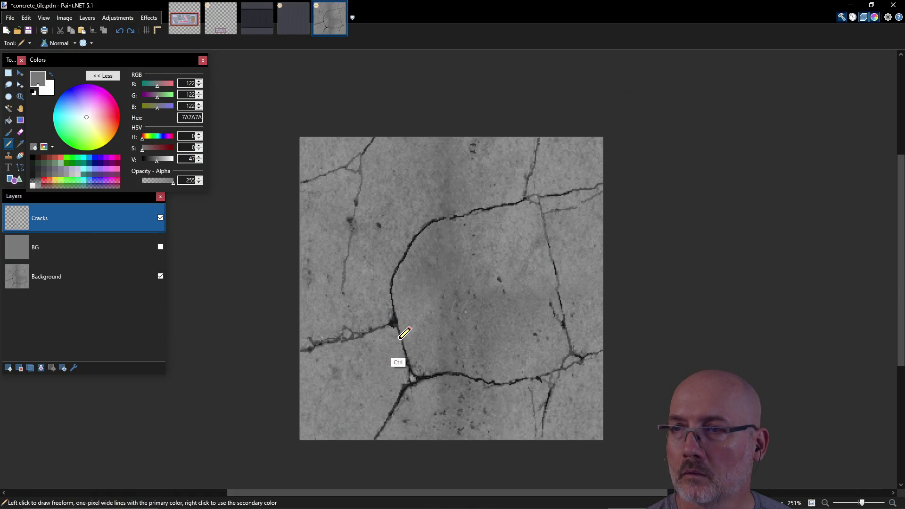
click(67, 248)
click(160, 247)
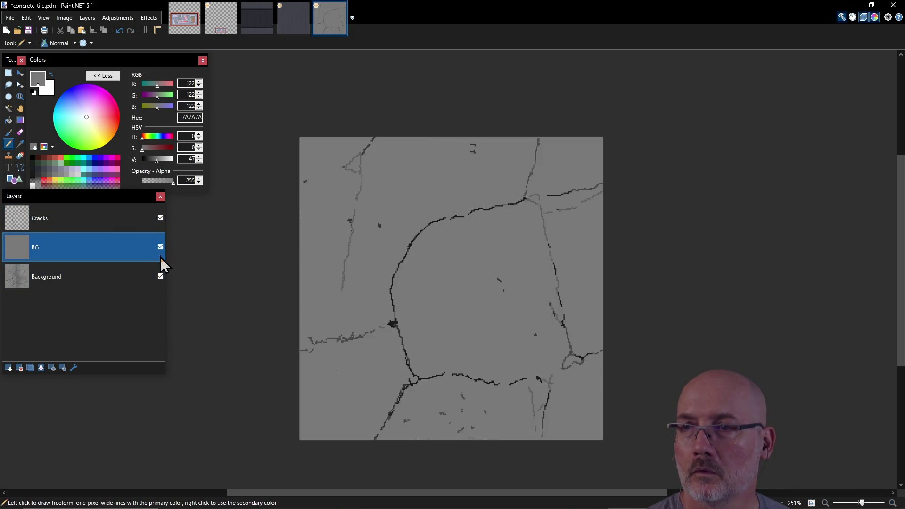
click(160, 247)
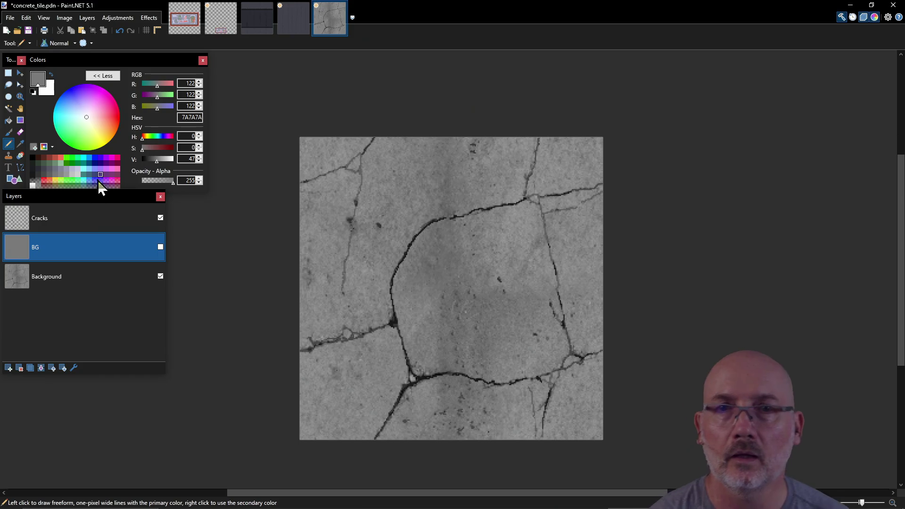
click(8, 132)
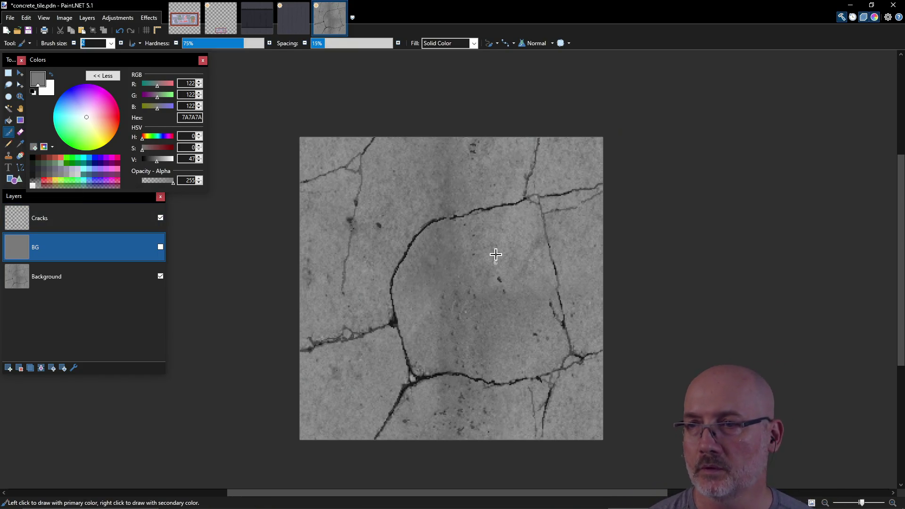
Set the brush size to 40 and paint lighter-grey patches on the visible BG layer.
click(112, 44)
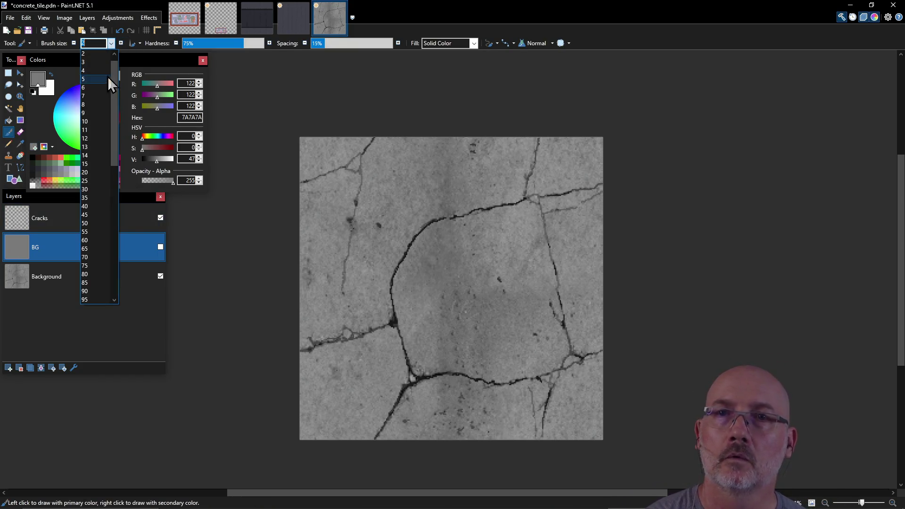
click(97, 206)
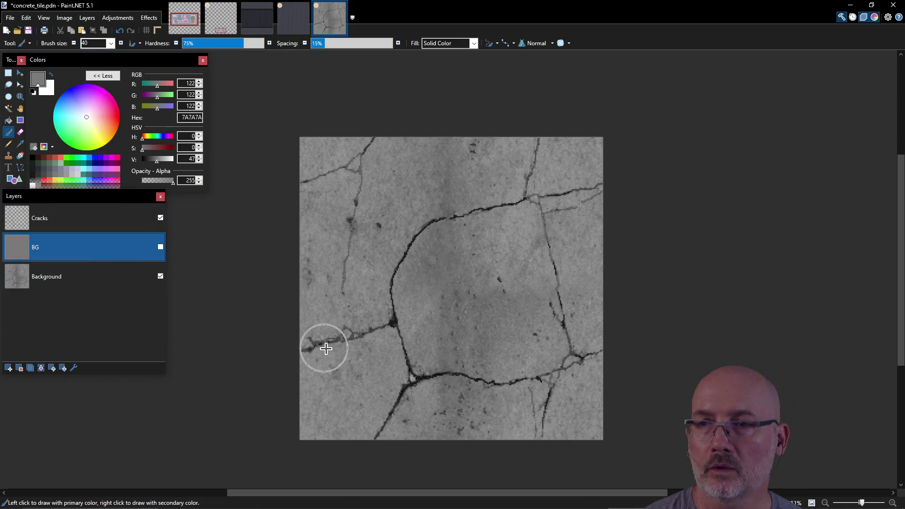
click(62, 174)
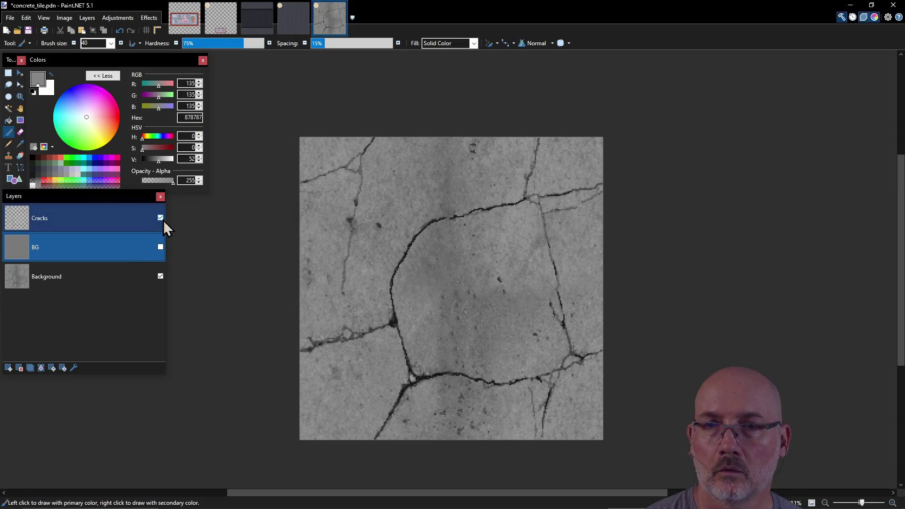
click(160, 246)
mouse_move(372, 274)
mouse_down()
mouse_move(359, 321)
mouse_move(379, 289)
mouse_move(392, 317)
mouse_move(334, 315)
mouse_move(348, 323)
mouse_move(338, 303)
mouse_move(375, 290)
mouse_move(402, 226)
mouse_move(396, 254)
mouse_move(347, 268)
mouse_move(351, 204)
mouse_move(333, 295)
mouse_move(309, 306)
mouse_move(309, 335)
mouse_move(389, 296)
mouse_up()
mouse_move(413, 202)
mouse_down()
mouse_move(384, 210)
mouse_move(374, 166)
mouse_move(319, 264)
mouse_move(313, 192)
mouse_move(321, 154)
mouse_move(401, 142)
mouse_move(390, 253)
mouse_up()
mouse_move(372, 365)
mouse_down()
mouse_move(385, 328)
mouse_move(363, 415)
mouse_move(340, 344)
mouse_up()
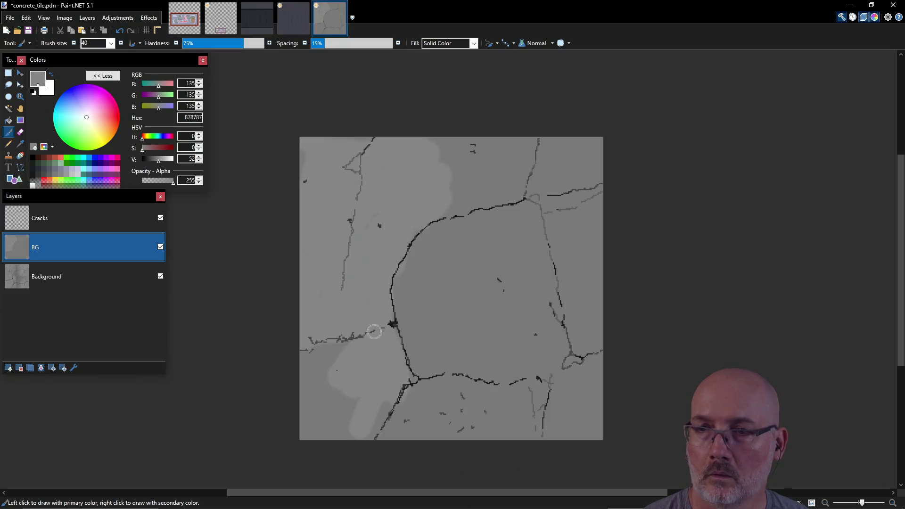
Add more light patches at the lower left and centre-left, checking against the concrete.
click(160, 247)
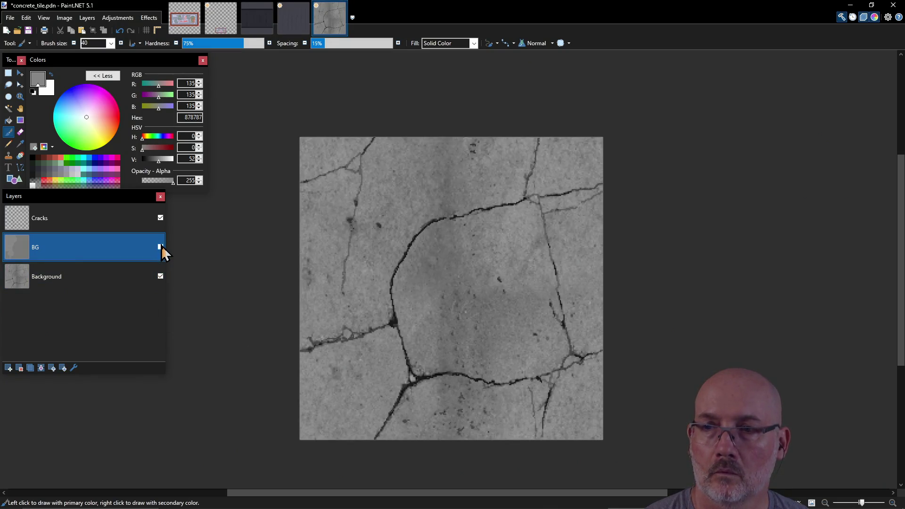
click(161, 247)
mouse_move(310, 429)
mouse_down()
mouse_move(360, 430)
mouse_move(360, 414)
mouse_up()
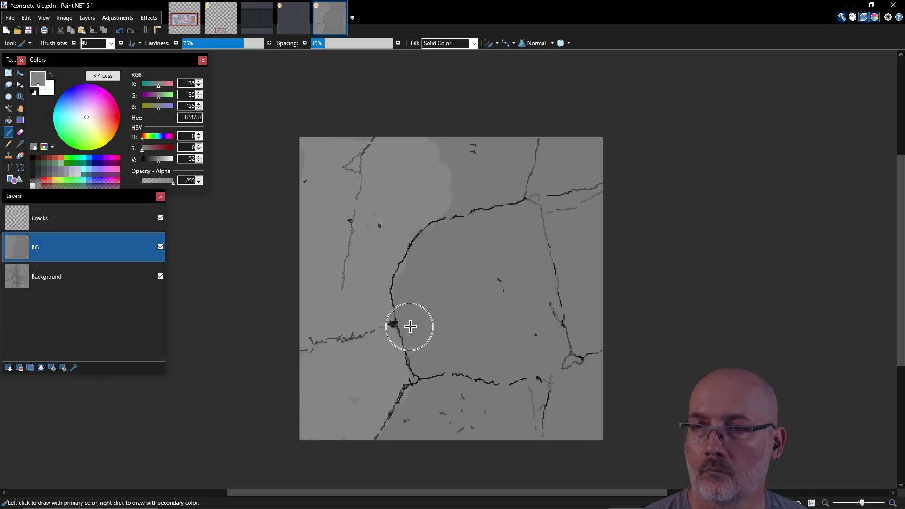
click(160, 247)
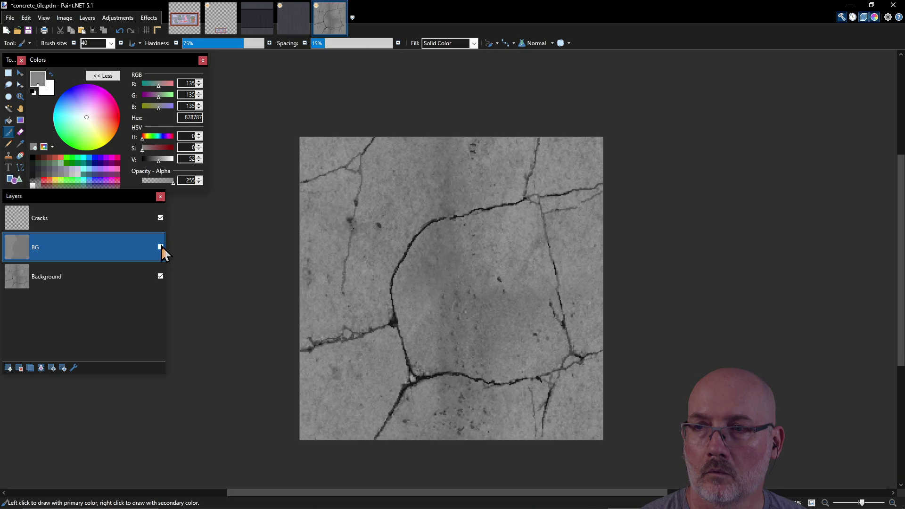
click(160, 247)
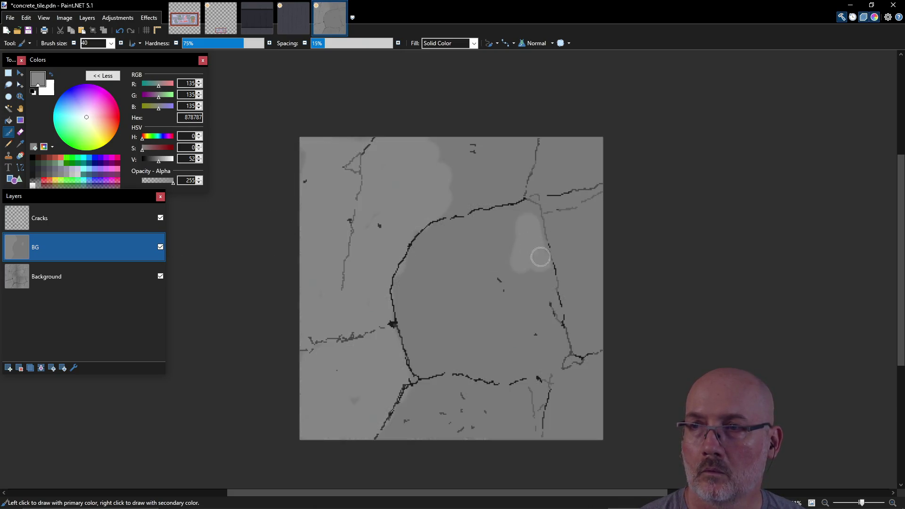
mouse_move(525, 208)
mouse_down()
mouse_move(500, 215)
mouse_move(474, 196)
mouse_move(448, 196)
mouse_move(436, 160)
mouse_move(559, 237)
mouse_move(546, 214)
mouse_move(591, 212)
mouse_move(580, 343)
mouse_move(595, 210)
mouse_up()
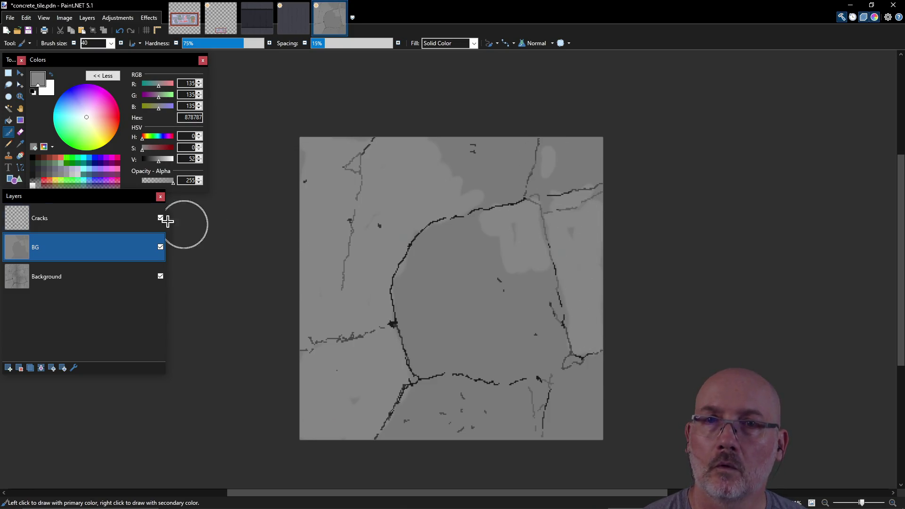
click(45, 175)
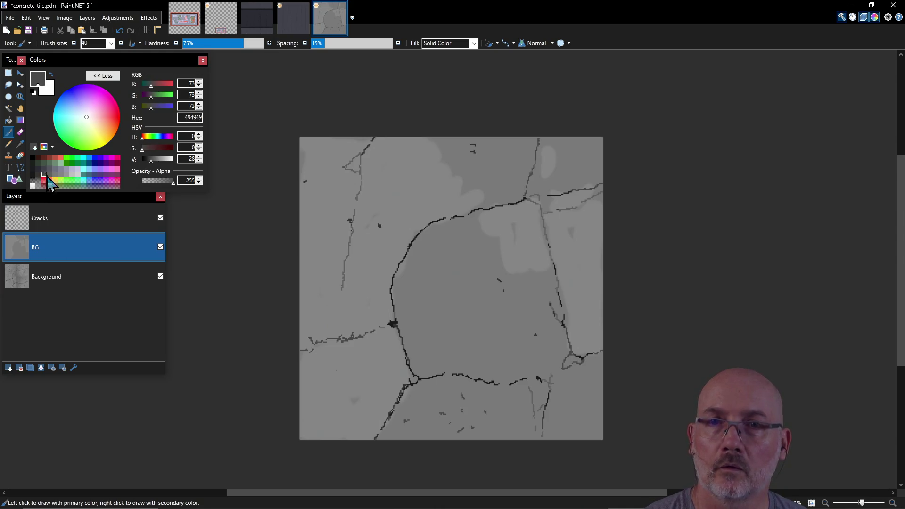
Reject trial strokes in 494949 and 606060, then paint over the light patch in 7A7A7A.
drag(431, 260, 427, 246)
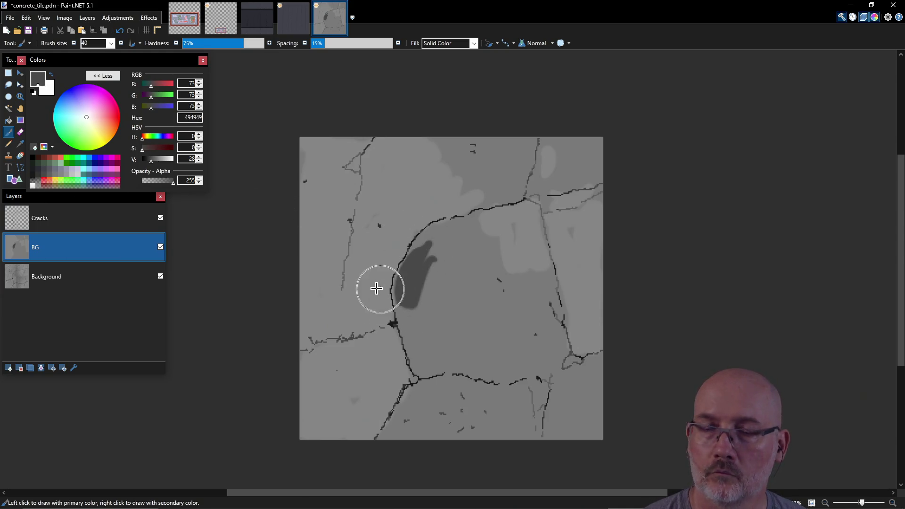
key(ctrl+z)
key(ctrl+z)
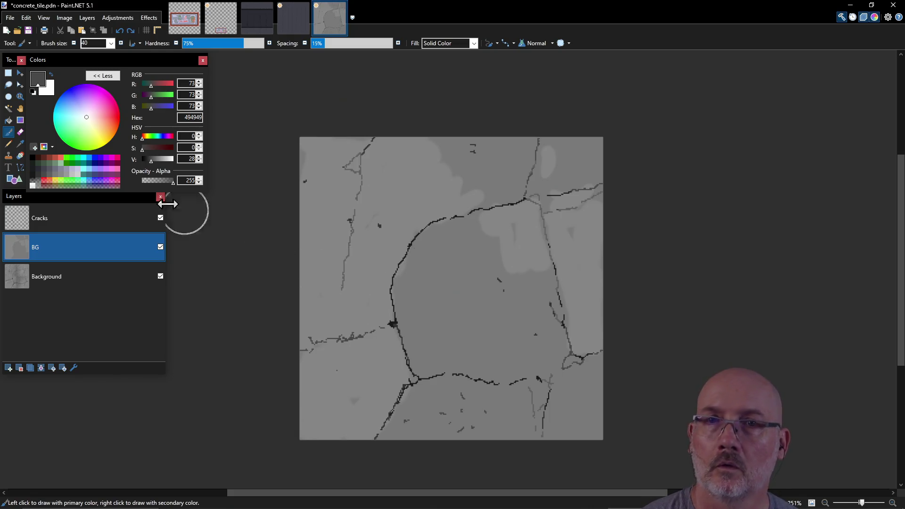
click(61, 175)
mouse_move(435, 248)
mouse_down()
mouse_move(427, 264)
mouse_move(465, 239)
mouse_up()
key(ctrl+z)
click(63, 175)
click(62, 176)
drag(439, 257, 455, 252)
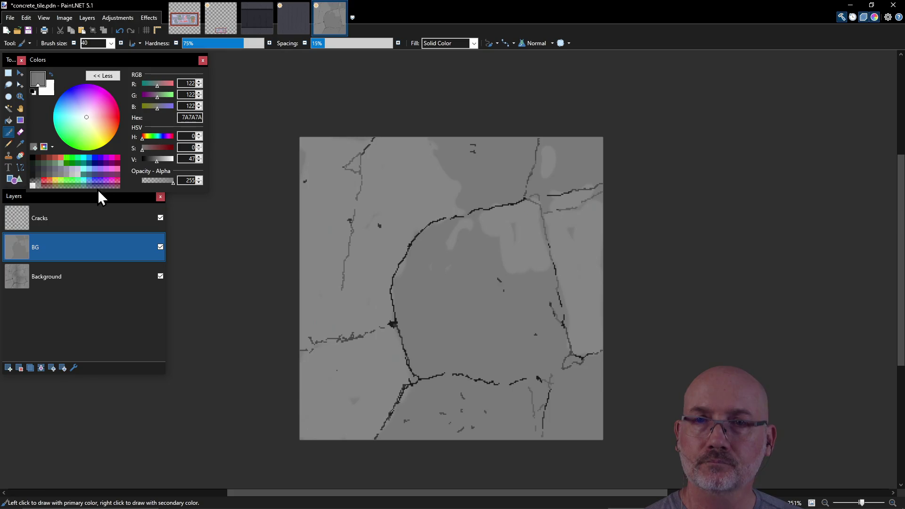
Undo a bright 999999 streak and repaint patches near the top and bottom in 878787.
click(69, 175)
drag(453, 161, 453, 186)
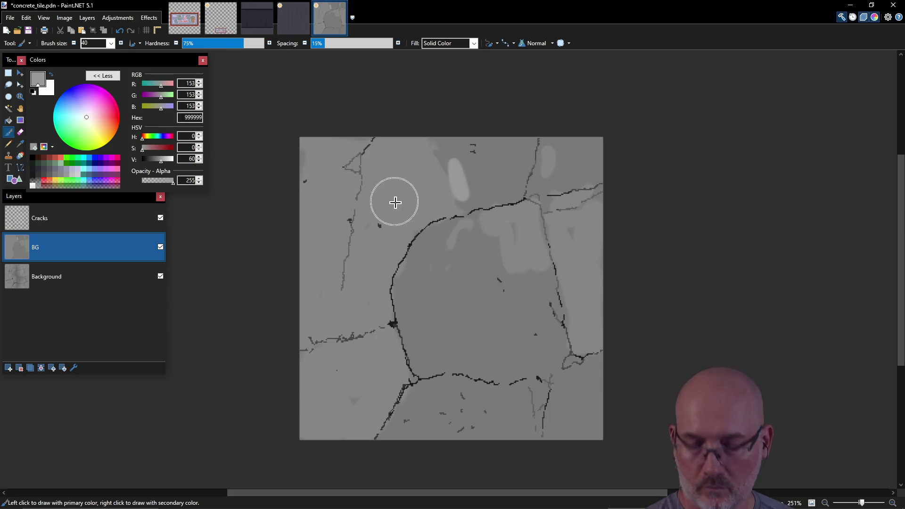
key(ctrl+z)
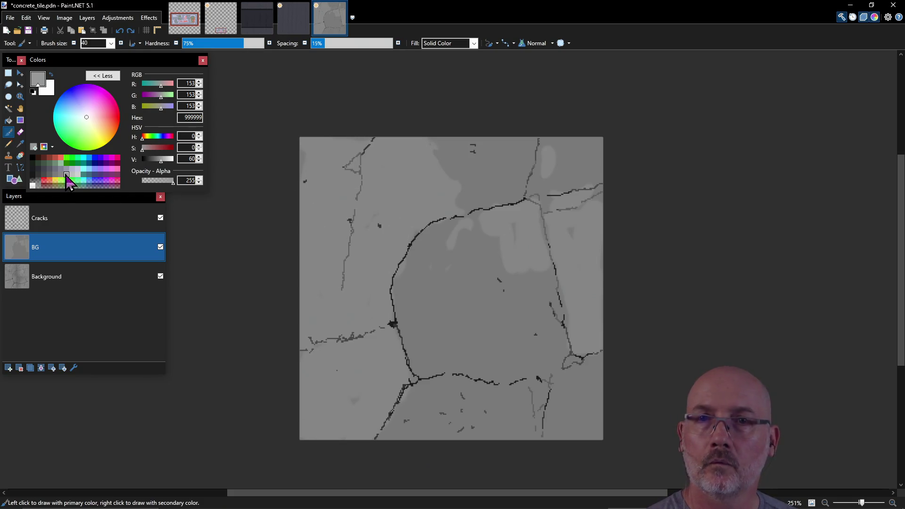
drag(444, 187, 460, 203)
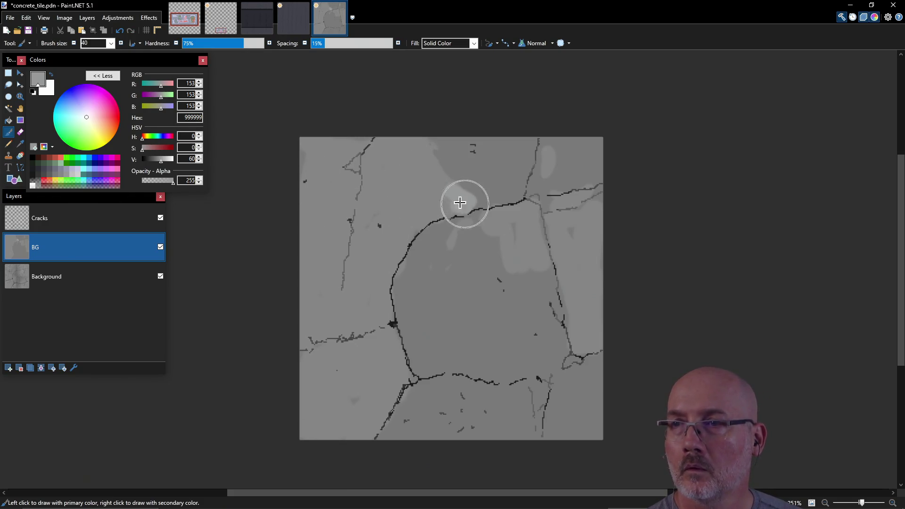
click(61, 175)
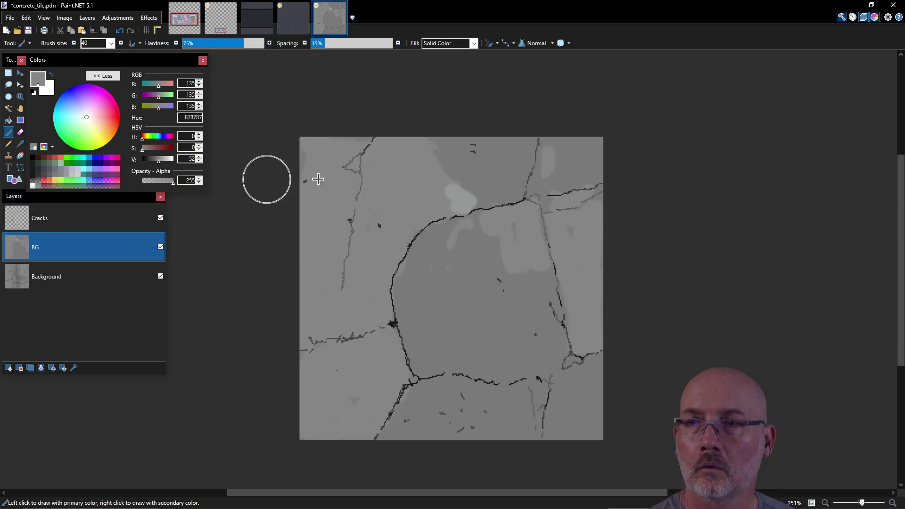
mouse_move(461, 193)
mouse_down()
mouse_move(479, 202)
mouse_move(467, 209)
mouse_up()
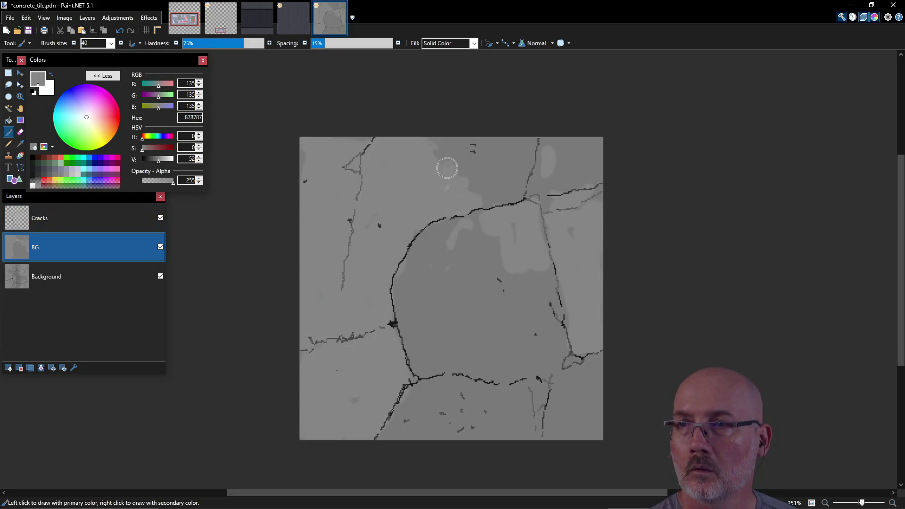
mouse_move(492, 179)
mouse_down()
mouse_move(485, 196)
mouse_move(505, 196)
mouse_move(521, 169)
mouse_move(465, 151)
mouse_move(503, 159)
mouse_up()
drag(460, 424, 470, 423)
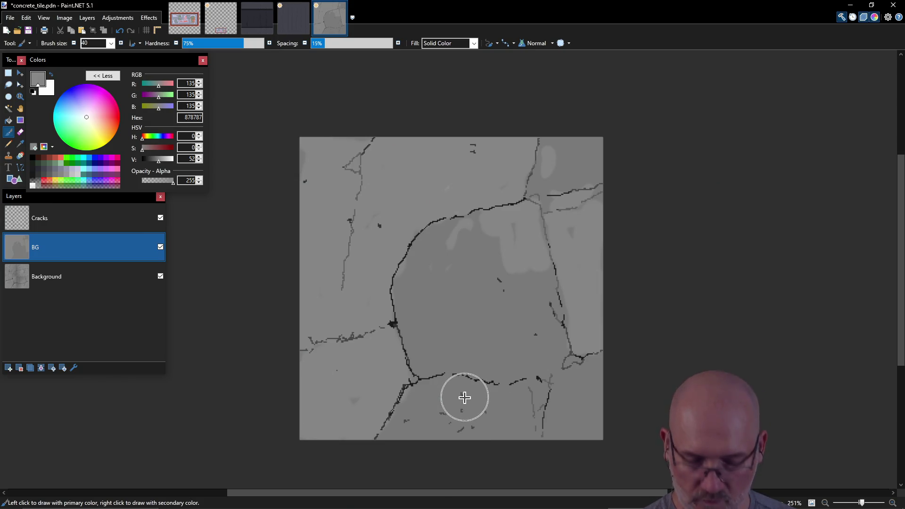
click(10, 121)
Flood-fill BG with flat grey, hide it, and ready the Pencil with dark grey 494949.
click(472, 301)
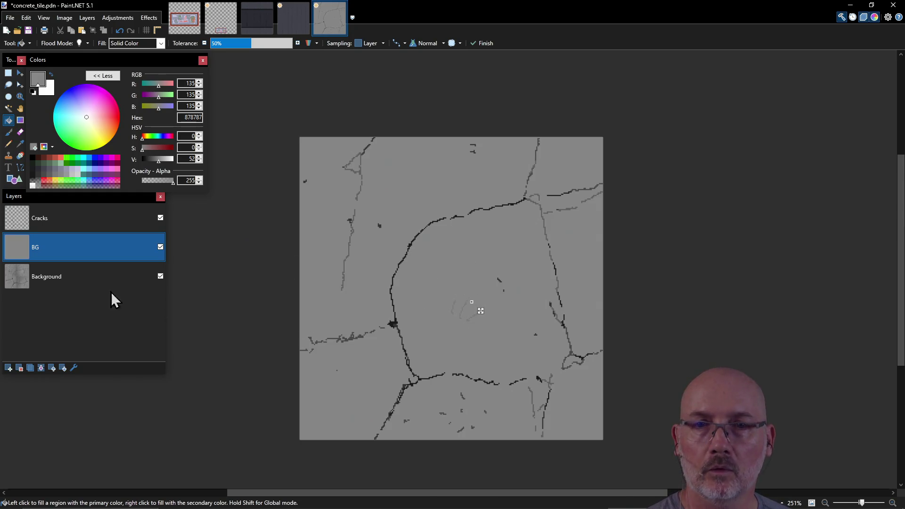
click(160, 247)
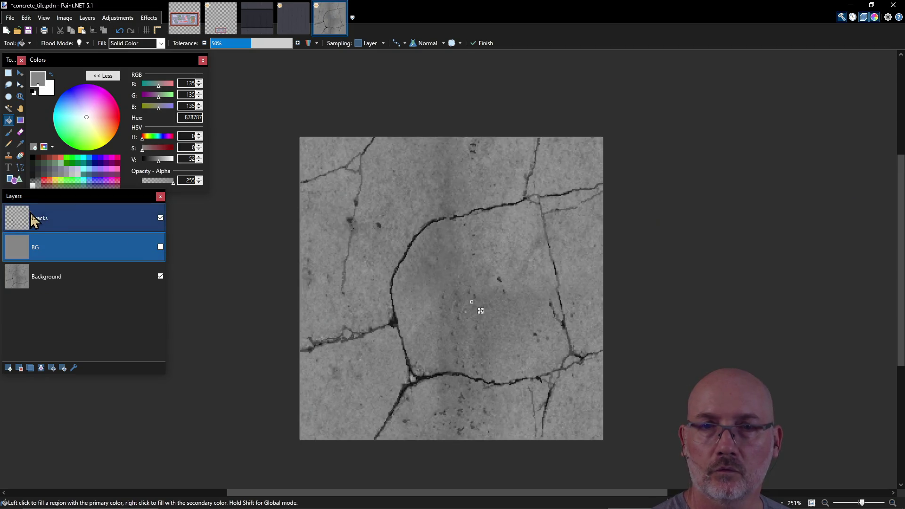
click(8, 145)
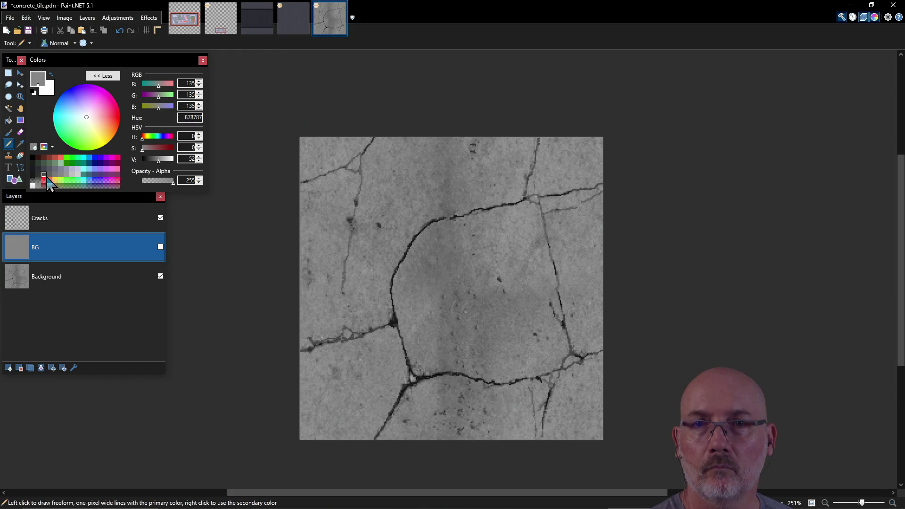
click(78, 176)
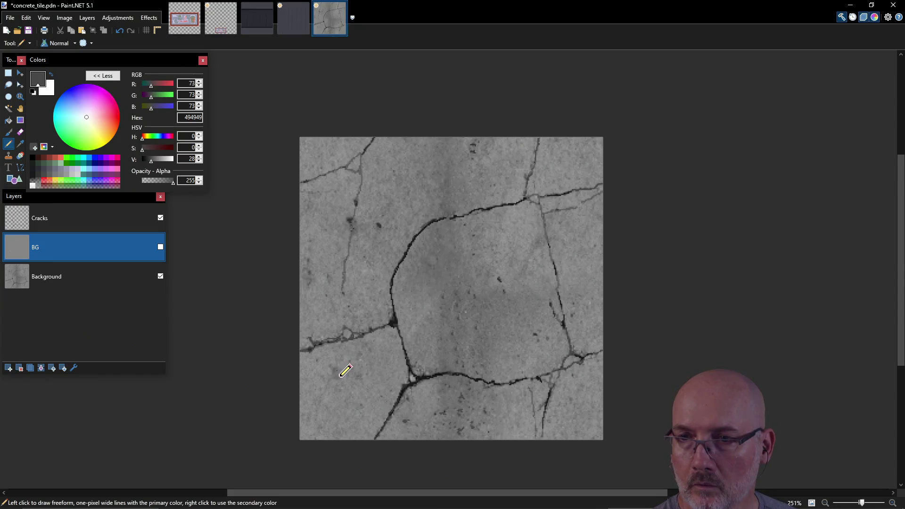
On the Cracks layer, draw three short 494949 cracks at the lower right, right and upper right.
click(109, 218)
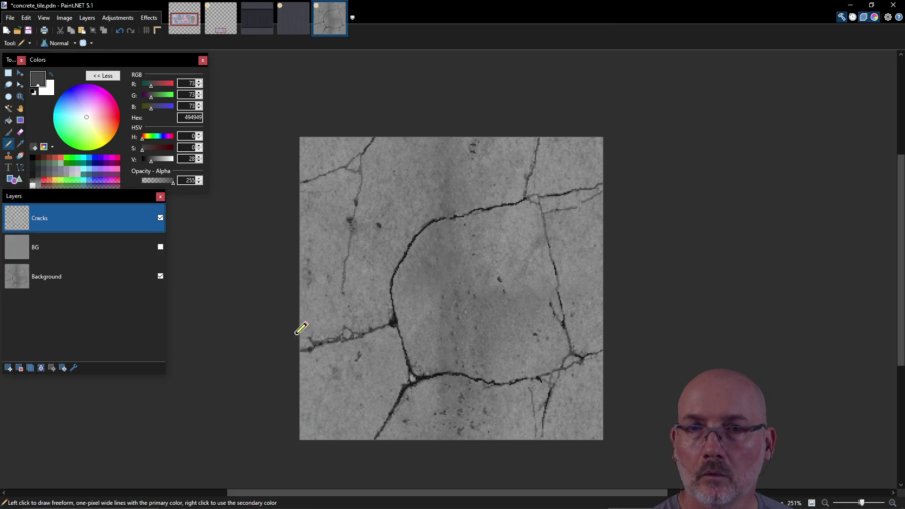
click(68, 173)
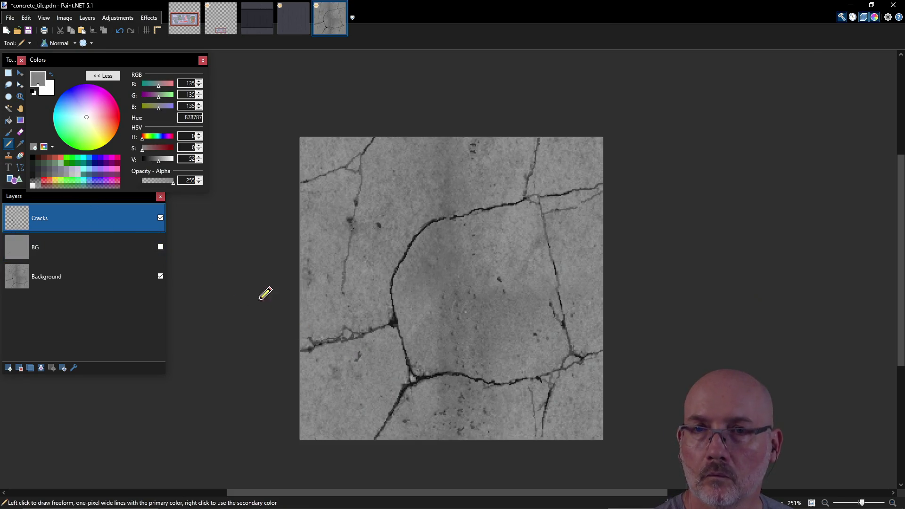
click(50, 175)
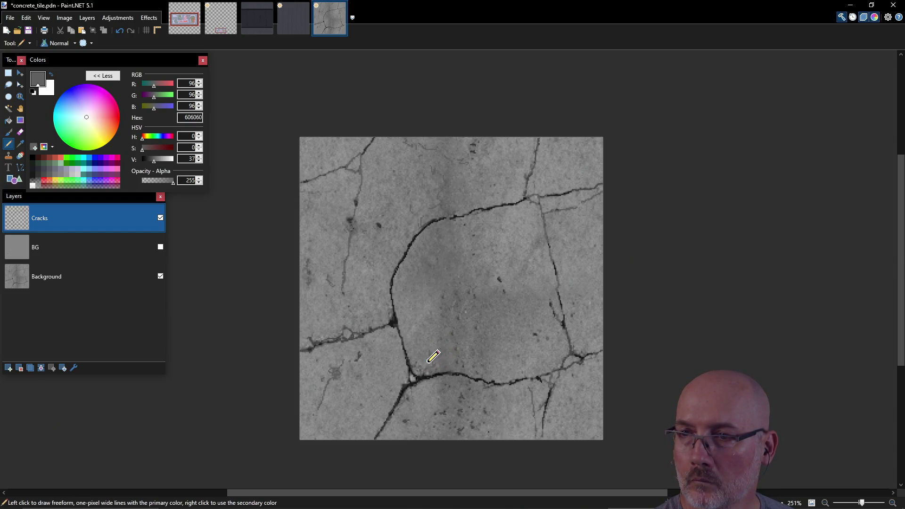
click(50, 178)
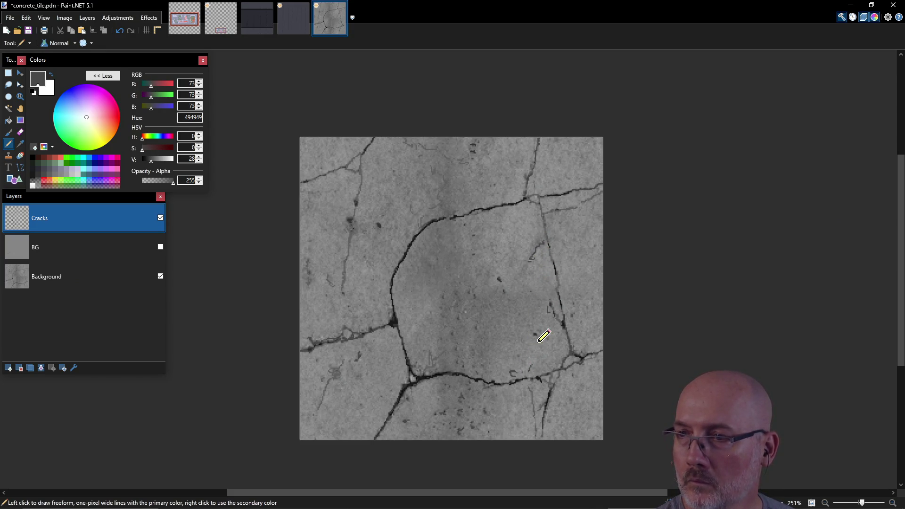
drag(579, 407, 584, 401)
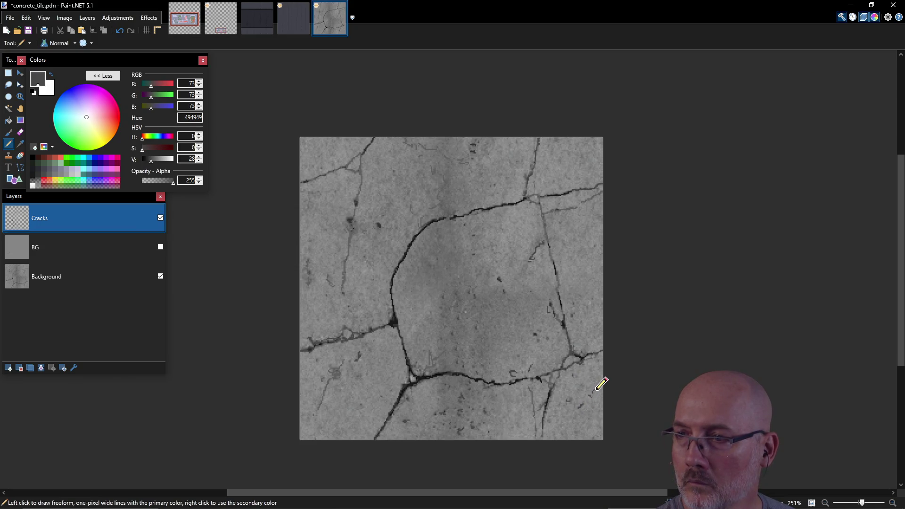
drag(599, 222, 587, 231)
drag(592, 156, 576, 163)
Hide the Background, show the flat grey BG, and save concrete_tile.pdn.
click(160, 277)
click(160, 247)
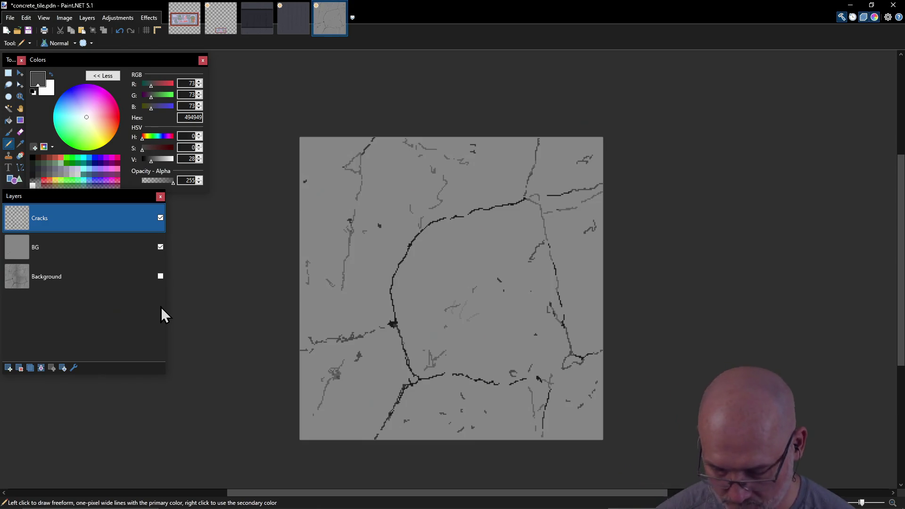
key(ctrl+s)
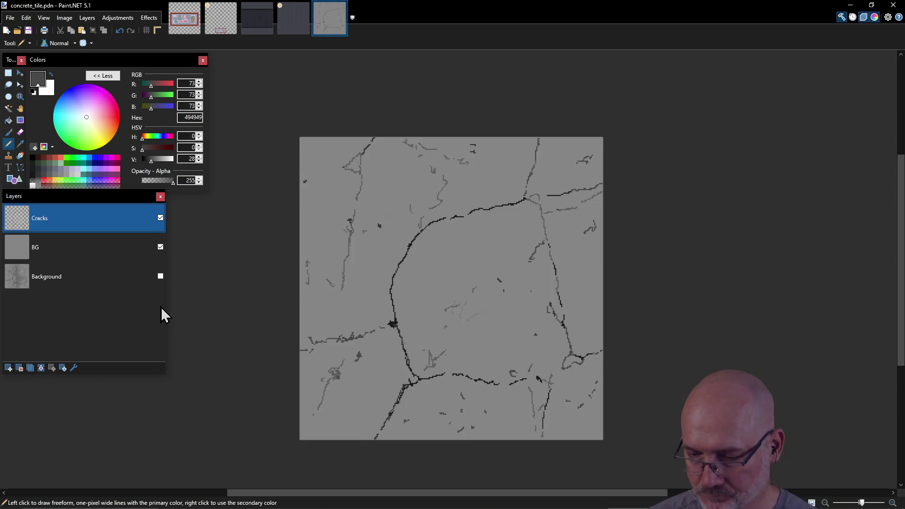
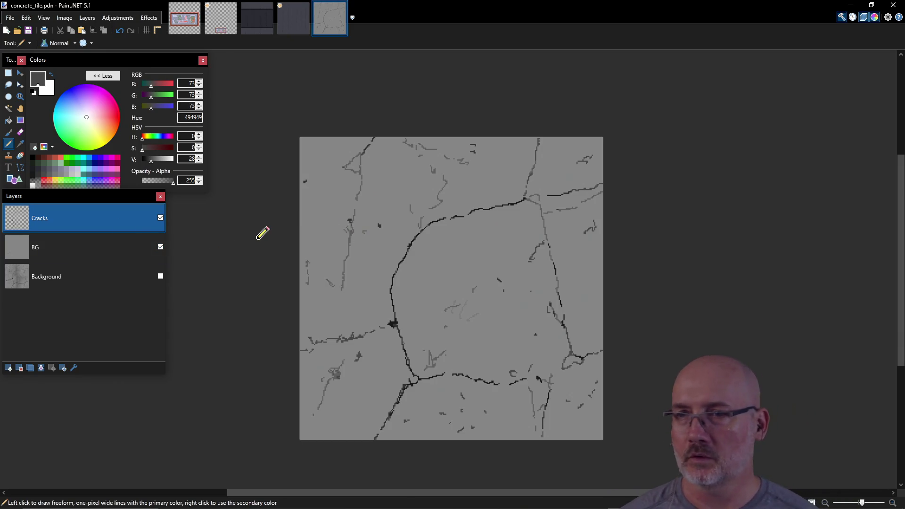
Add a small dark stroke, then light-grey 999999 scratches across the central slab and lower right.
drag(335, 192, 304, 223)
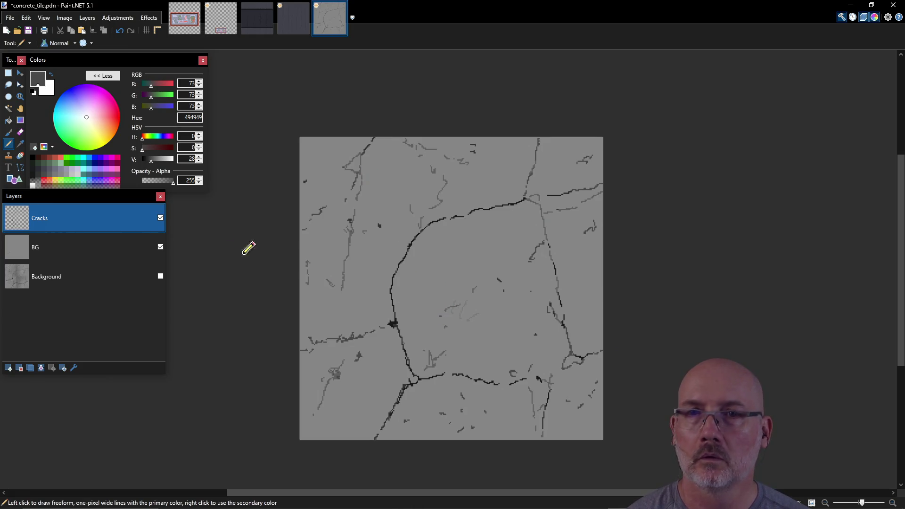
click(68, 178)
mouse_move(365, 218)
mouse_down()
mouse_move(357, 238)
mouse_move(366, 240)
mouse_up()
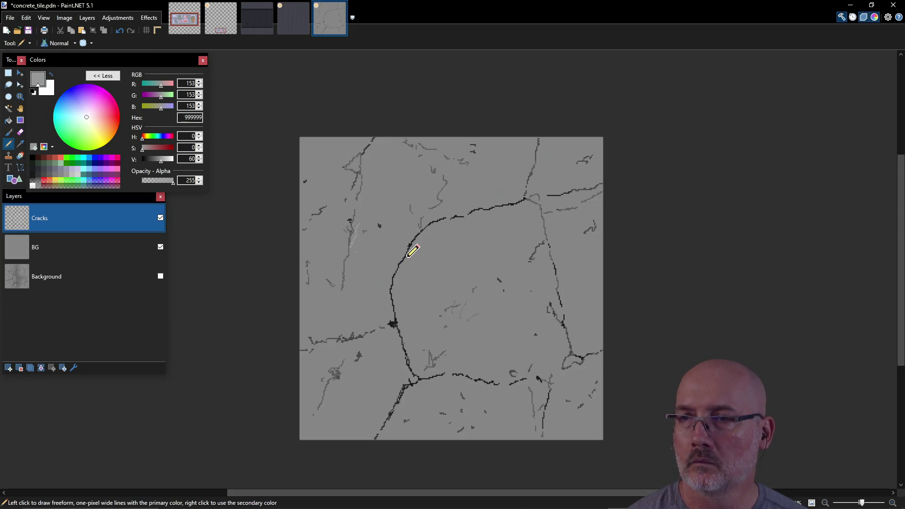
drag(432, 231, 436, 228)
mouse_move(418, 277)
mouse_down()
mouse_move(416, 292)
mouse_move(419, 272)
mouse_move(465, 256)
mouse_move(511, 219)
mouse_up()
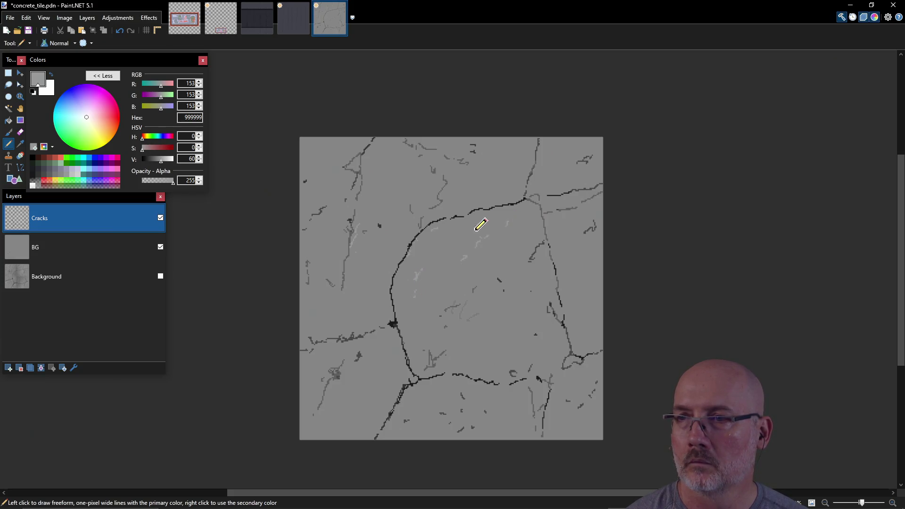
drag(438, 355, 462, 342)
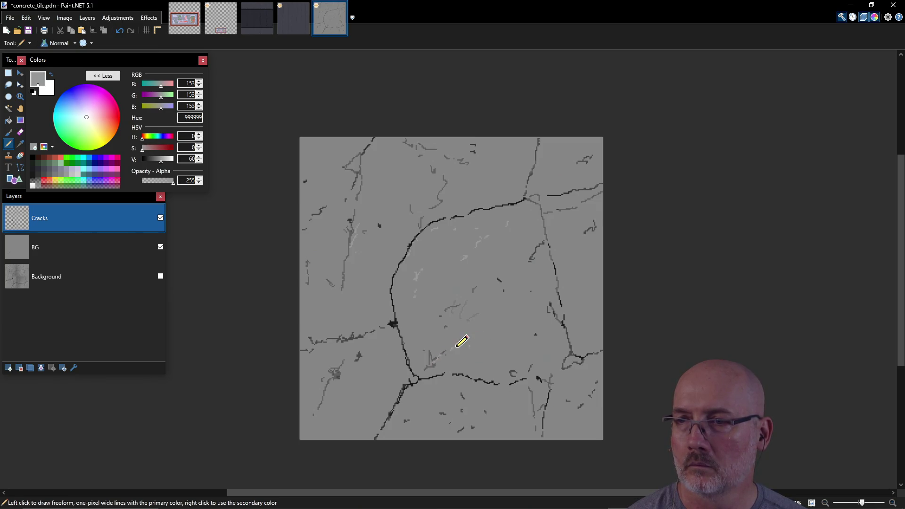
drag(507, 362, 528, 369)
mouse_move(579, 326)
mouse_down()
mouse_move(588, 329)
mouse_move(590, 311)
mouse_up()
drag(585, 303, 579, 297)
drag(581, 261, 578, 256)
Add more light-grey scratches along the right edge, upper right and lower left.
drag(593, 254, 594, 245)
mouse_move(577, 208)
mouse_down()
mouse_move(557, 209)
mouse_move(567, 230)
mouse_move(558, 239)
mouse_up()
drag(562, 227, 551, 223)
mouse_move(554, 170)
mouse_down()
mouse_move(583, 163)
mouse_move(569, 154)
mouse_up()
drag(354, 373, 351, 380)
drag(343, 366, 337, 377)
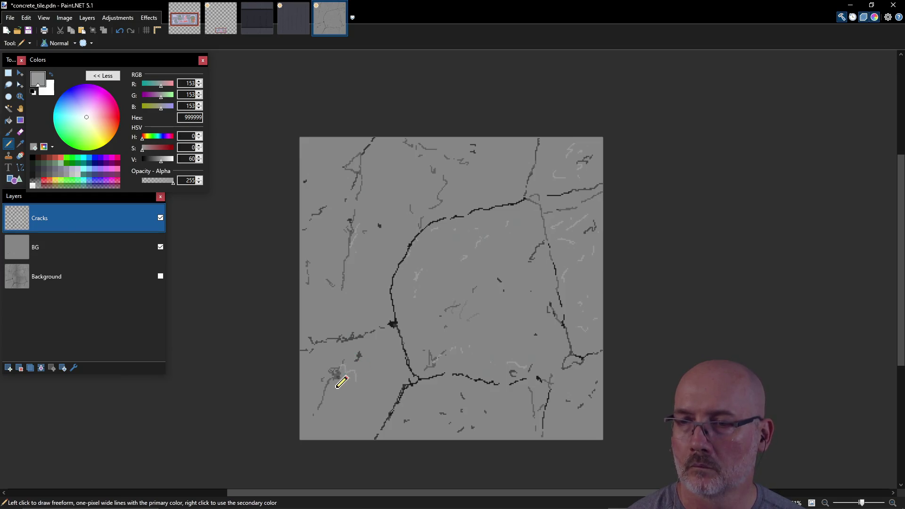
drag(329, 420, 323, 427)
drag(353, 425, 349, 429)
drag(378, 391, 375, 396)
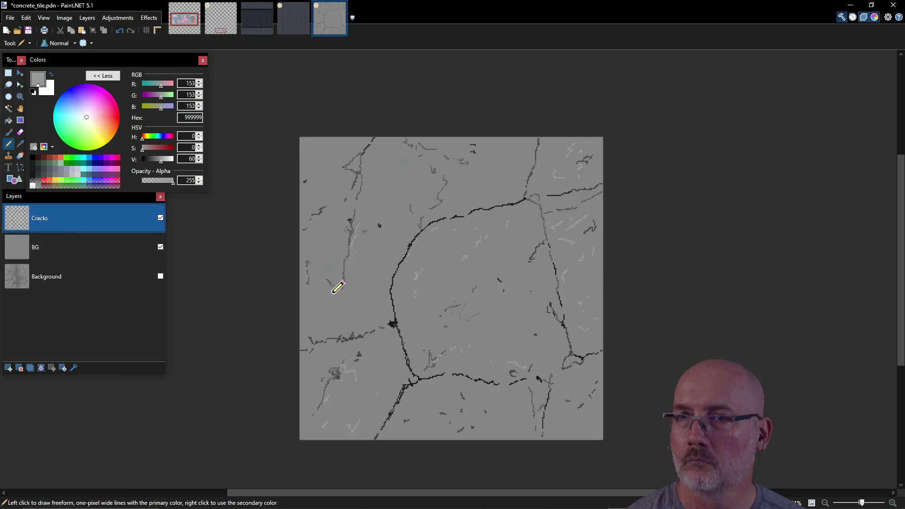
Thicken the main crack's left edge in dark grey 494949 and save concrete_tile.pdn.
click(42, 176)
drag(379, 294, 395, 321)
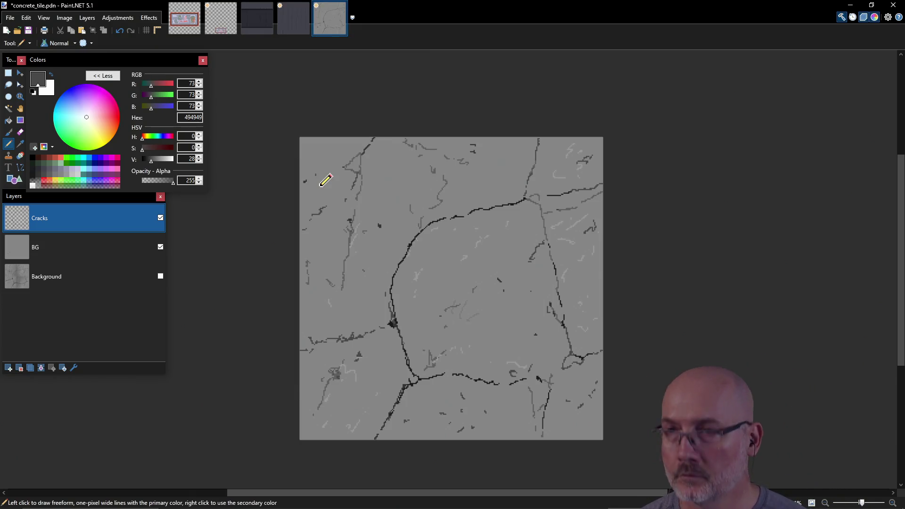
key(ctrl+s)
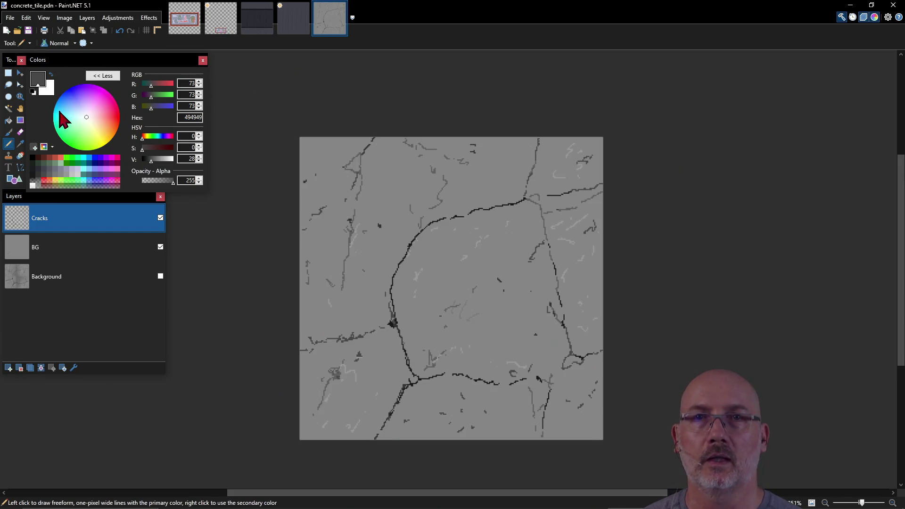
Export the tile as PNG over the existing concrete_tile.png, flattening the layers.
click(10, 17)
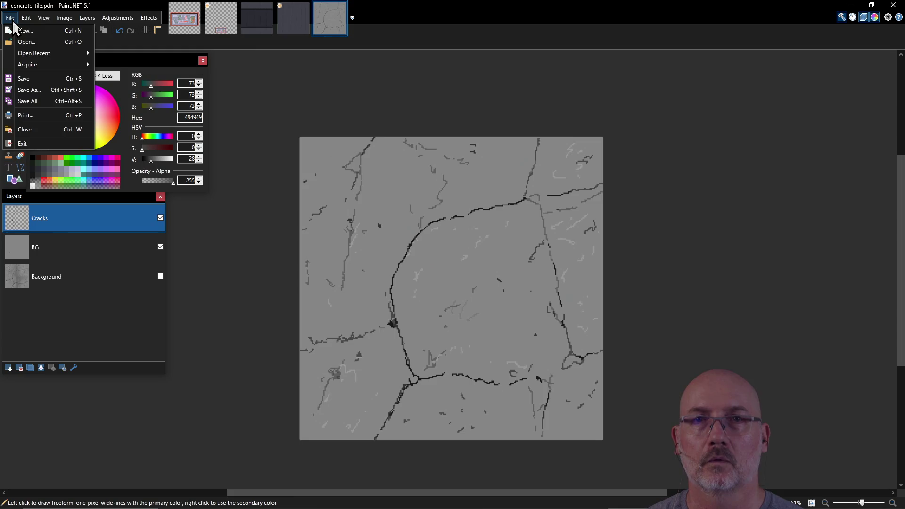
click(28, 91)
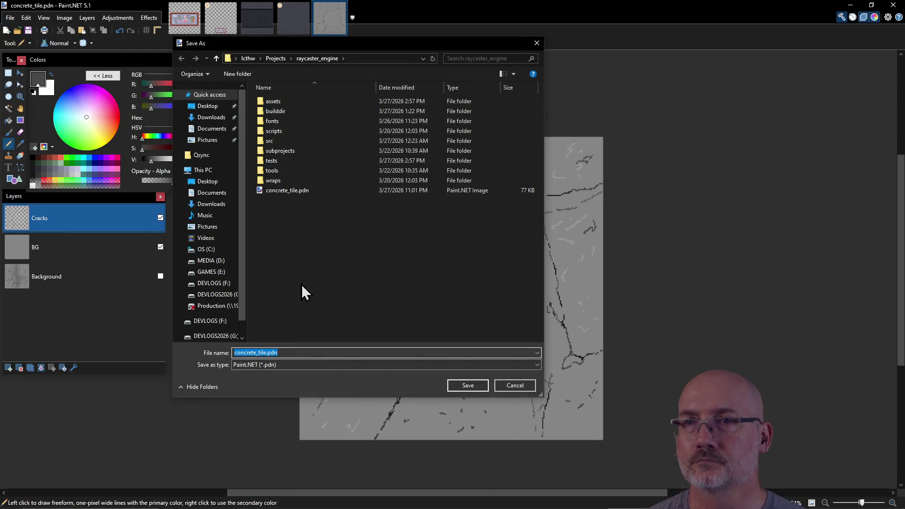
click(301, 366)
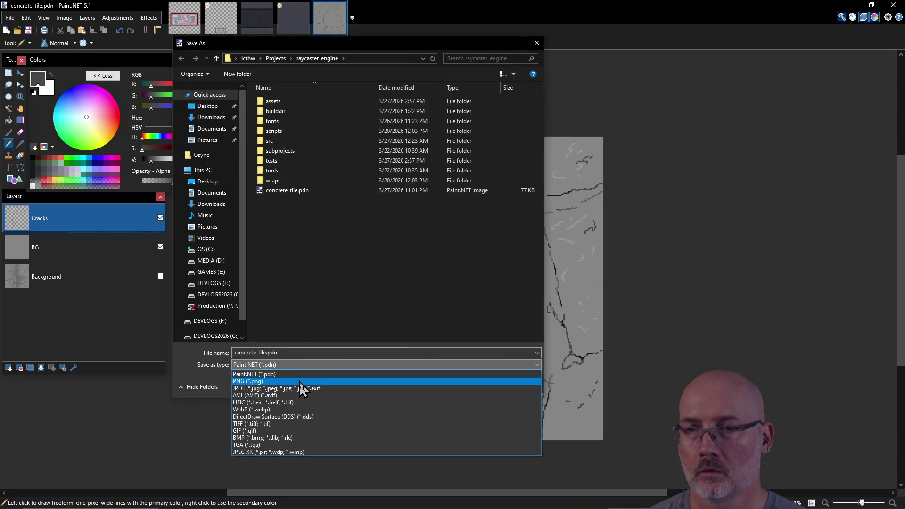
click(299, 381)
click(472, 387)
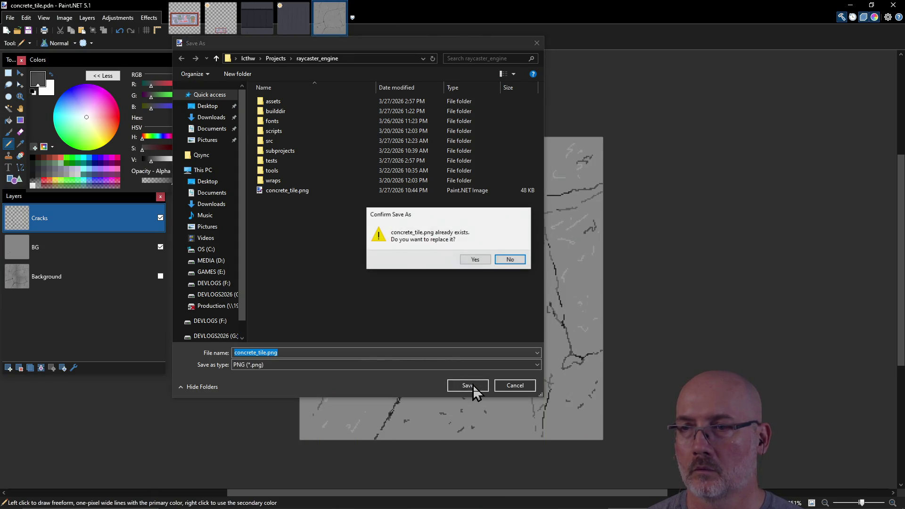
click(475, 260)
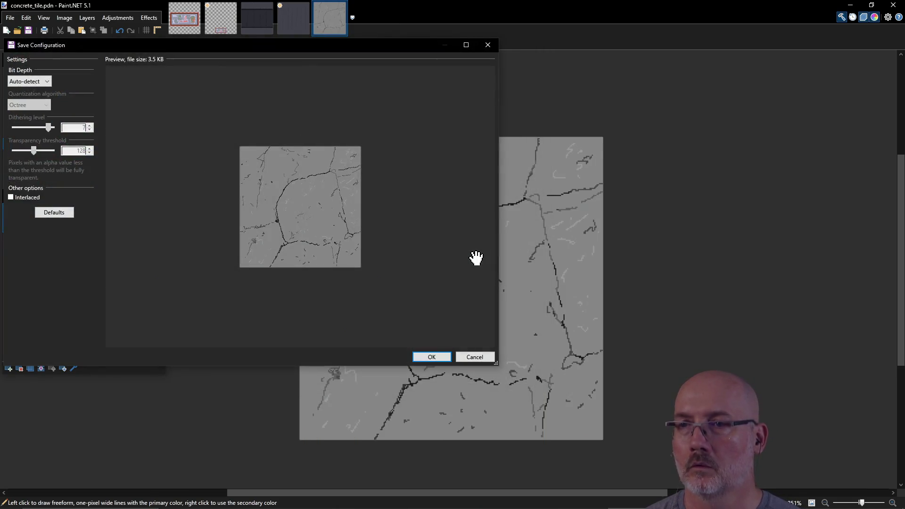
click(437, 358)
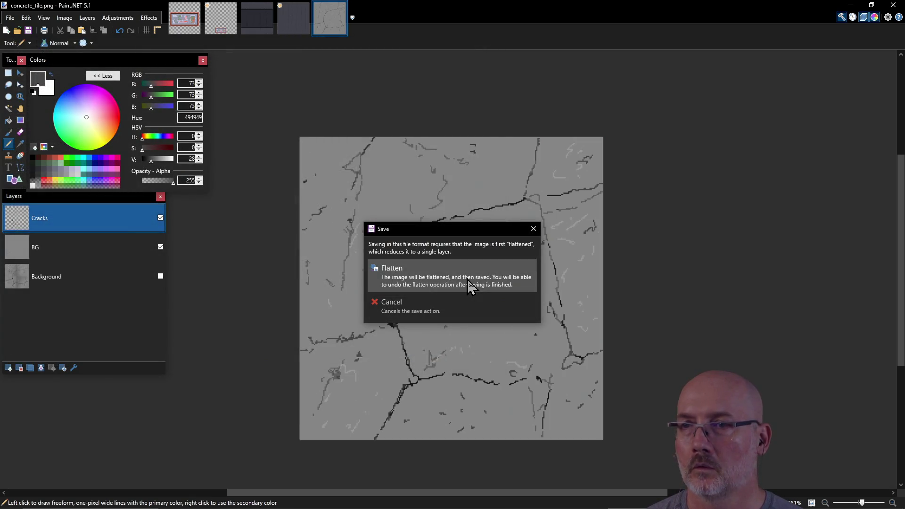
click(468, 282)
key(alt+Tab)
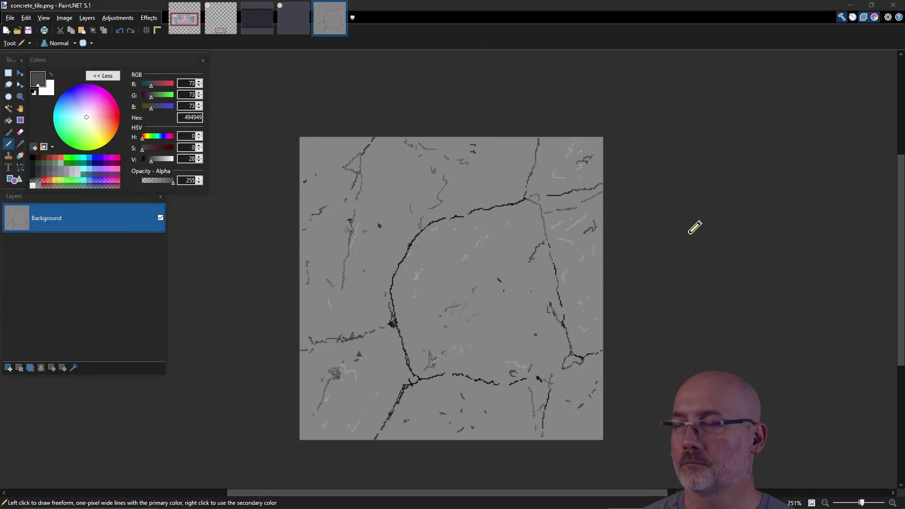
key(alt+Tab)
key(alt+Tab)
key(alt+Tab)
key(alt+Tab)
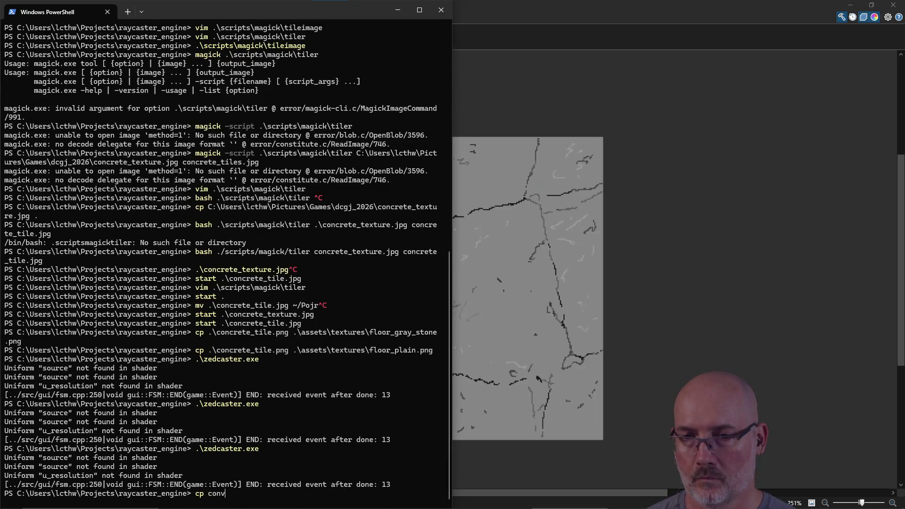
Copy concrete_tile.jpg over assets\textures\floor_gray_stone.png.
key(Tab)
key(Tab)
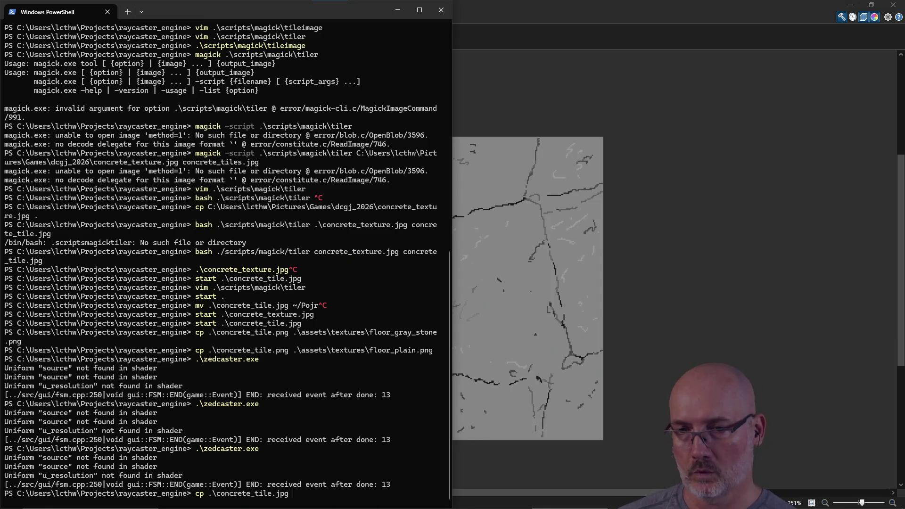
key(Tab)
text(t)
key(Tab)
text(tf)
key(Tab)
text(fl)
key(Tab)
key(Return)
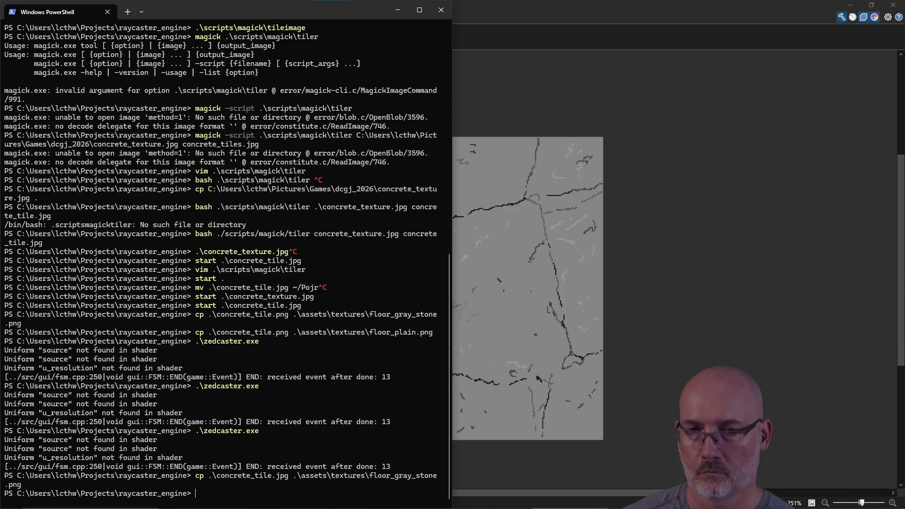
text(./zed)
Run zedcaster.exe to test the new floor texture, then close the game.
key(Tab)
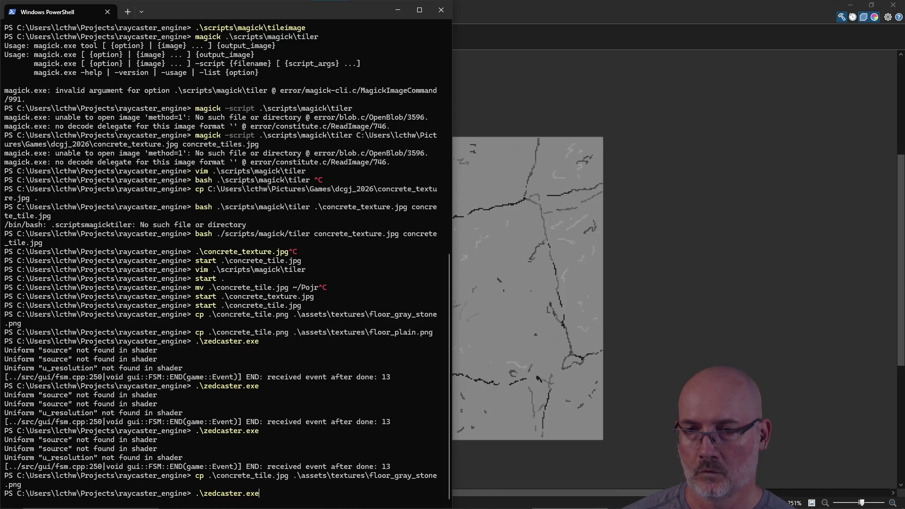
key(Return)
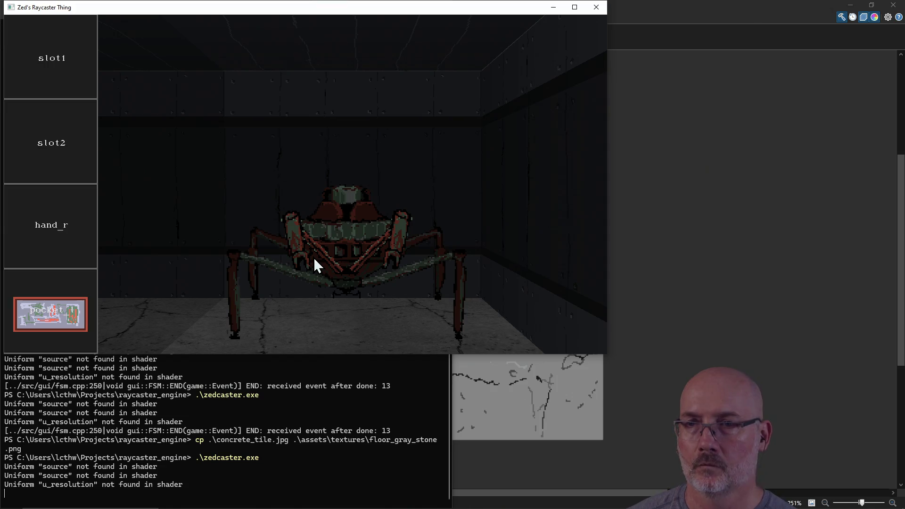
click(596, 7)
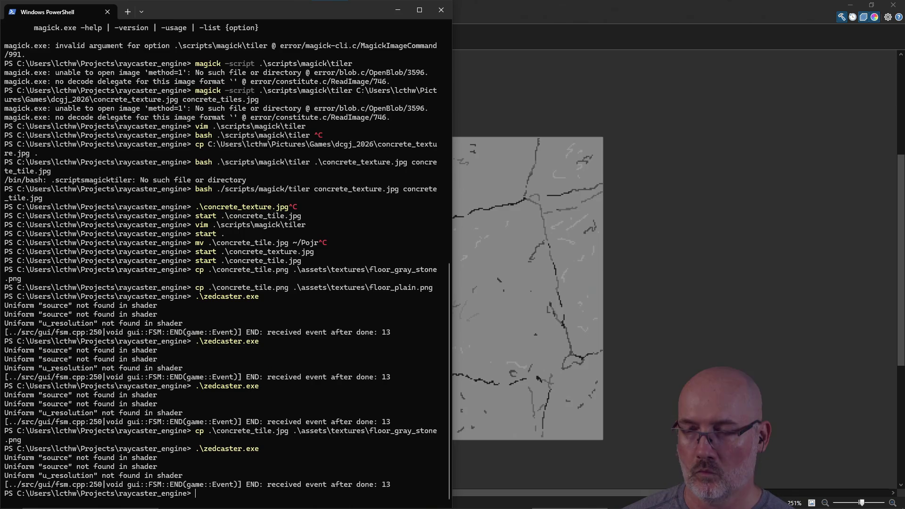
text(rm as)
Delete floor_gray_stone.png from assets\textures and relaunch zedcaster.exe, which fails to load it.
key(Tab)
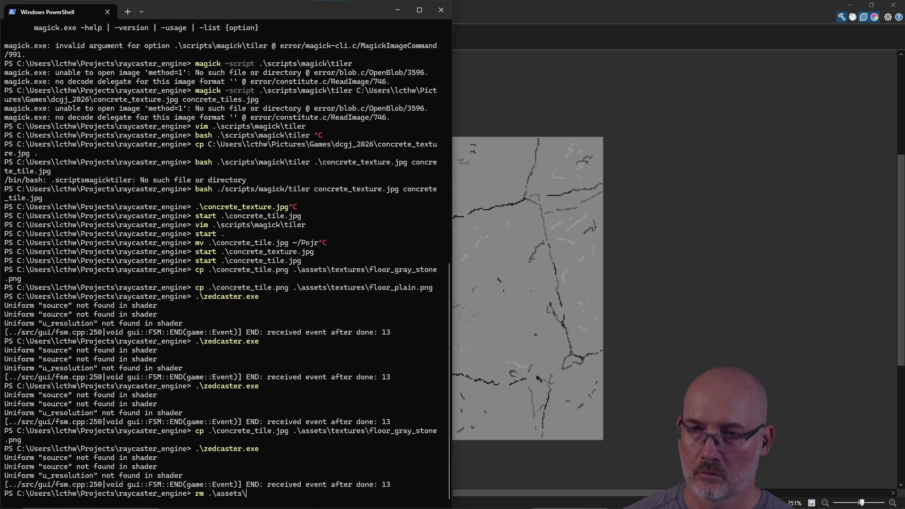
text(.ttff)
key(BackSpace)
key(BackSpace)
key(BackSpace)
key(Tab)
text(lo)
key(Tab)
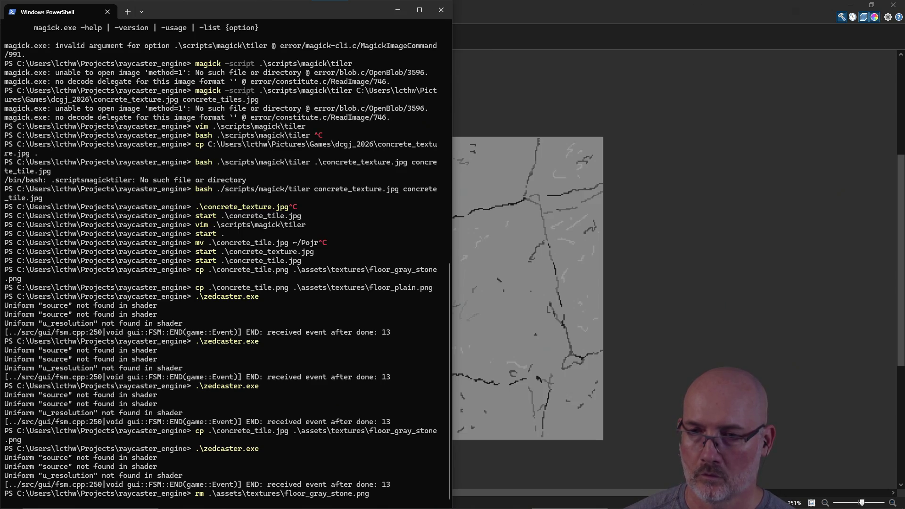
key(Return)
key(Up)
key(Up)
key(Return)
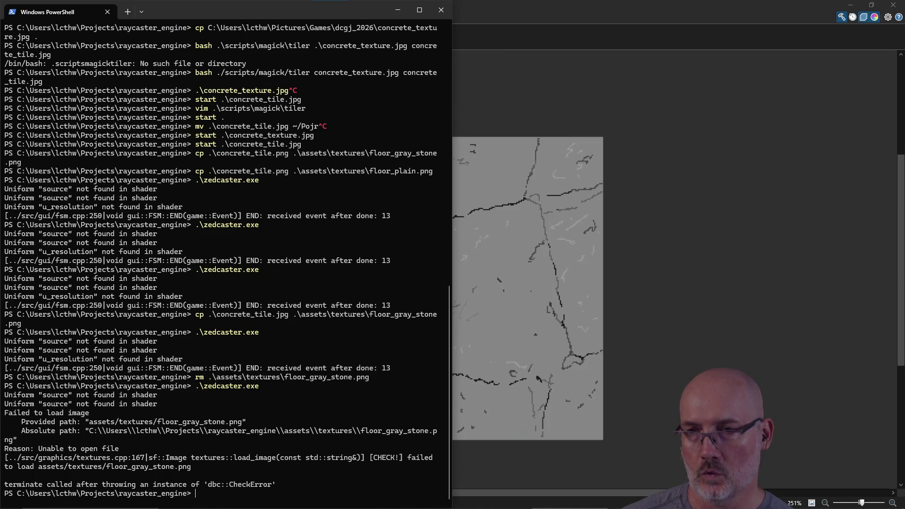
Search the project files for references to floor_plain.
key(Up)
key(Up)
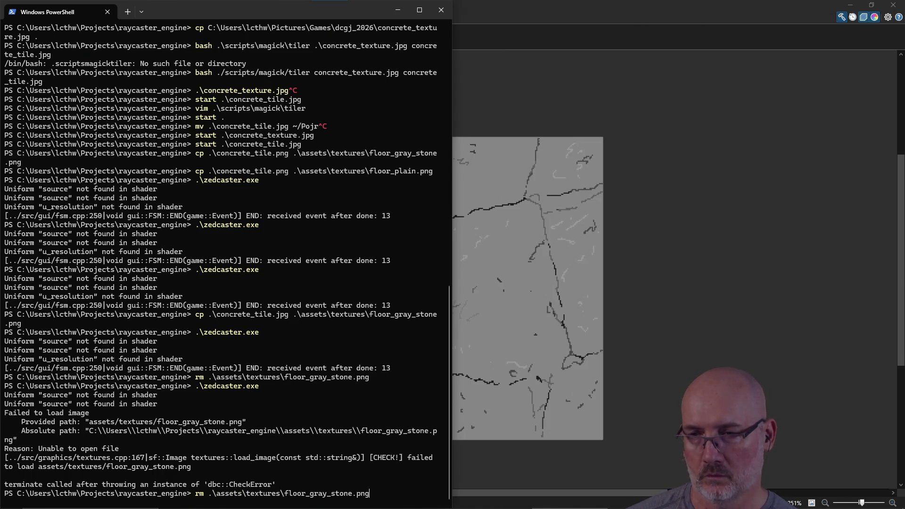
key(Escape)
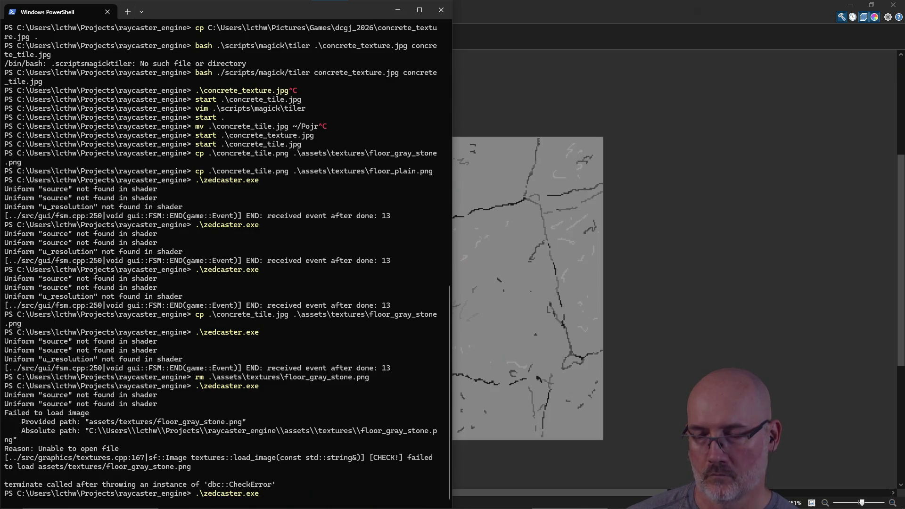
text(ugrep -r "floor)
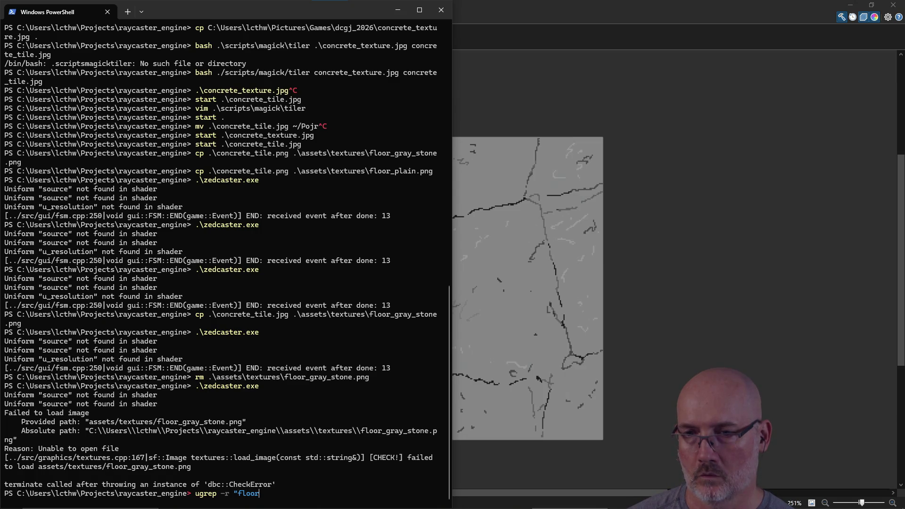
text(_plain)
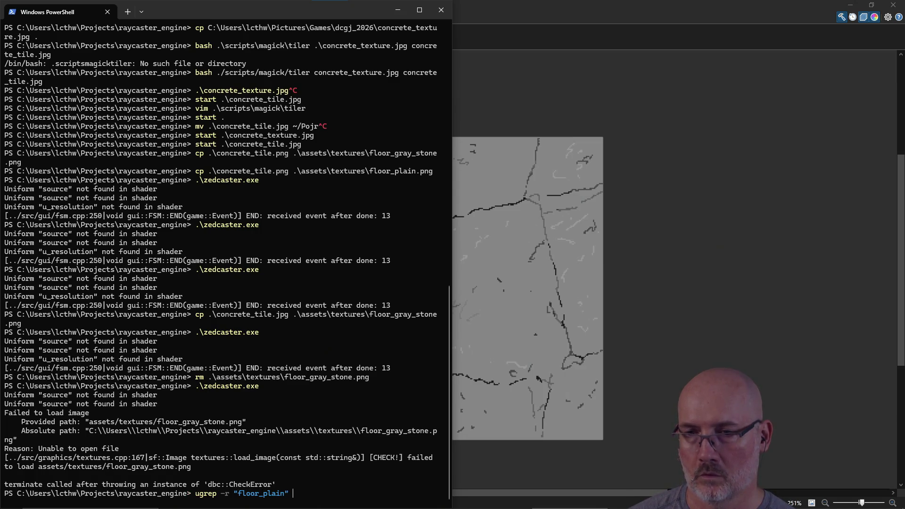
text(.)
key(Return)
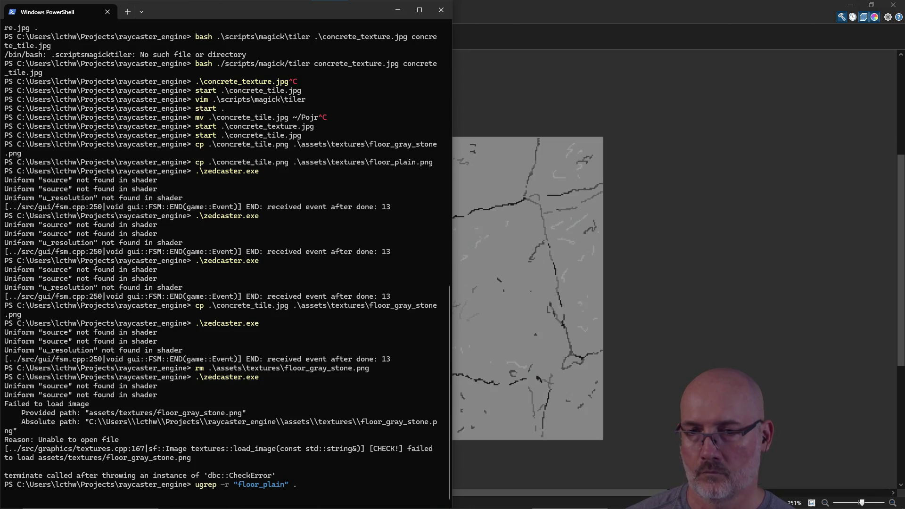
key(Up)
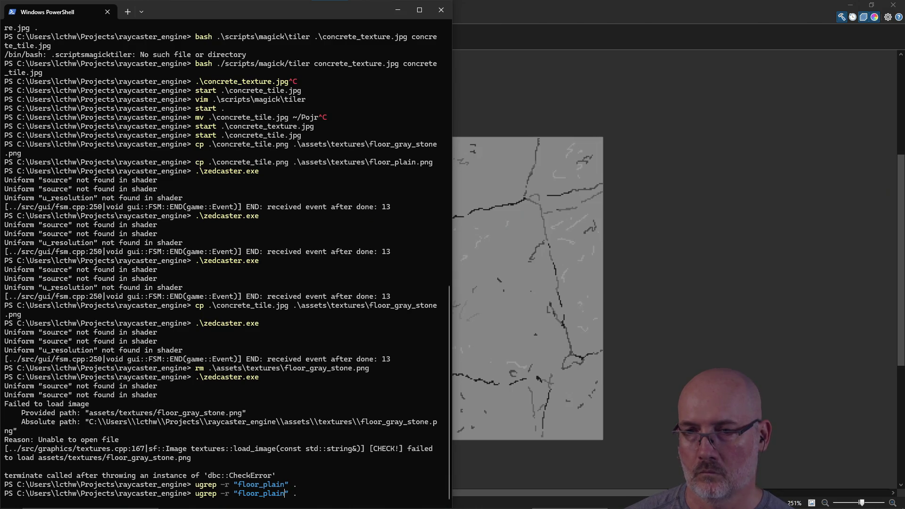
key(ctrl+c)
Delete assets\textures\floor_plain.png.
key(Tab)
text(te)
text(res\flo)
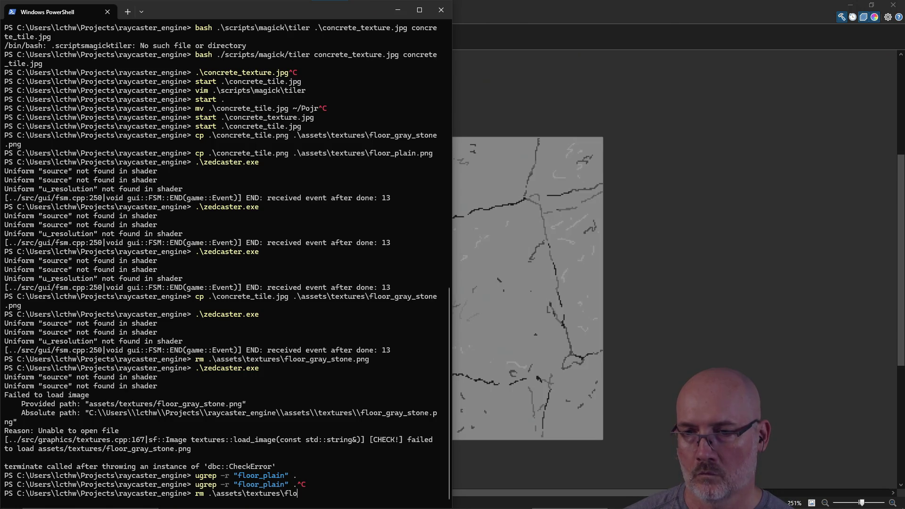
text(p)
key(Tab)
key(Return)
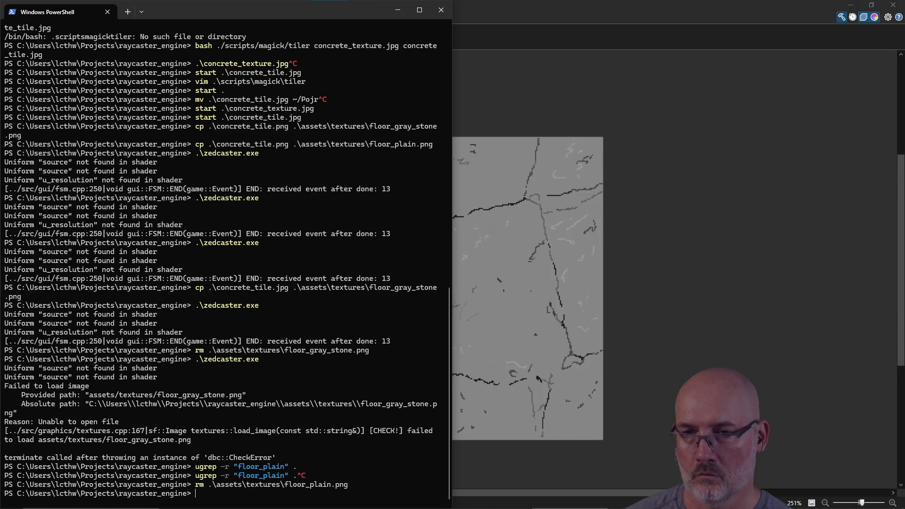
Copy concrete_texture.jpg to assets\textures\floor_gray_stone.png and launch zedcaster.exe.
text(cp)
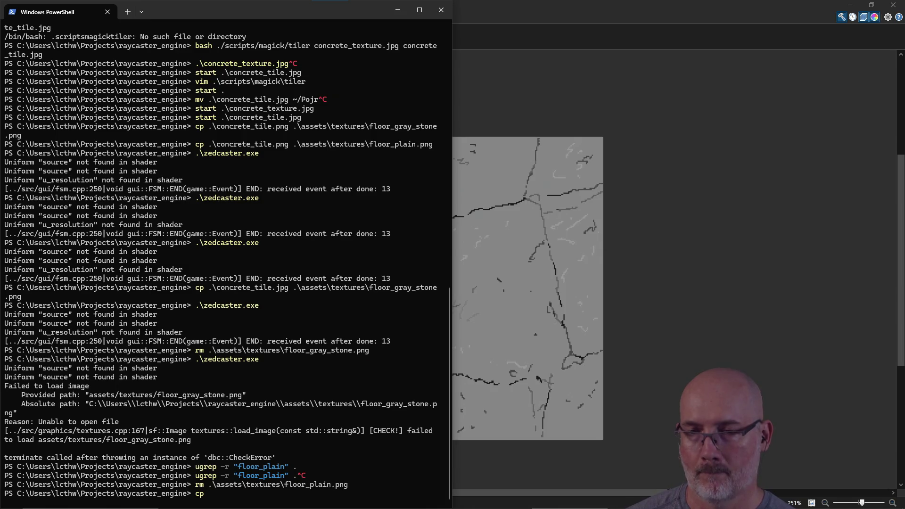
text( cre)
key(Tab)
key(Tab)
text(x)
key(Tab)
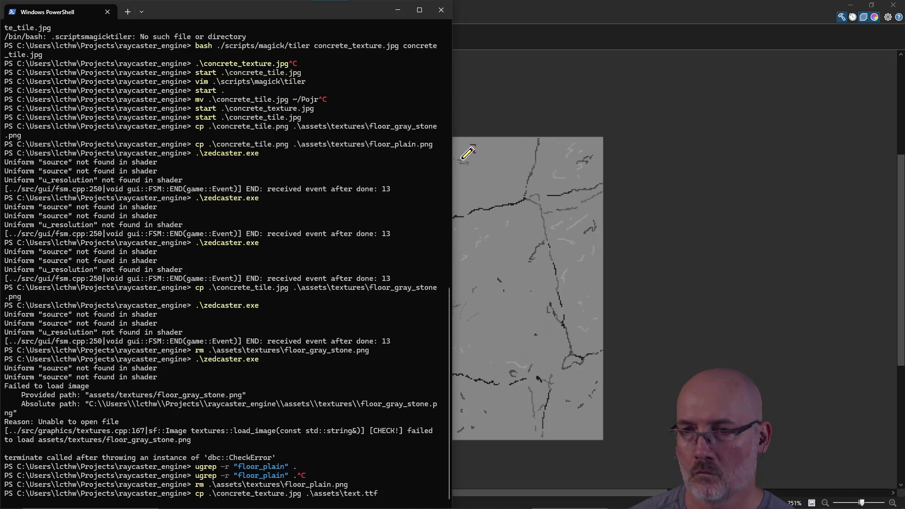
mouse_move(364, 405)
mouse_down()
mouse_move(312, 415)
mouse_move(15, 415)
mouse_up()
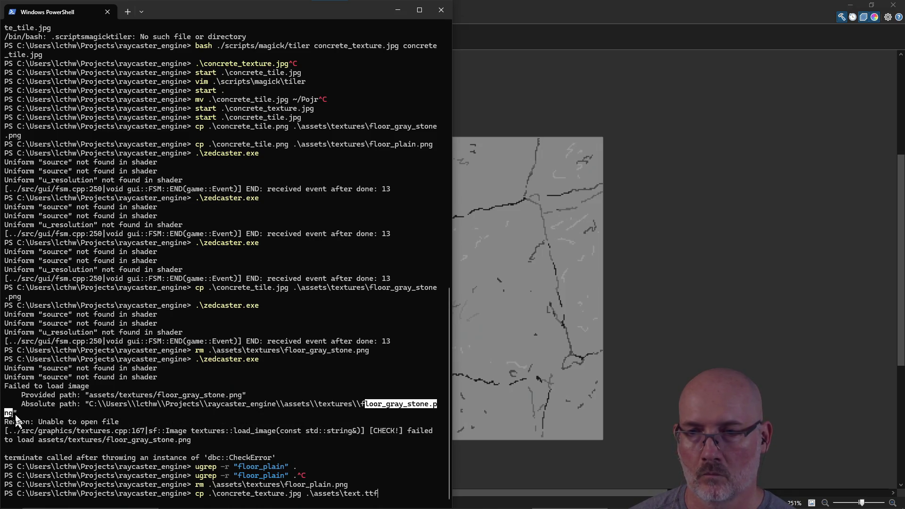
key(ctrl+c)
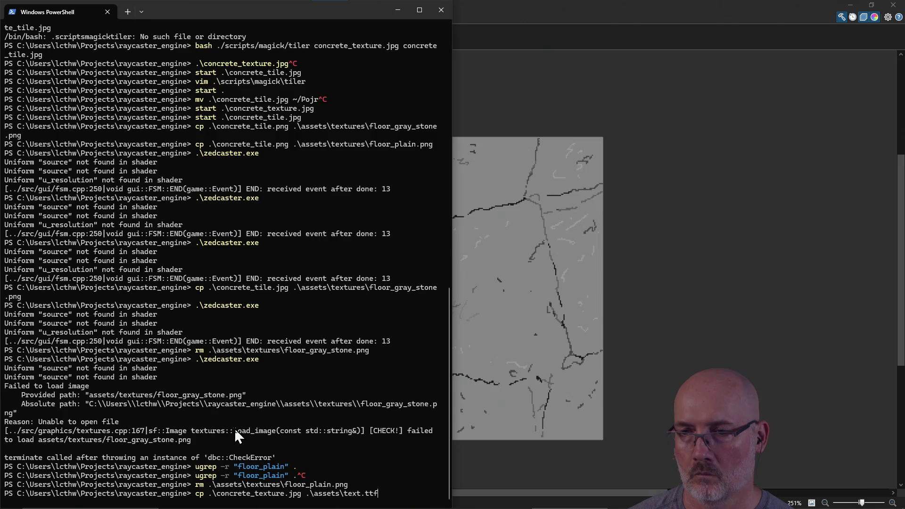
text(ures\)
key(ctrl+v)
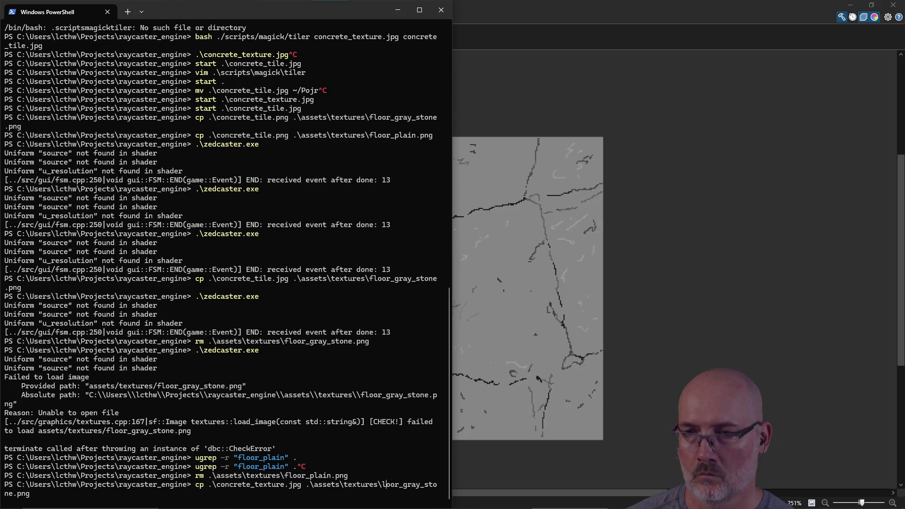
text(f)
key(Return)
text(./zed)
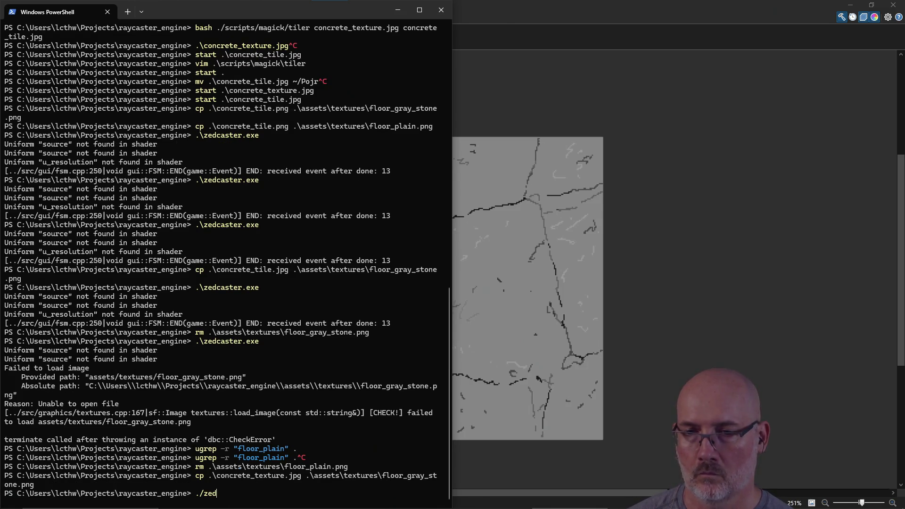
key(Tab)
key(Return)
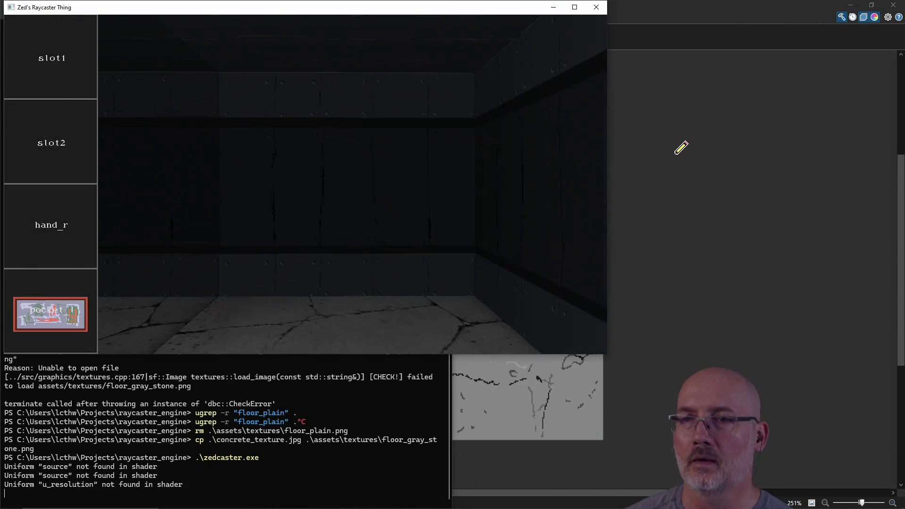
Move and turn down the corridor to inspect the cracked concrete floor, then close the game.
click(680, 148)
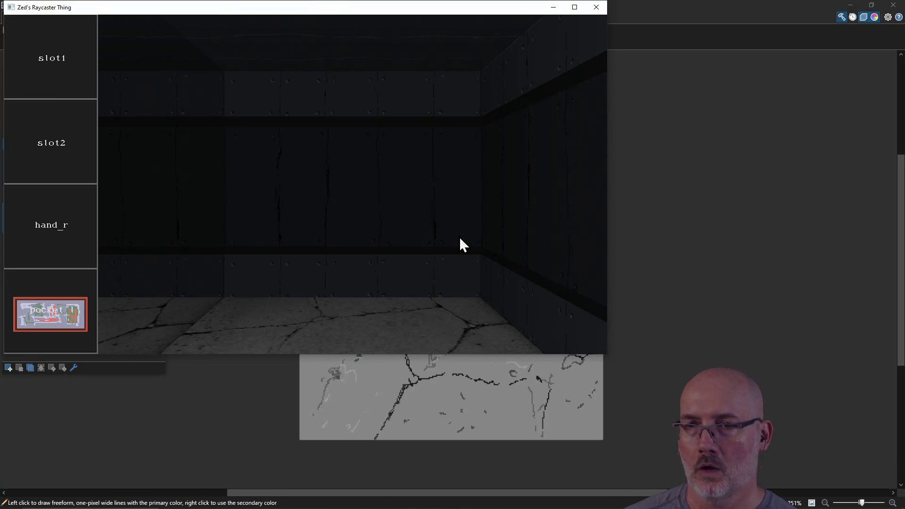
key(w)
key(a)
key(d)
key(a)
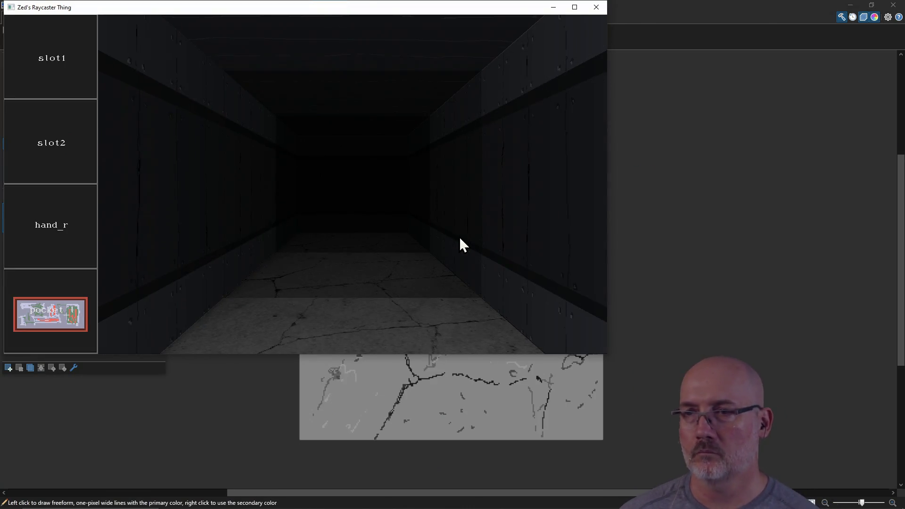
click(589, 7)
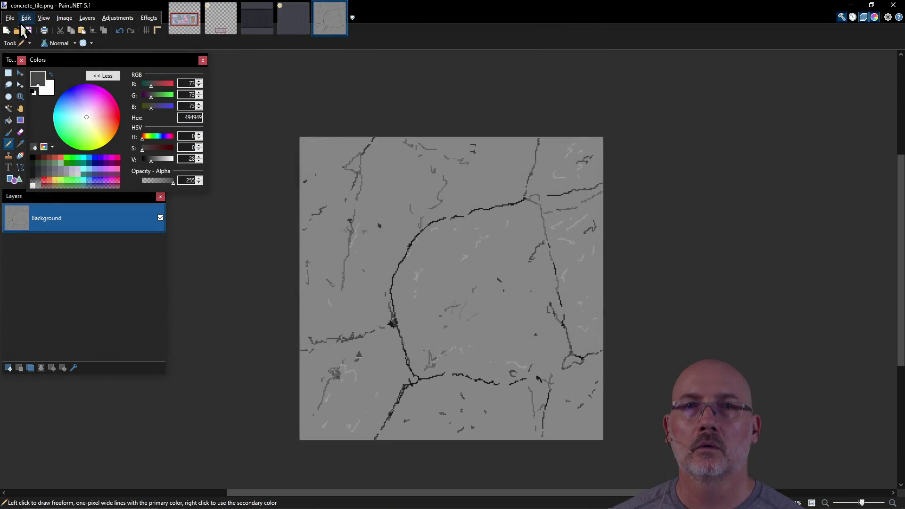
Open Save As for concrete_tile.png, cancel without saving, and return to PowerShell.
click(10, 18)
click(44, 77)
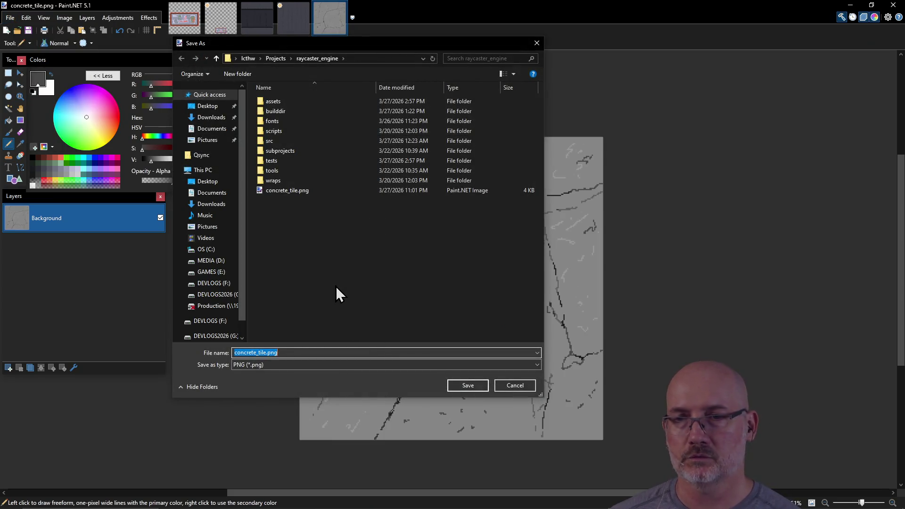
click(509, 386)
key(alt+Tab)
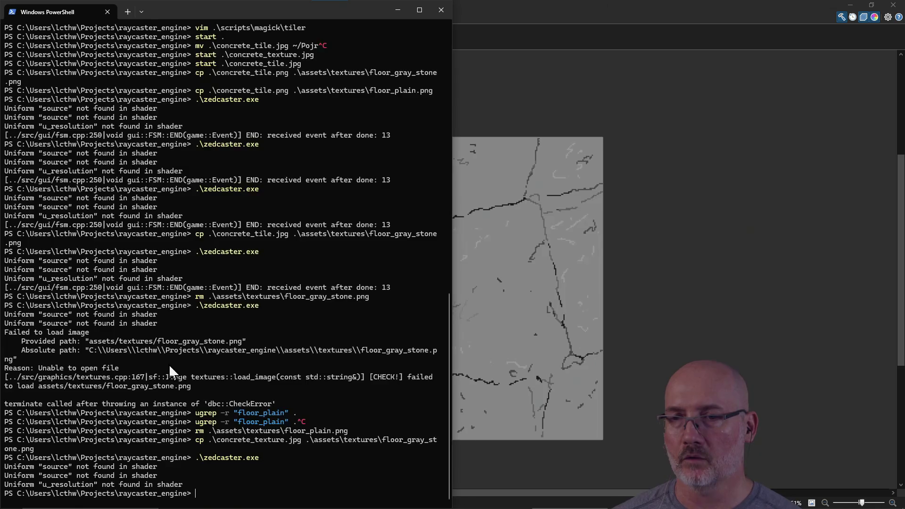
Copy concrete_tile.jpg over floor_gray_stone.png and rerun the raycaster, then close it.
key(Up)
key(Up)
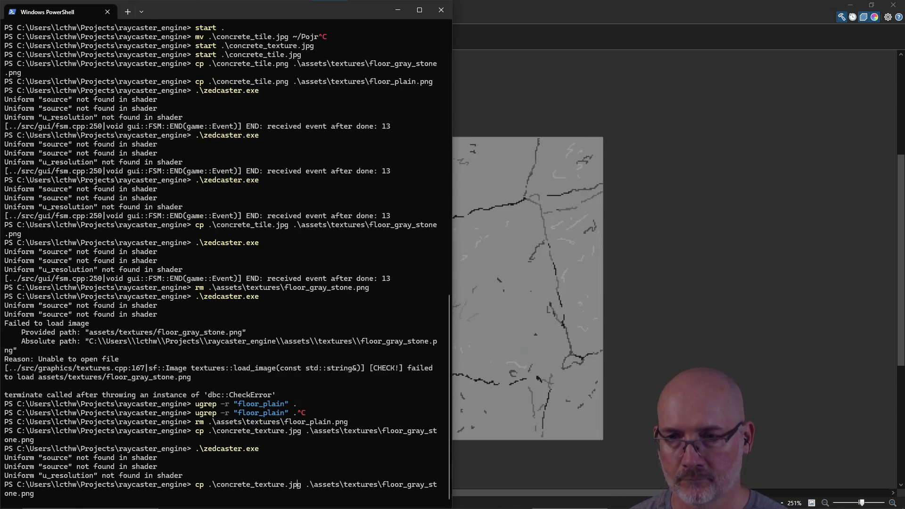
key(Left)
key(Left)
key(Left)
key(BackSpace)
key(BackSpace)
key(BackSpace)
text(tile)
key(Right)
key(Right)
key(Right)
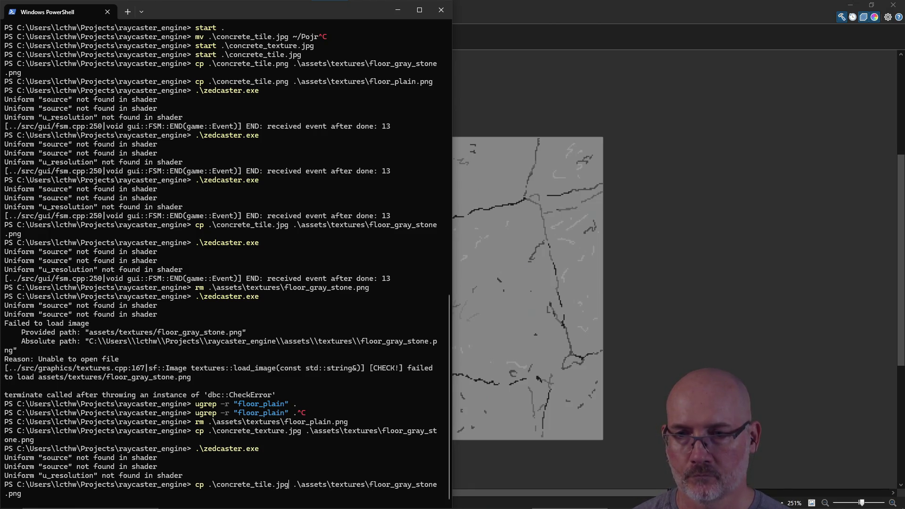
key(Return)
key(Up)
key(Up)
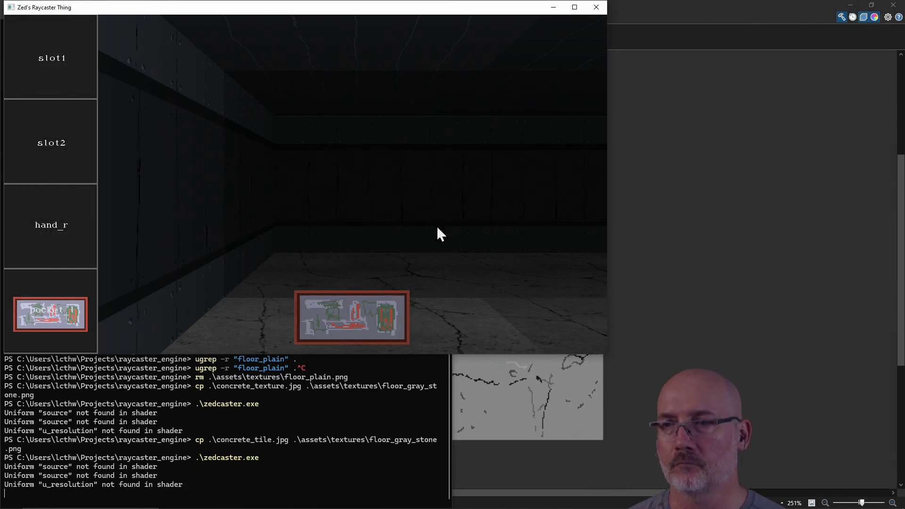
click(597, 7)
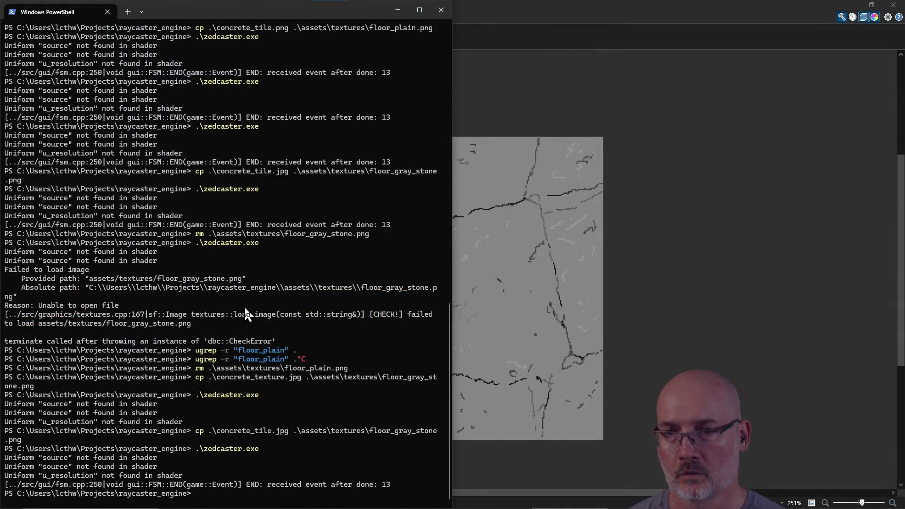
List the raycaster_engine folder with ls and open concrete_tile.jpg.
text(ls)
key(Return)
text(start concr)
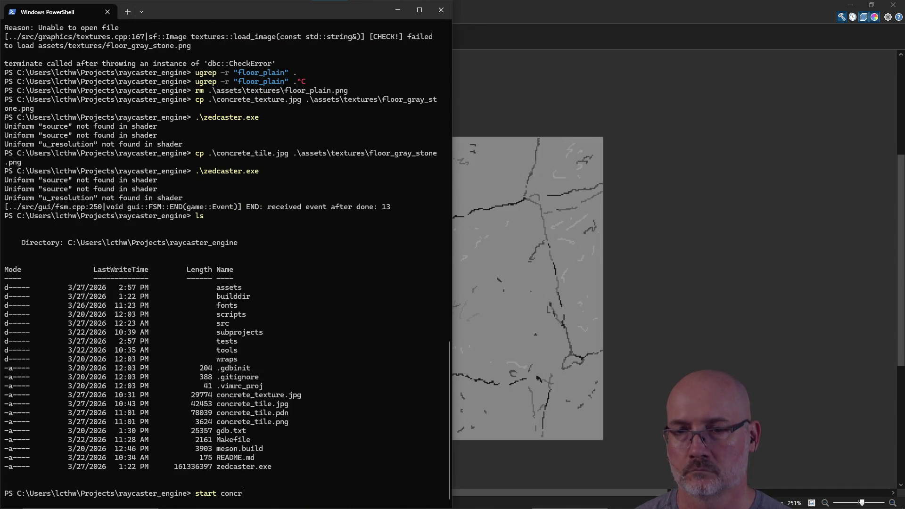
key(Tab)
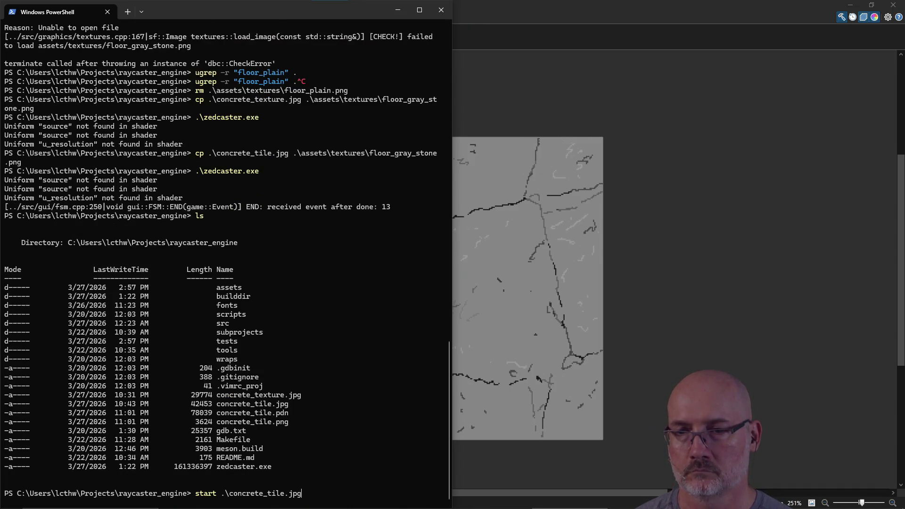
key(Return)
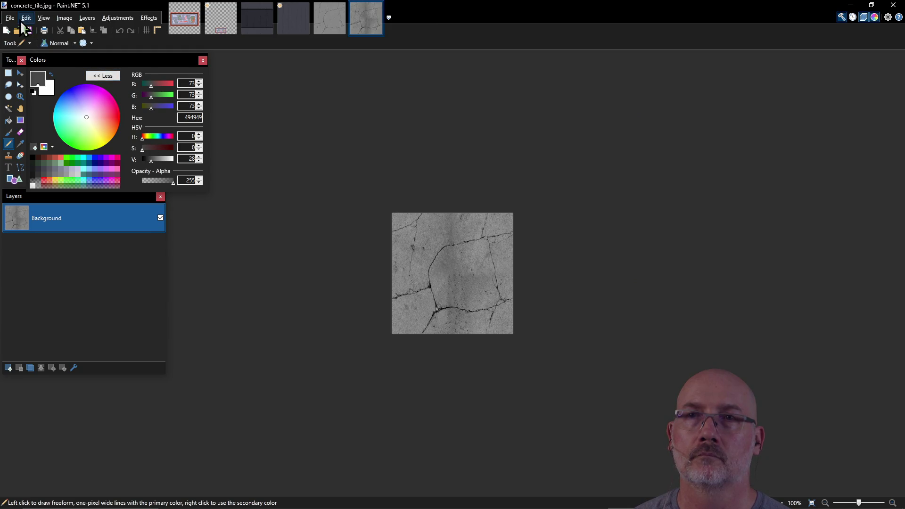
Close concrete_tile.jpg and re-save the image over concrete_tile.png, then return to PowerShell.
click(379, 6)
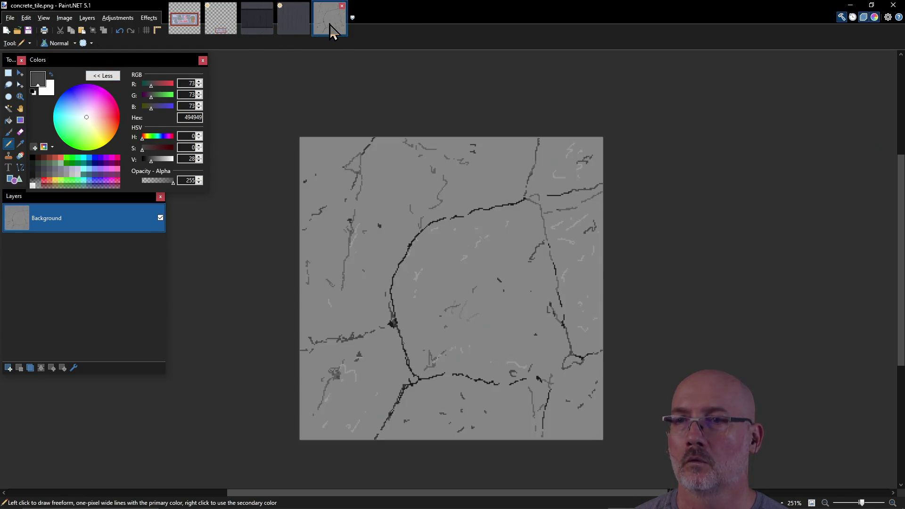
click(10, 18)
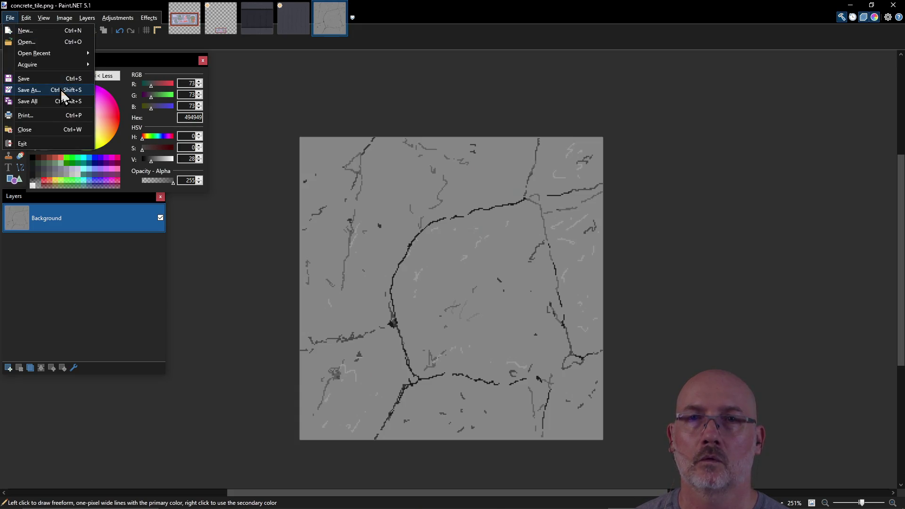
click(66, 90)
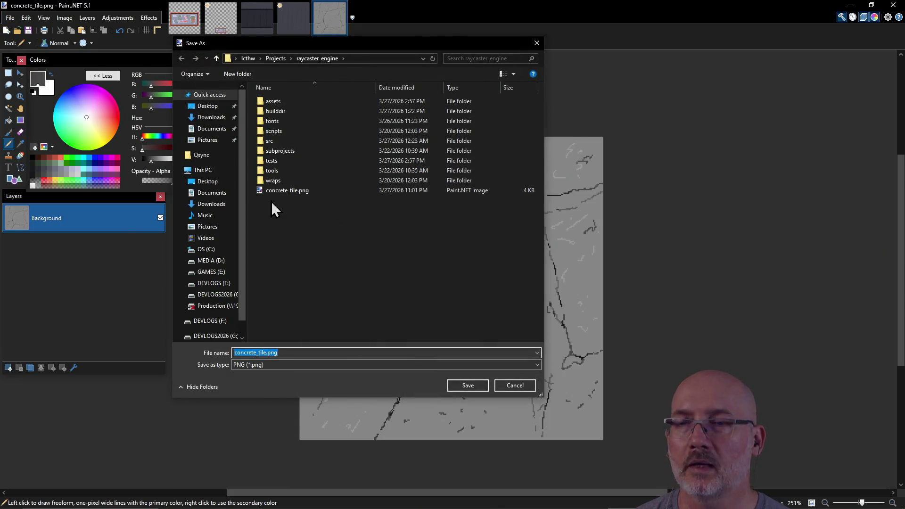
click(279, 194)
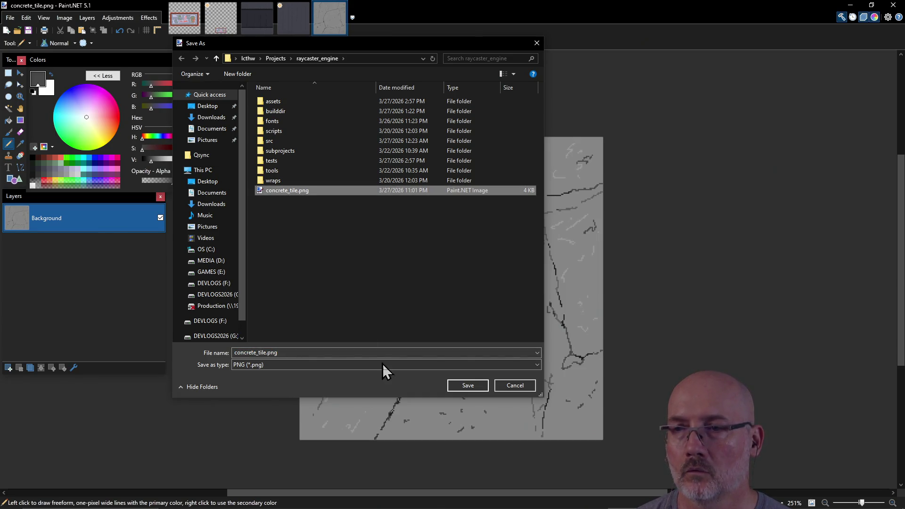
click(469, 386)
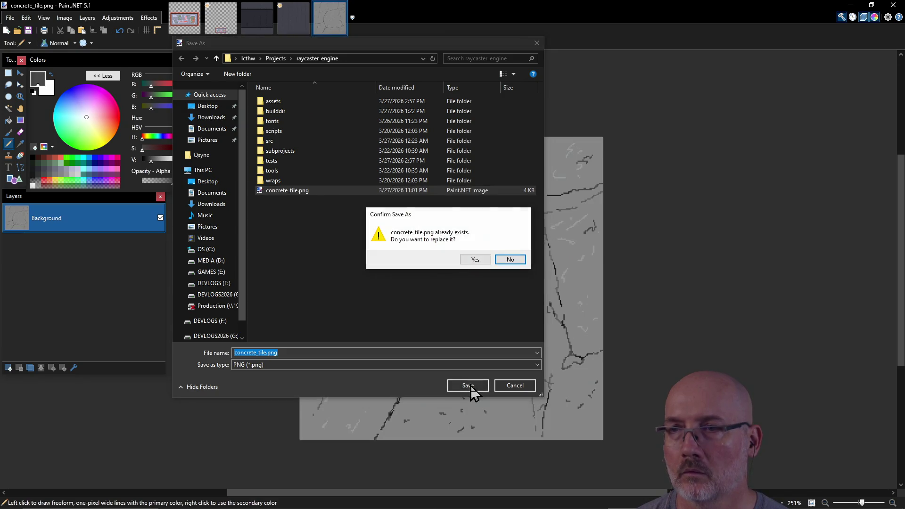
click(476, 260)
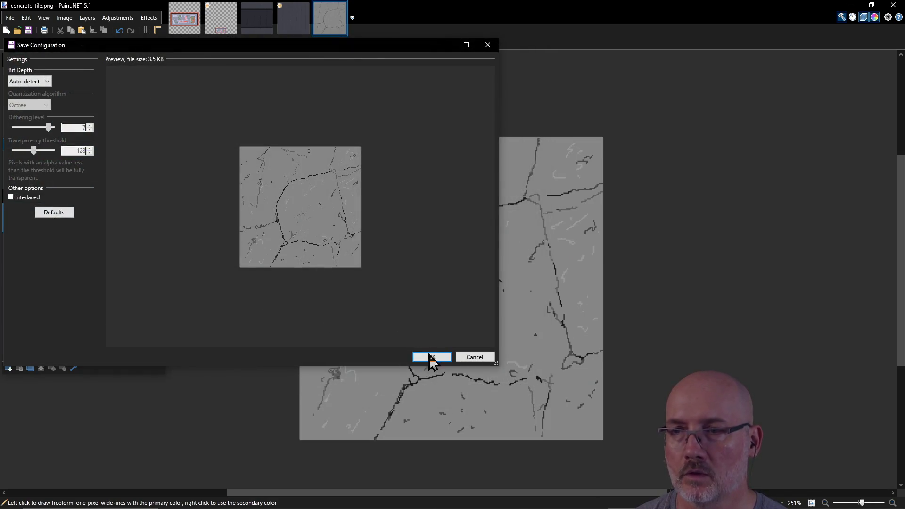
click(434, 357)
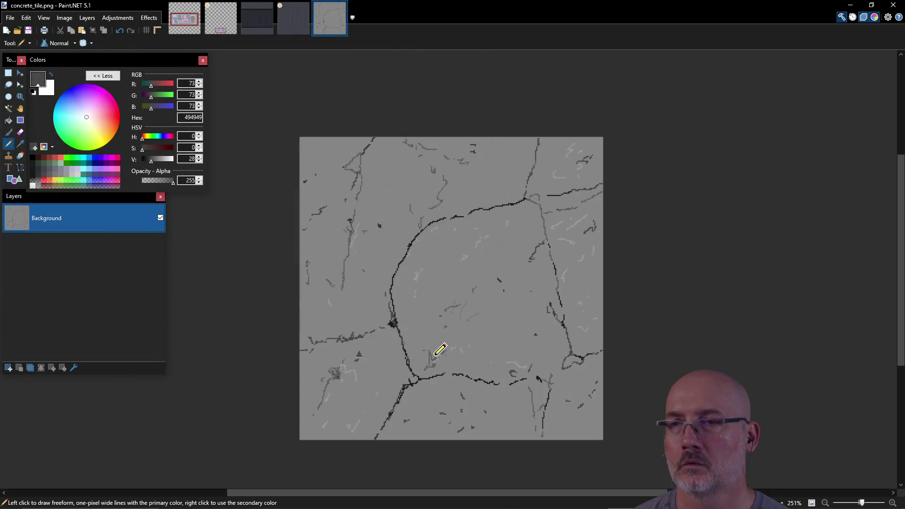
key(alt+Tab)
key(Tab)
key(Tab)
key(Tab)
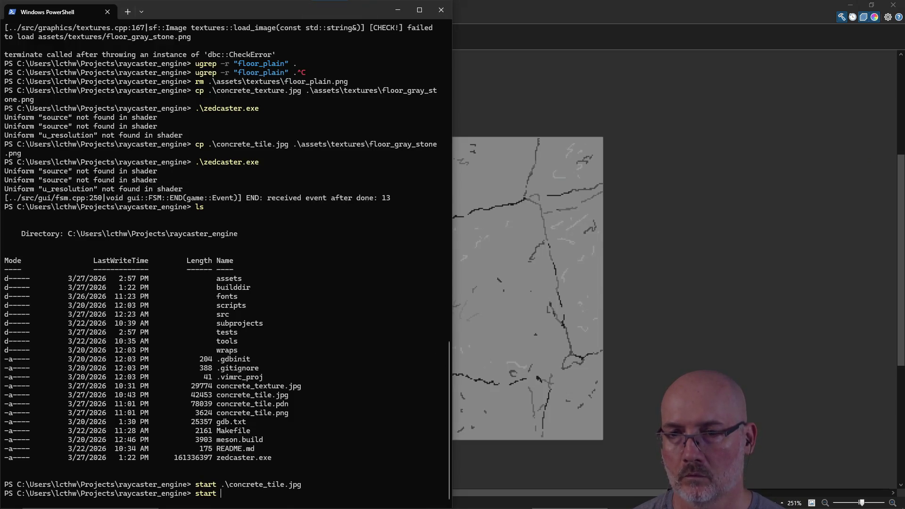
Open the project folder with start ., preview the concrete images, and delete concrete_texture.jpg.
text(.)
key(Return)
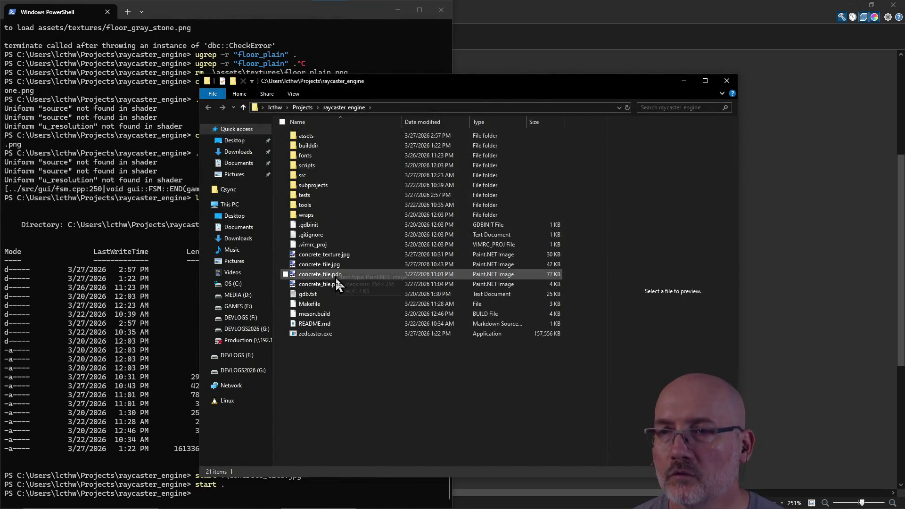
click(338, 286)
click(336, 268)
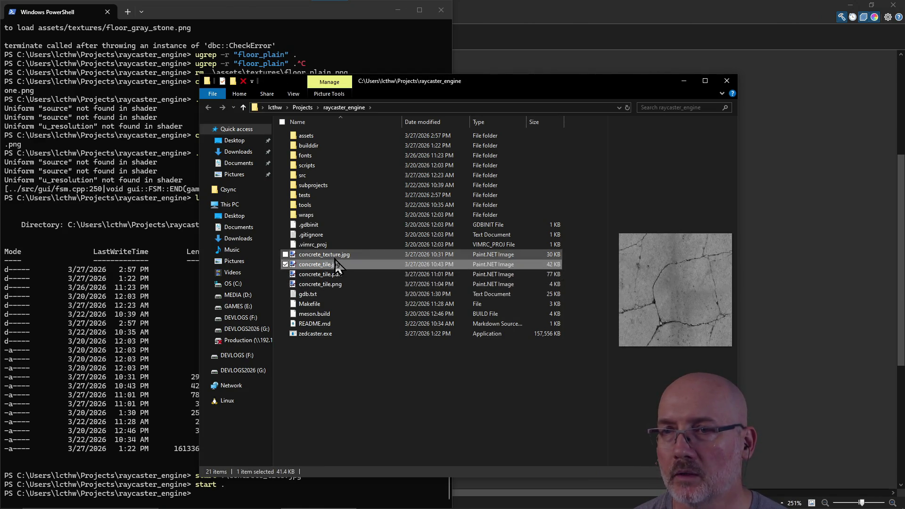
click(332, 255)
right_click(321, 254)
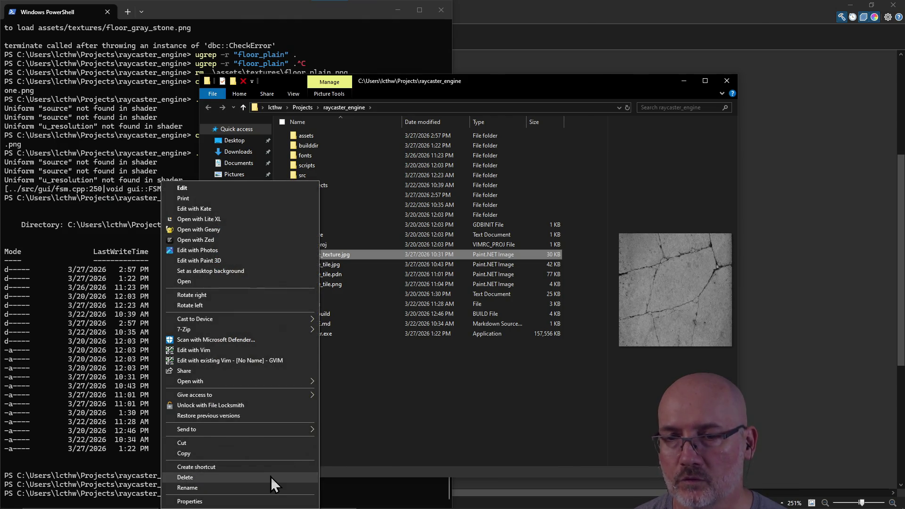
click(270, 477)
click(336, 275)
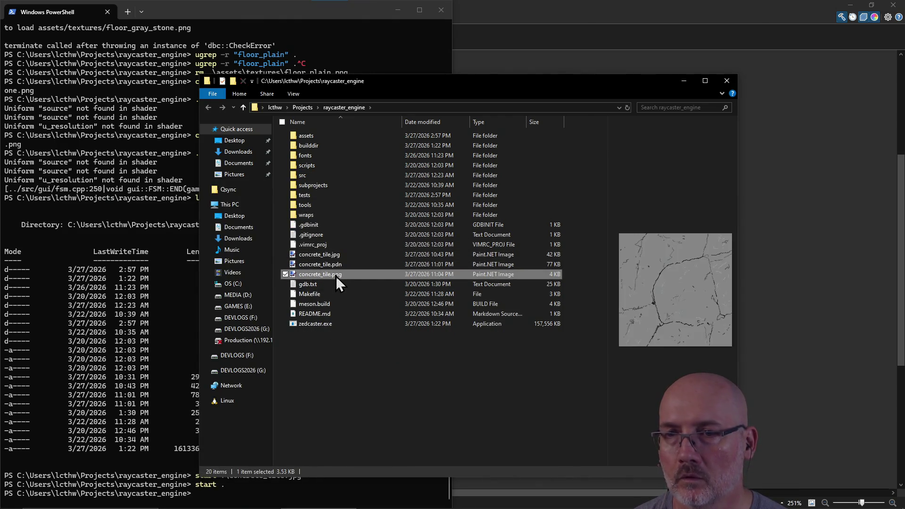
click(151, 349)
key(Up)
key(Up)
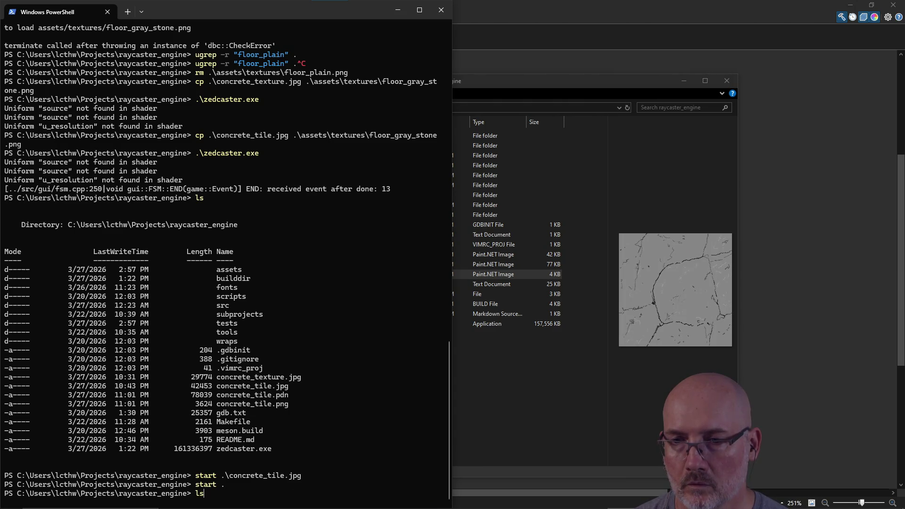
Copy concrete_tile.png instead of the jpg over floor_gray_stone.png.
key(Up)
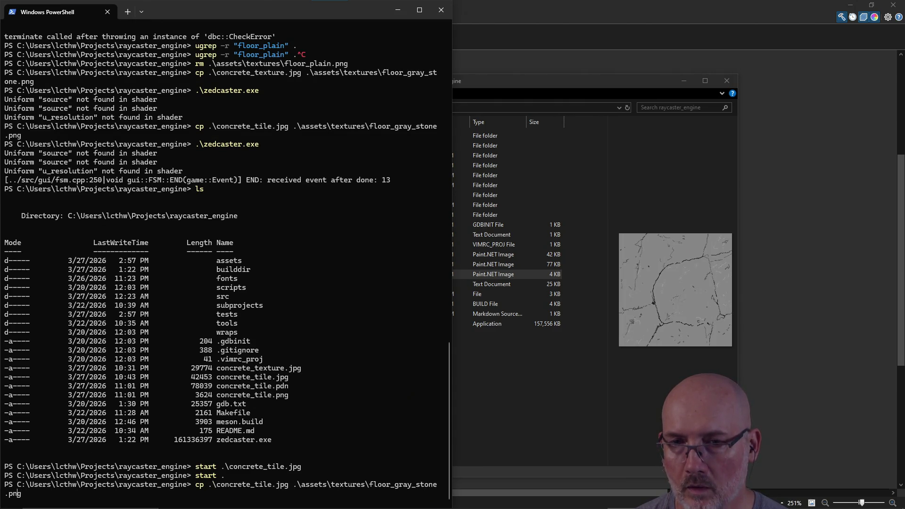
key(BackSpace)
key(BackSpace)
key(BackSpace)
text(png)
key(Return)
text(.\zedcaster.exe)
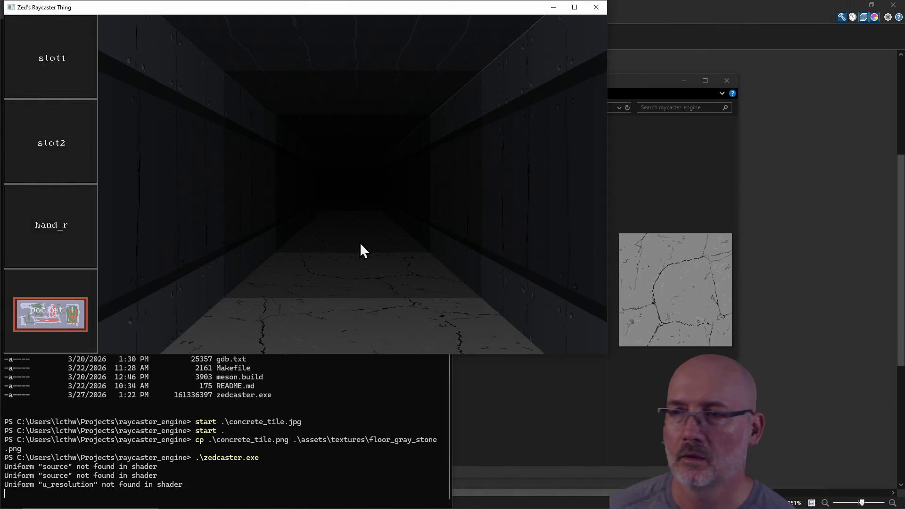
Maximize the game, walk and turn through the corridors checking the cracked floor, then close it.
click(574, 10)
key(a)
key(d)
key(w)
key(w)
key(w)
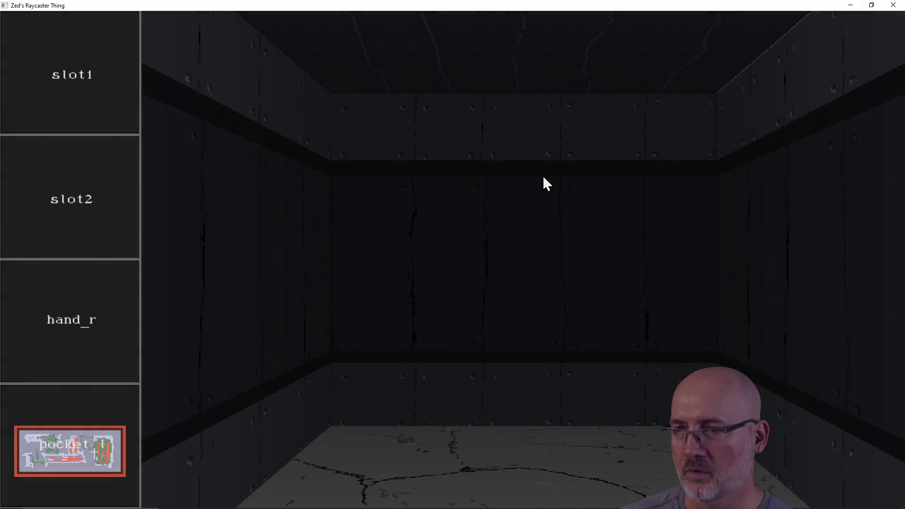
key(a)
key(a)
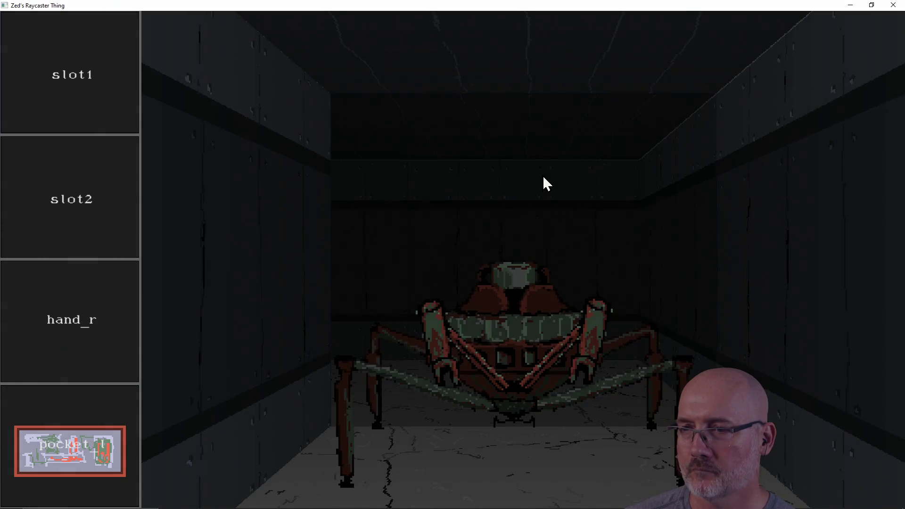
key(a)
key(d)
key(a)
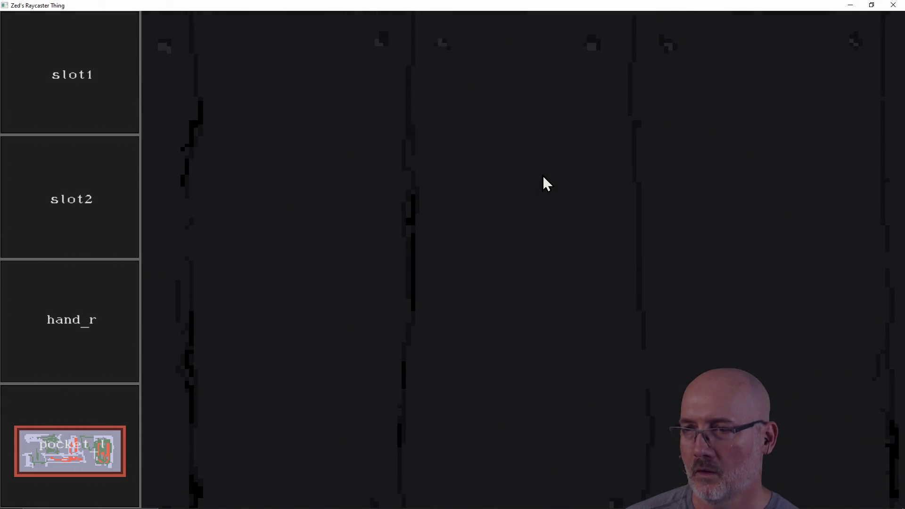
key(d)
key(a)
key(a)
key(a)
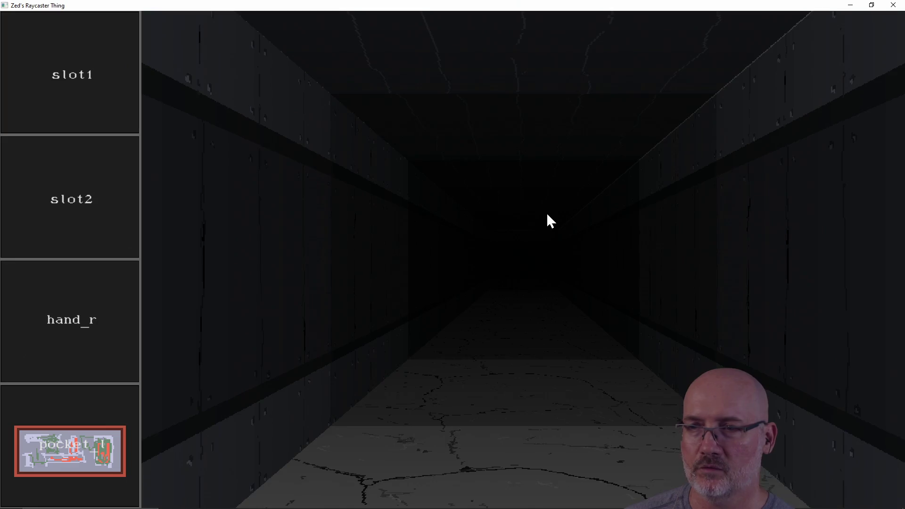
key(a)
key(d)
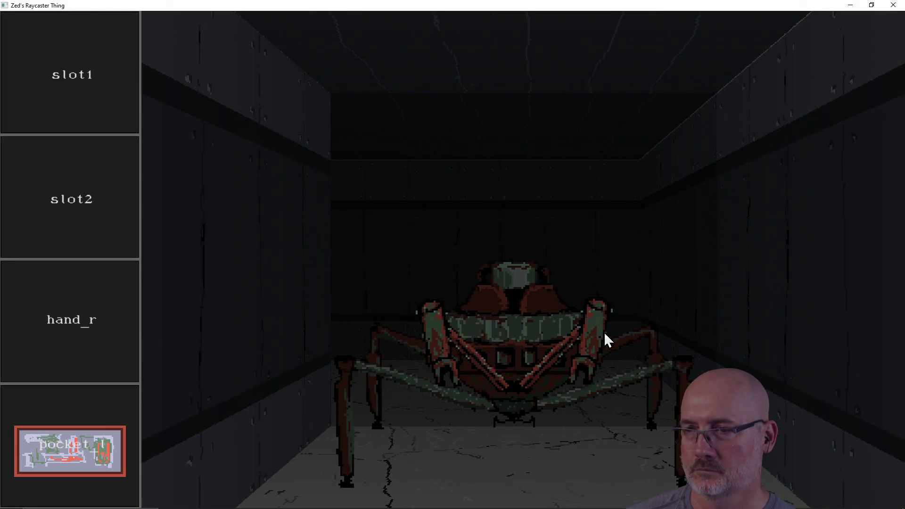
key(a)
key(a)
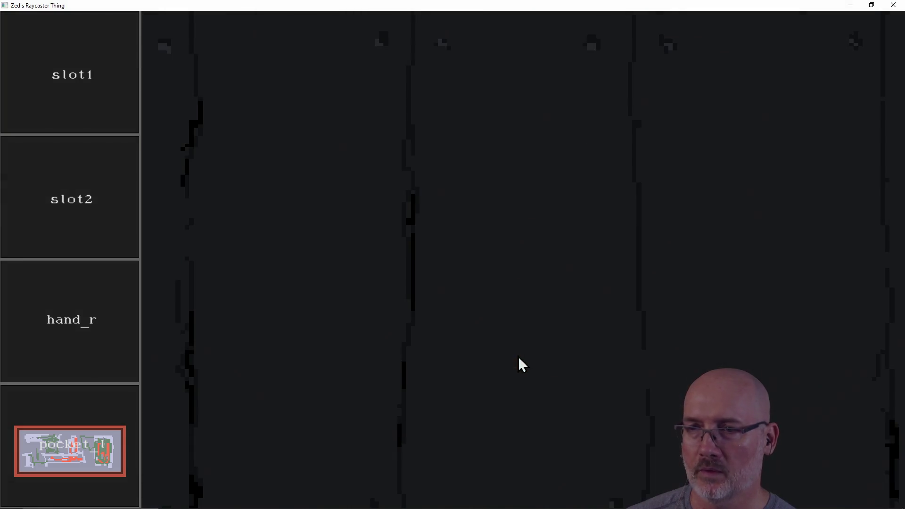
click(892, 6)
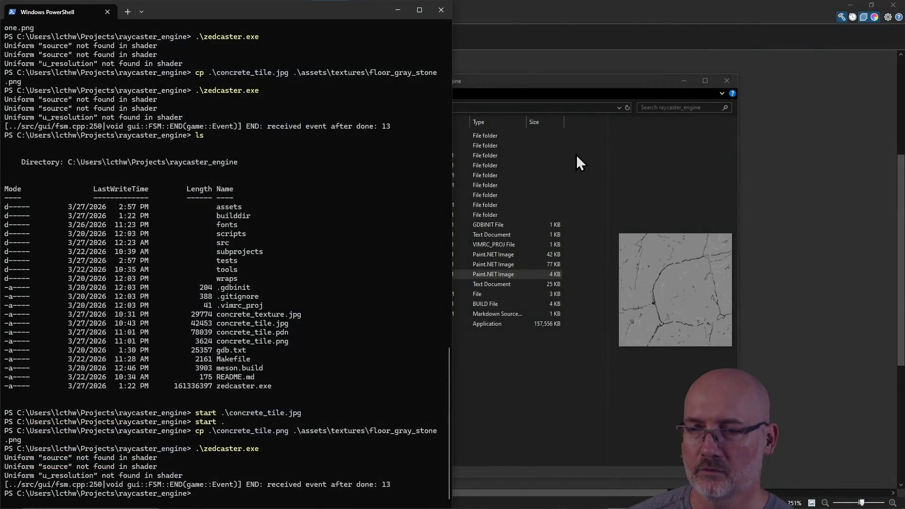
click(576, 155)
click(152, 432)
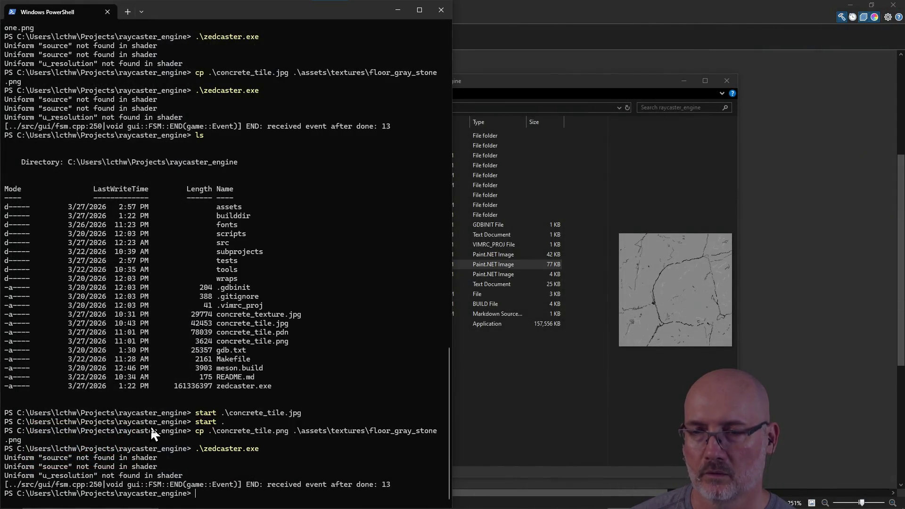
text(.\zedcaster.exe)
key(Return)
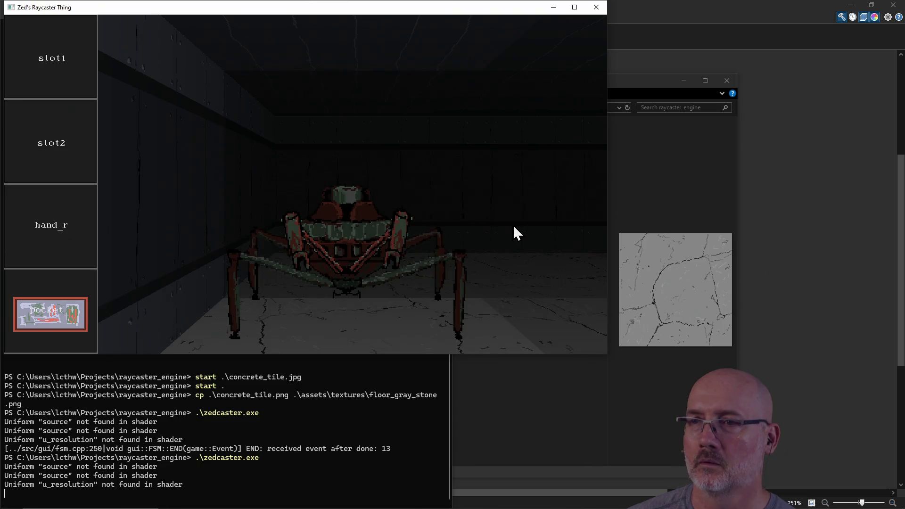
key(a)
key(a)
key(d)
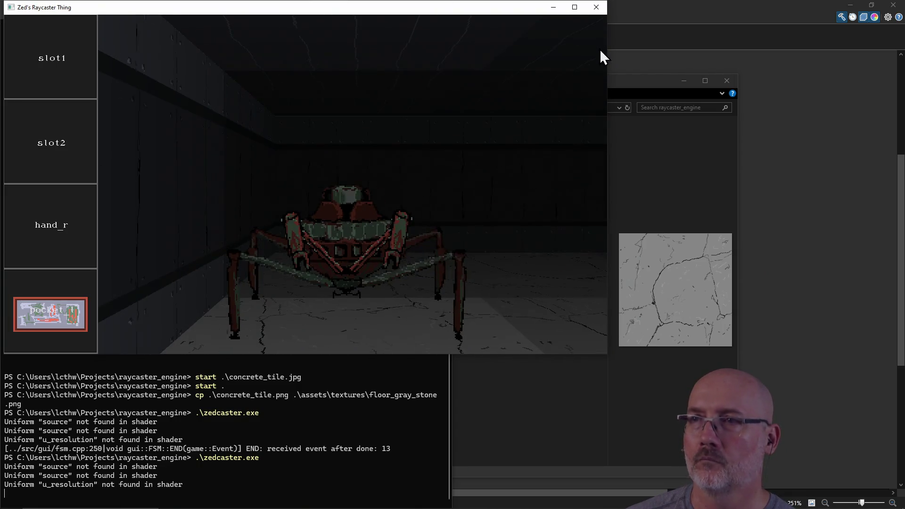
click(598, 7)
click(635, 15)
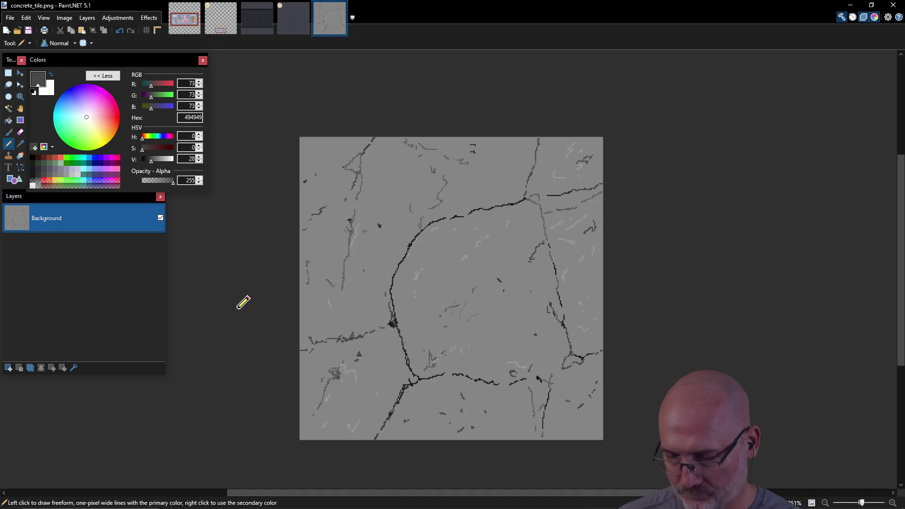
key(alt+Tab)
key(Up)
key(Return)
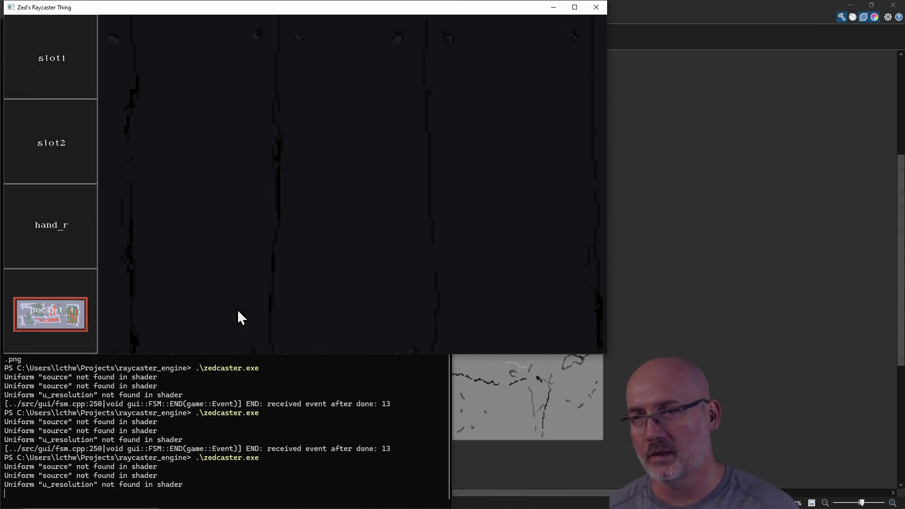
click(574, 7)
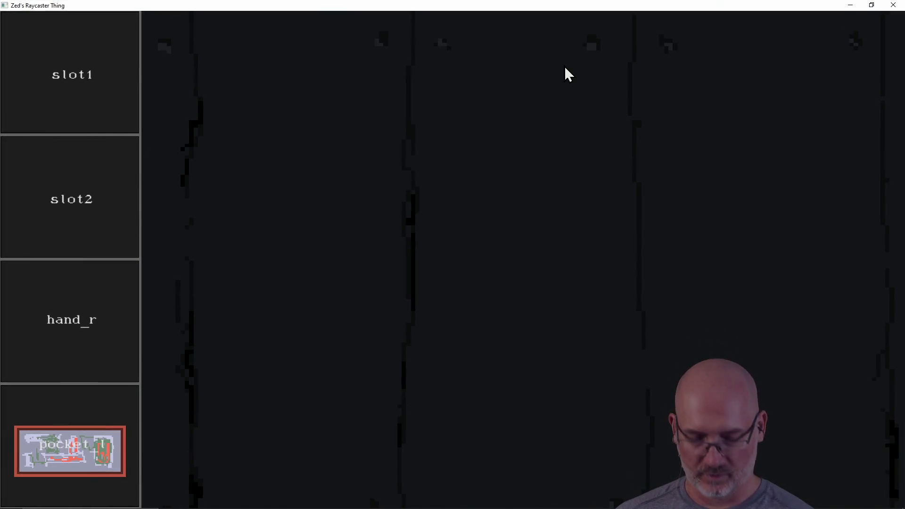
key(a)
key(a)
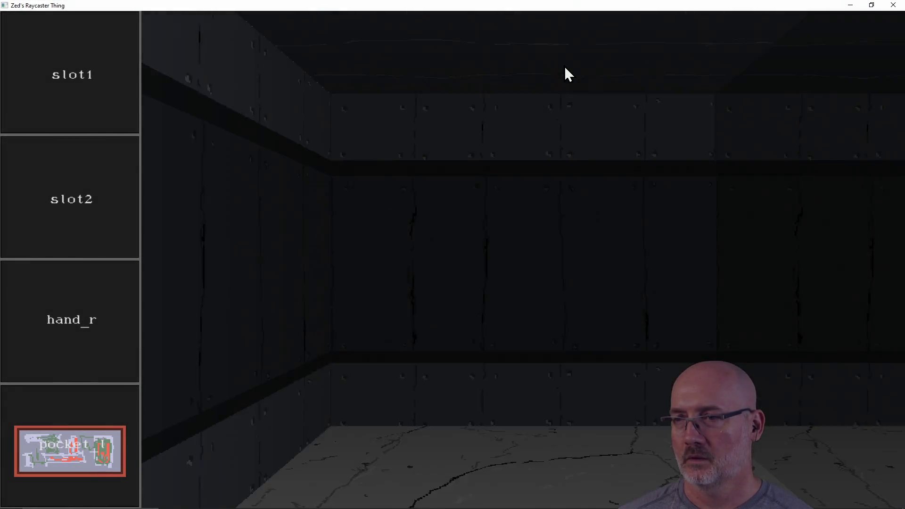
key(d)
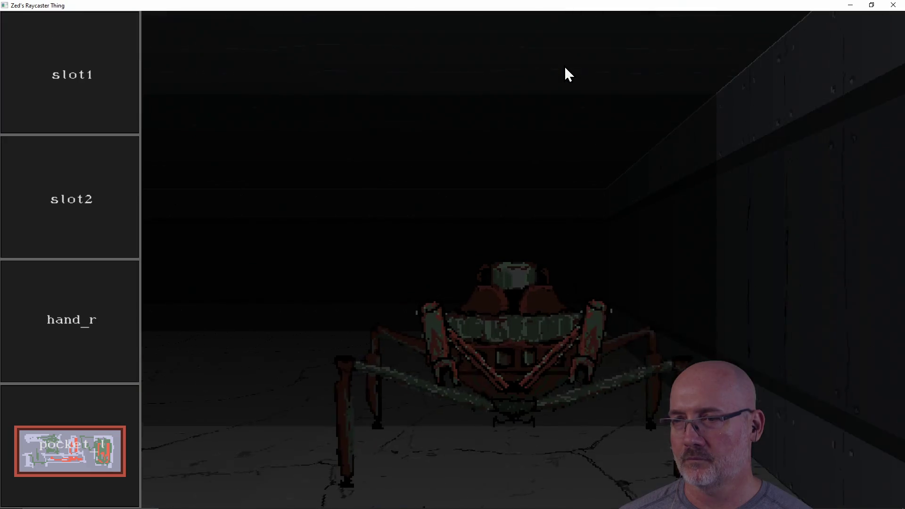
key(d)
key(s)
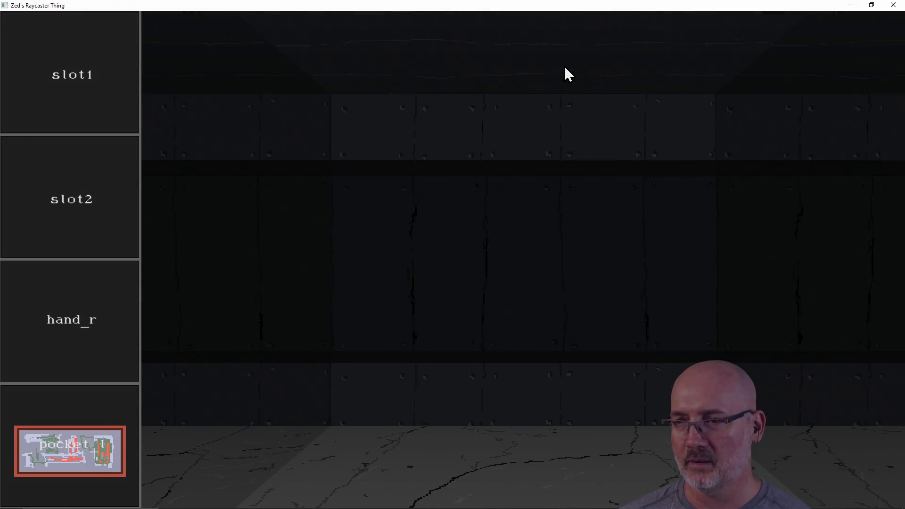
key(w)
key(a)
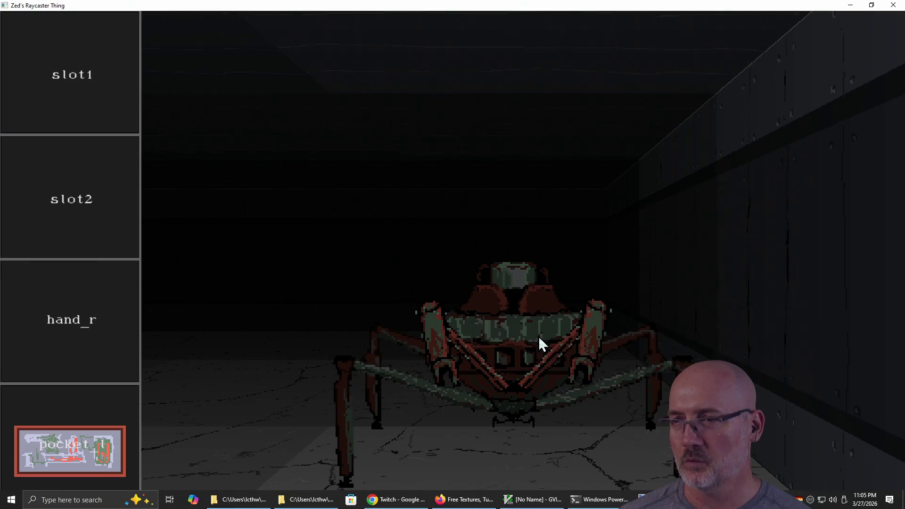
click(893, 4)
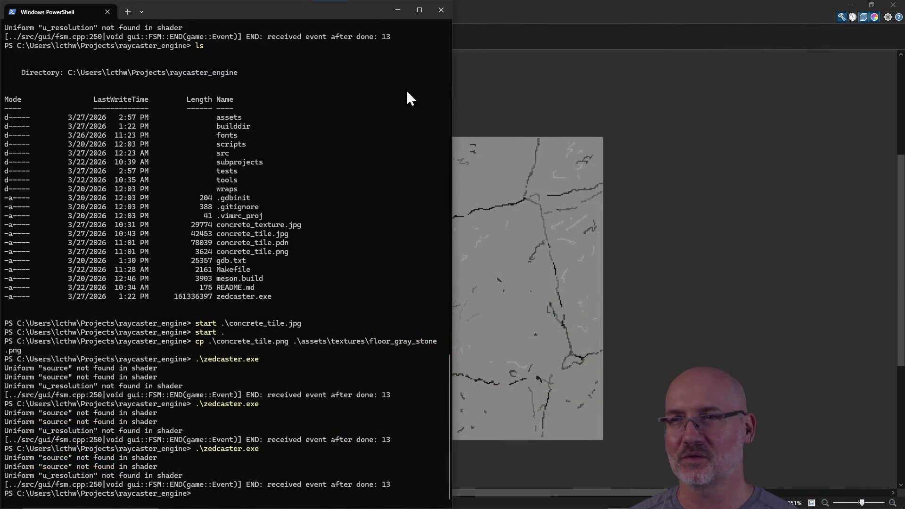
Close concrete_tile.png, dome_floor_1, dome_wall_1, repair_kit_full_size and repair_kit.png without saving changes.
click(469, 16)
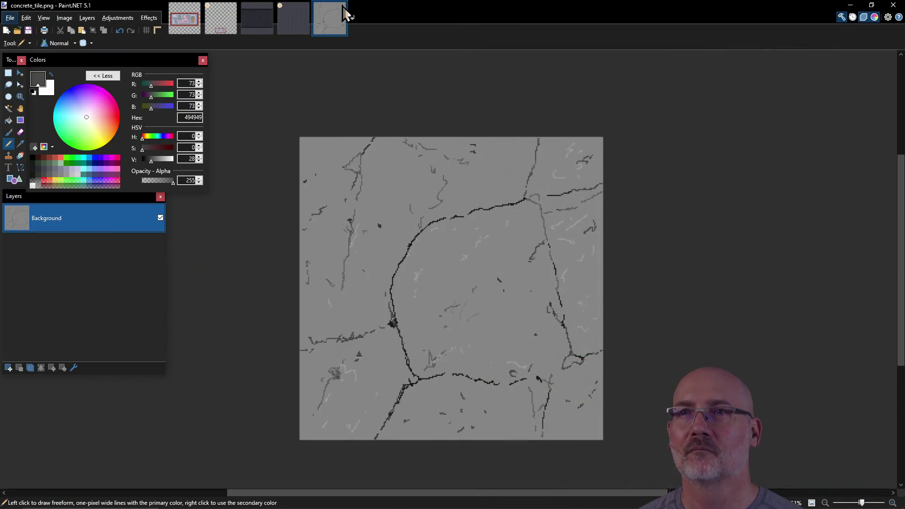
click(343, 6)
click(306, 6)
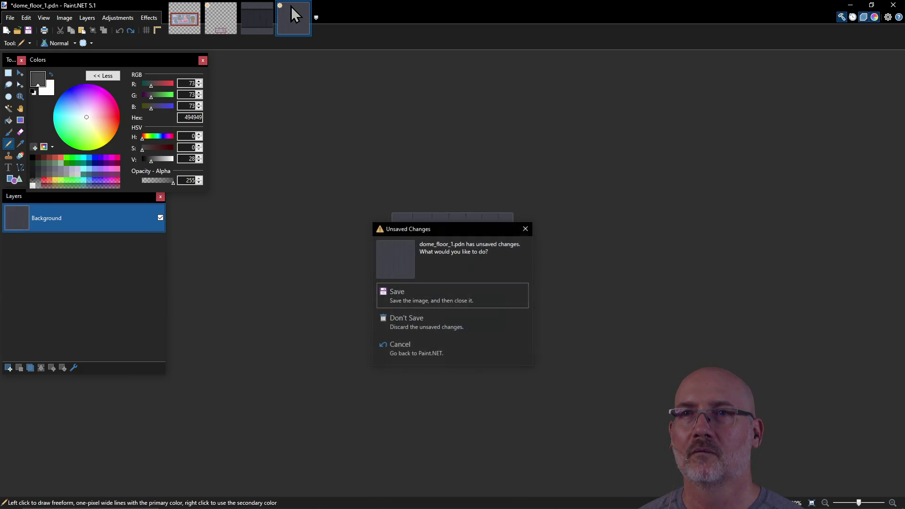
click(419, 315)
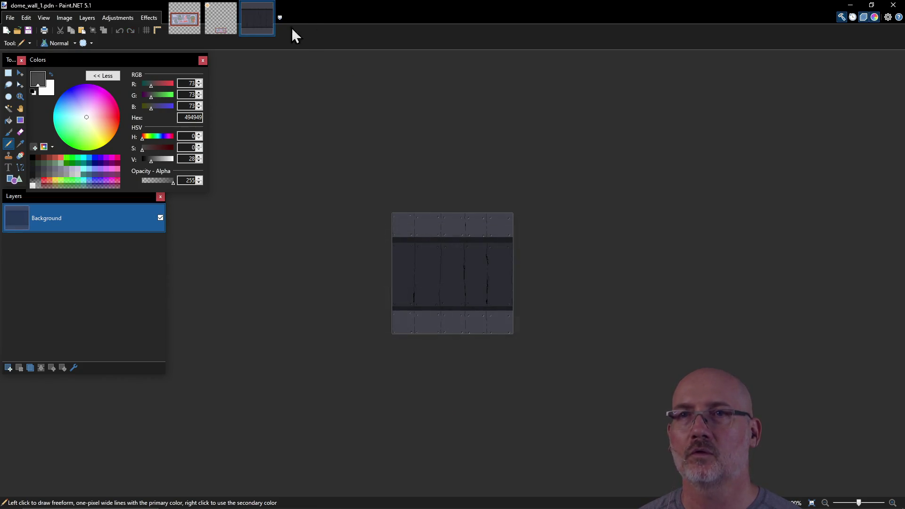
click(269, 6)
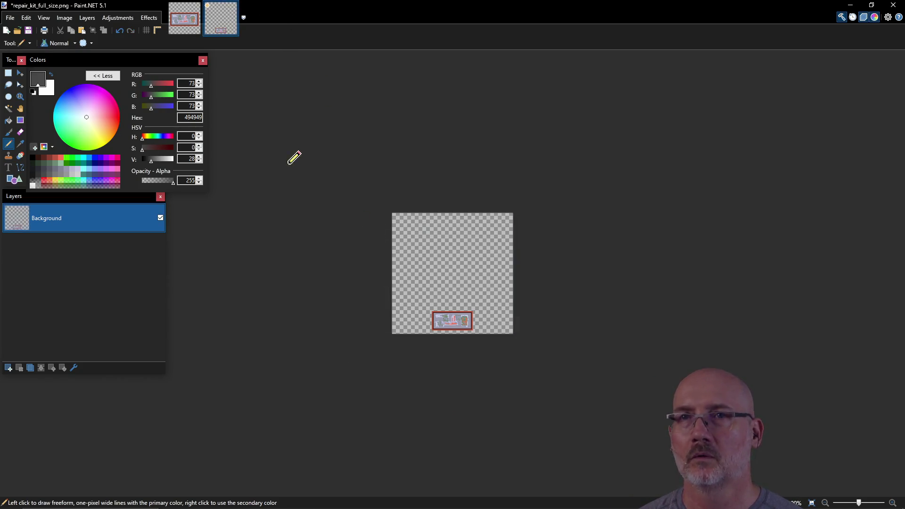
click(233, 7)
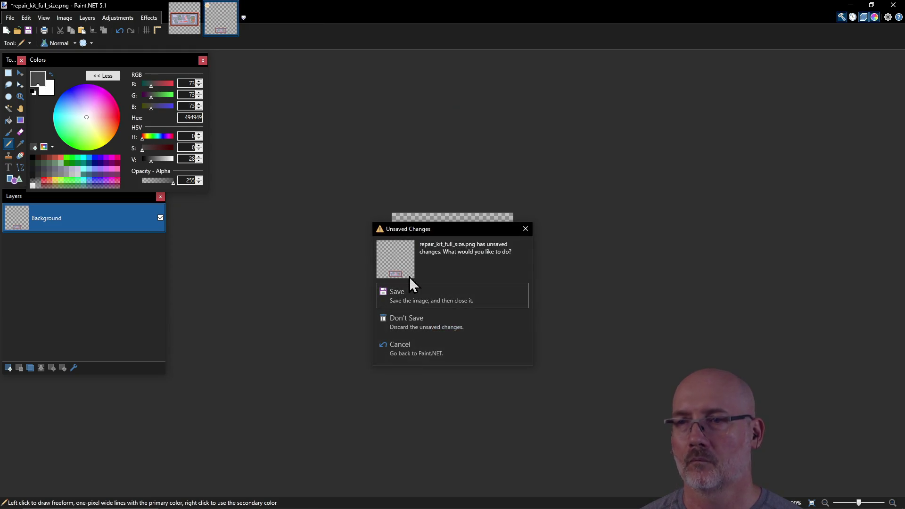
click(415, 321)
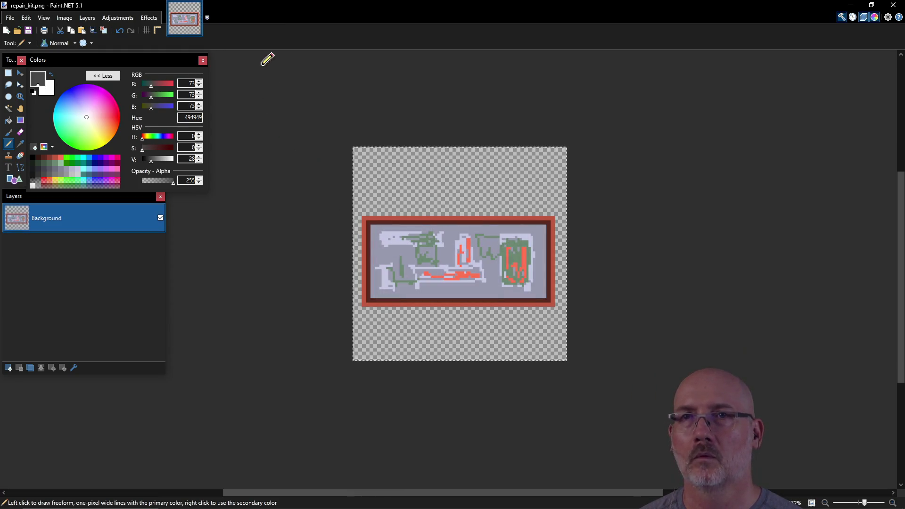
click(197, 7)
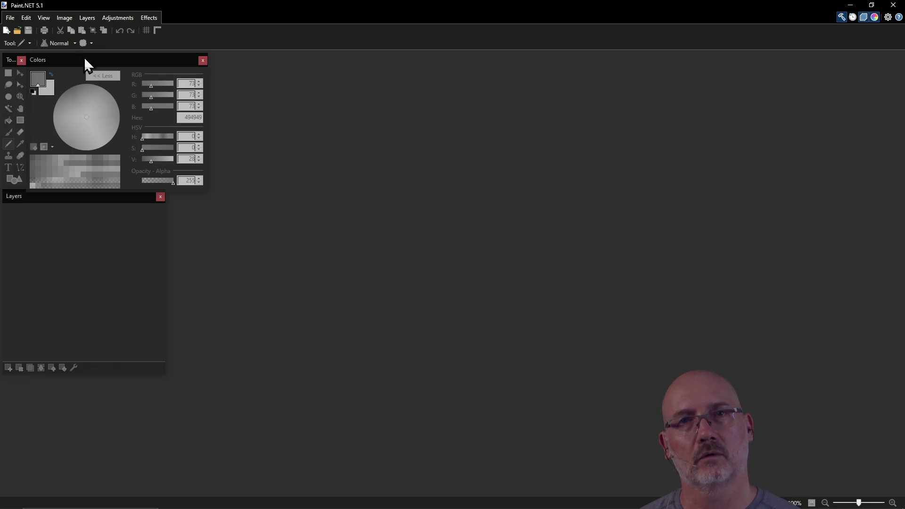
Switch to the raycaster project folder, then to the Free Textures browser window.
key(alt+Tab)
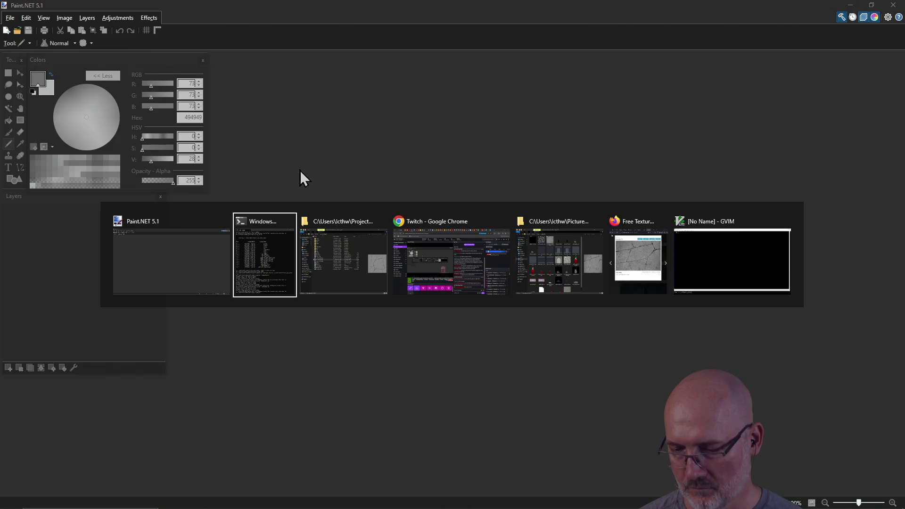
key(alt+Tab)
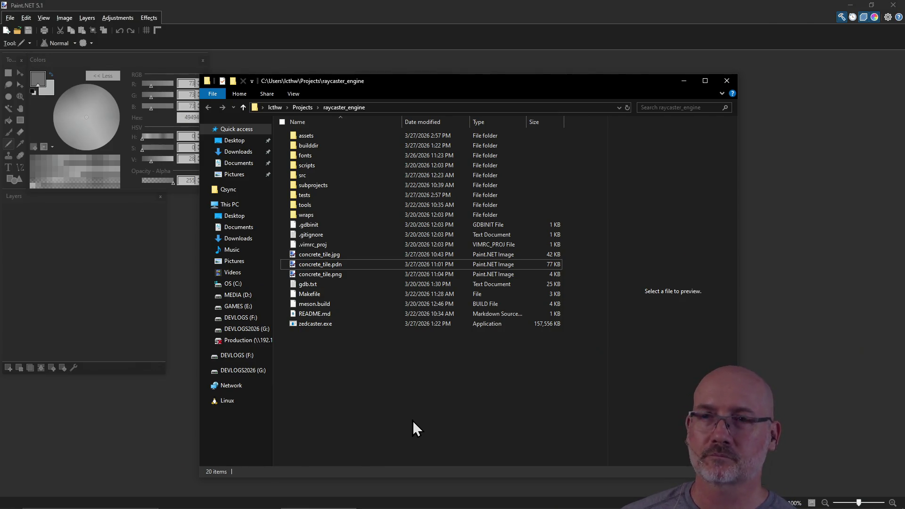
key(alt+Tab)
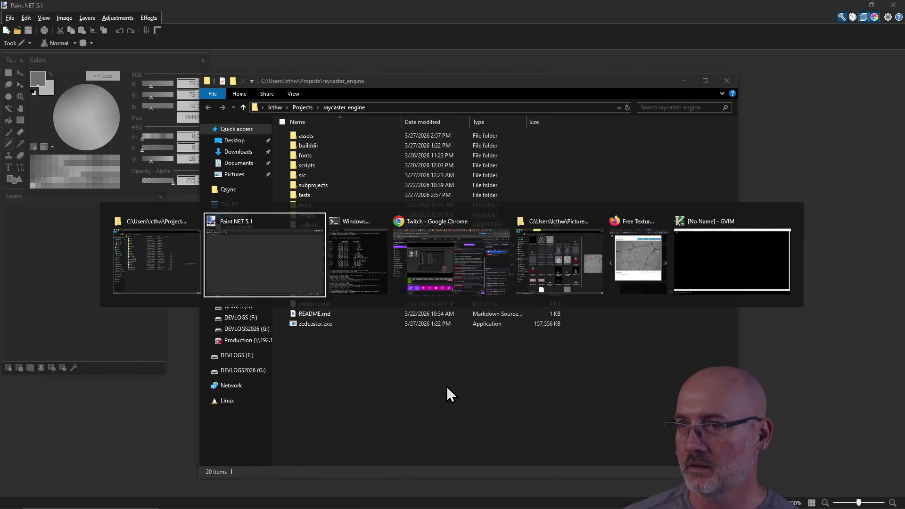
key(Tab)
key(Tab)
key(Tab)
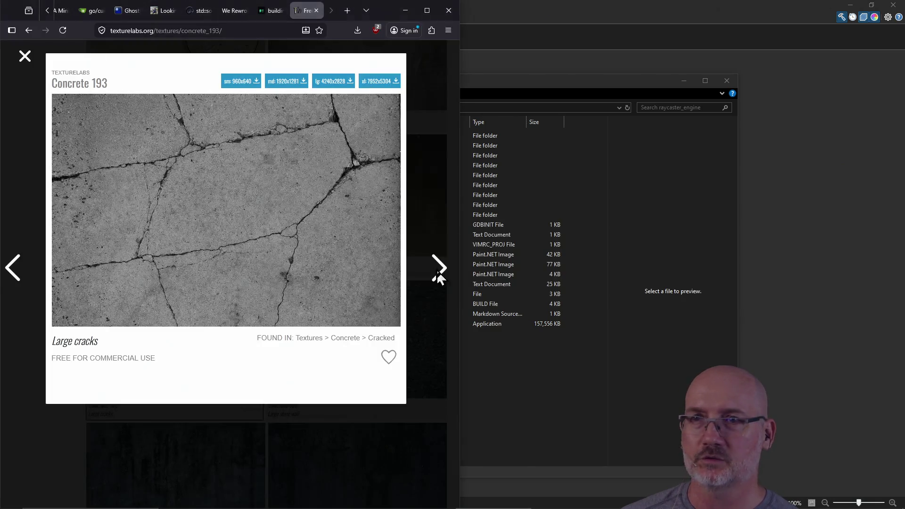
Close the texture detail view and browse down the metal textures to the rusted corrugated sheets.
click(25, 59)
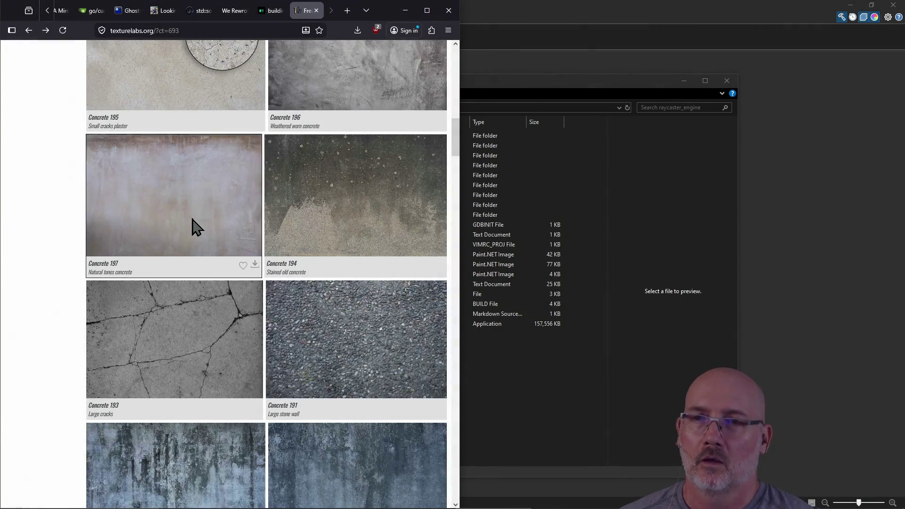
scroll(327, 236, up, 8)
scroll(327, 262, up, 10)
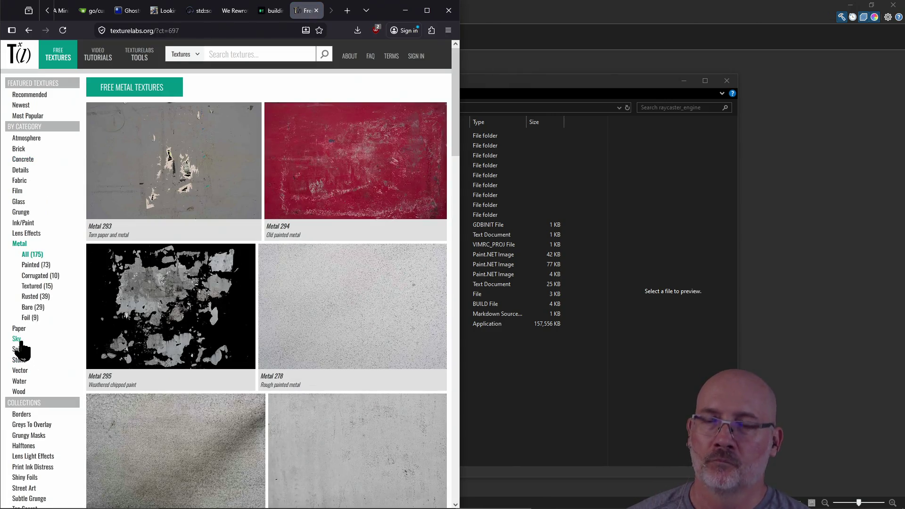
scroll(326, 314, down, 10)
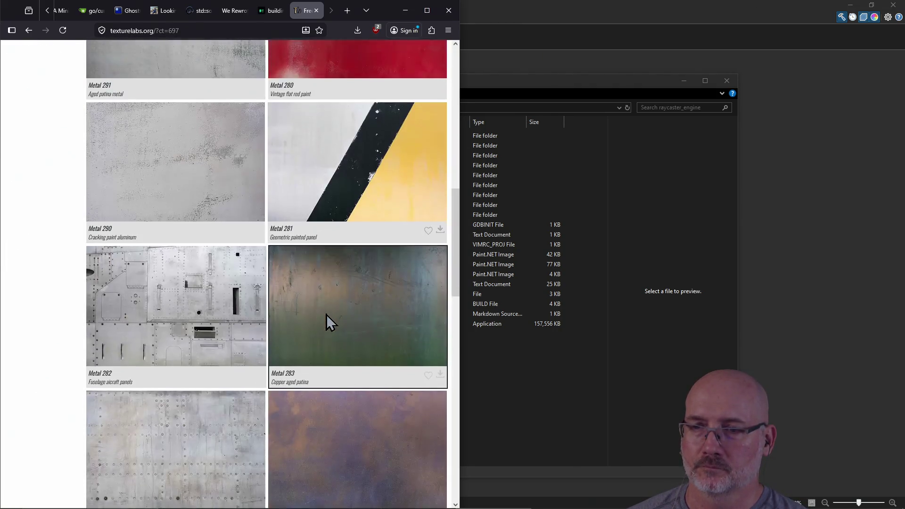
scroll(326, 314, down, 7)
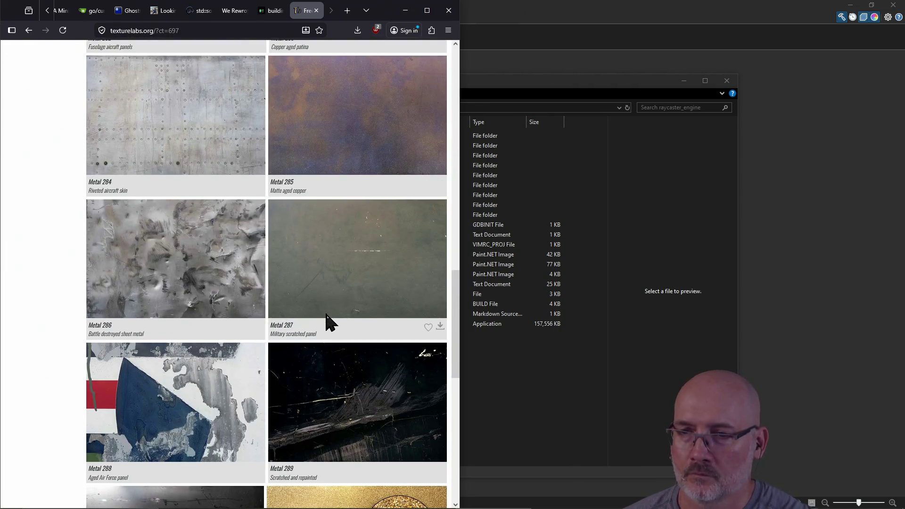
scroll(328, 322, down, 3)
scroll(329, 322, down, 10)
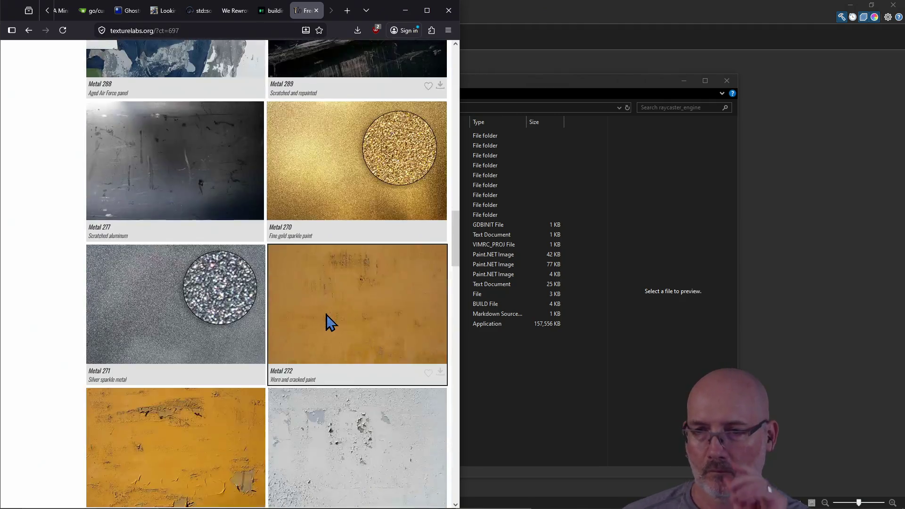
scroll(326, 315, down, 5)
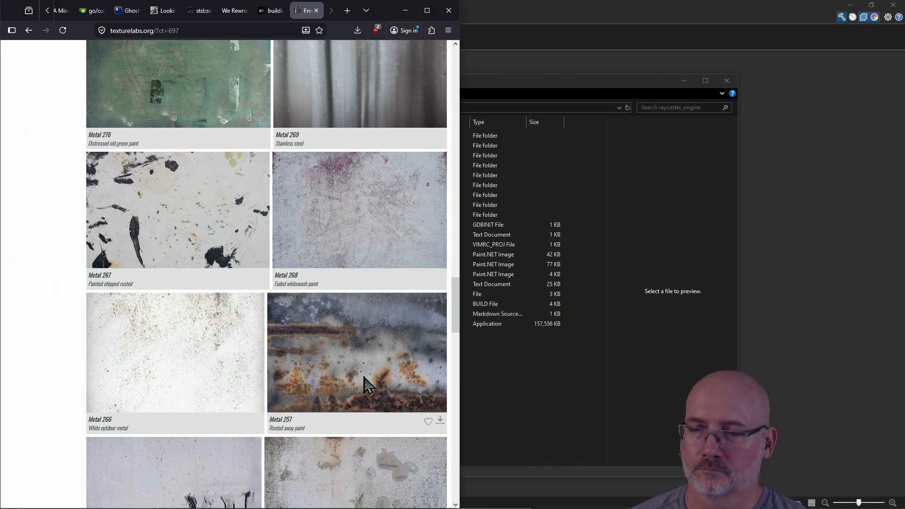
scroll(363, 377, down, 10)
scroll(364, 377, down, 8)
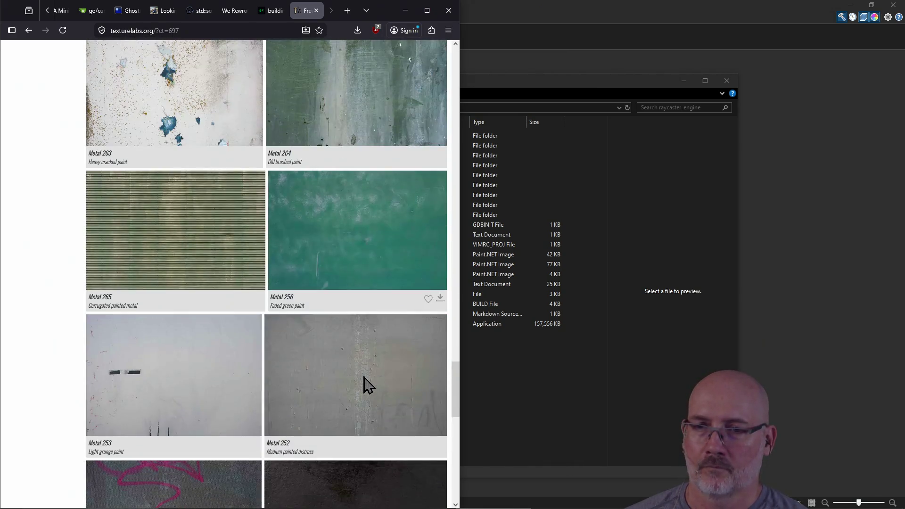
scroll(357, 332, down, 3)
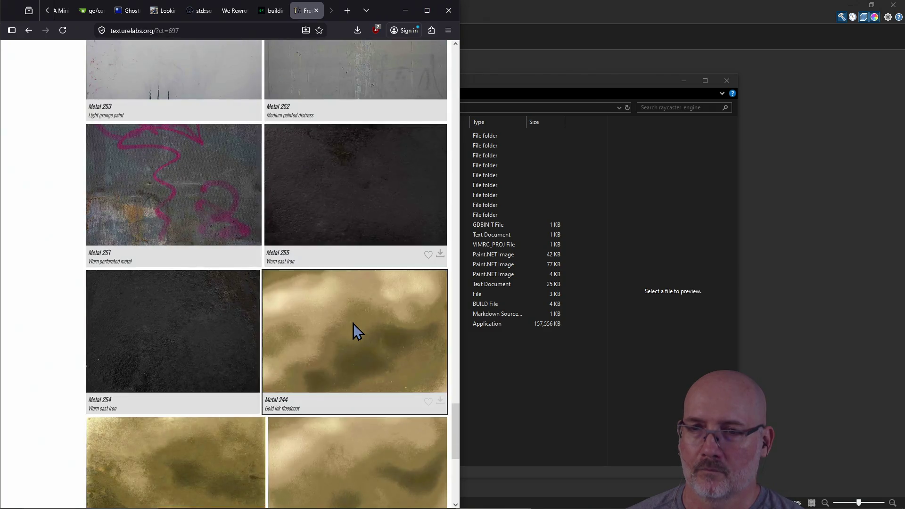
scroll(204, 340, down, 6)
scroll(201, 334, down, 9)
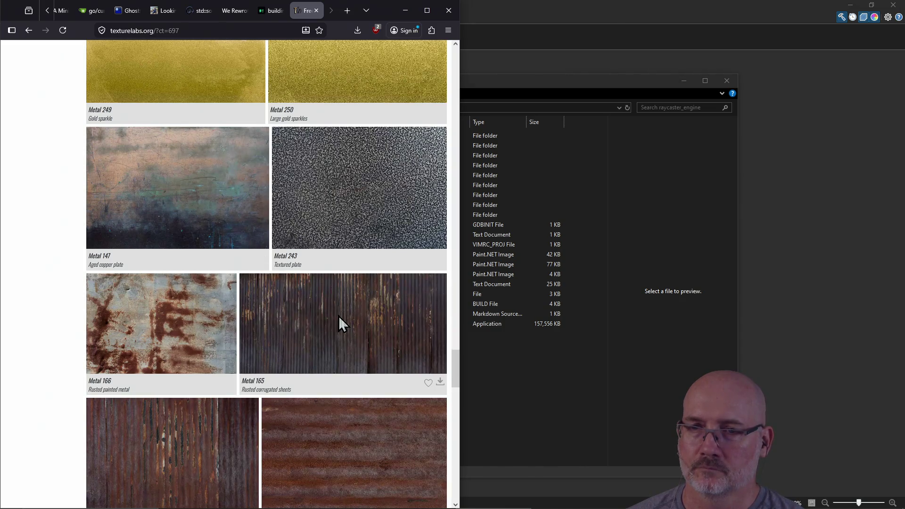
scroll(325, 340, down, 2)
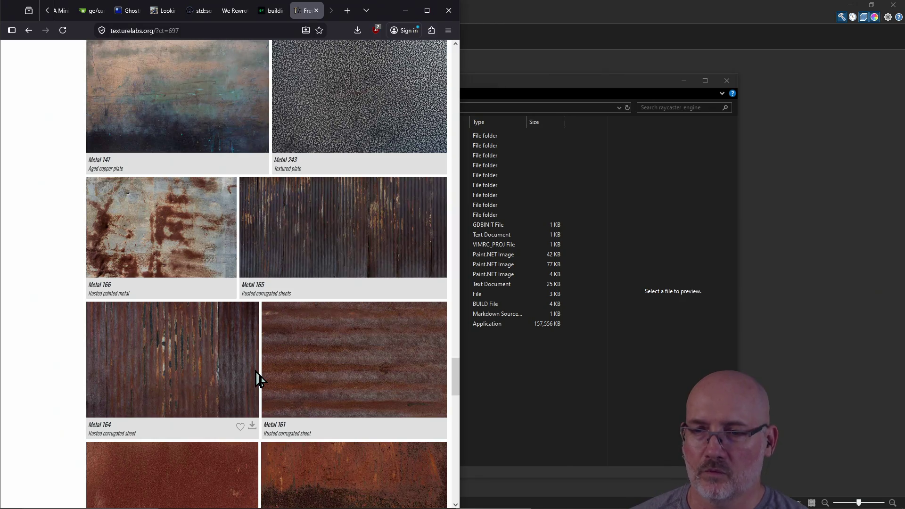
scroll(258, 378, down, 9)
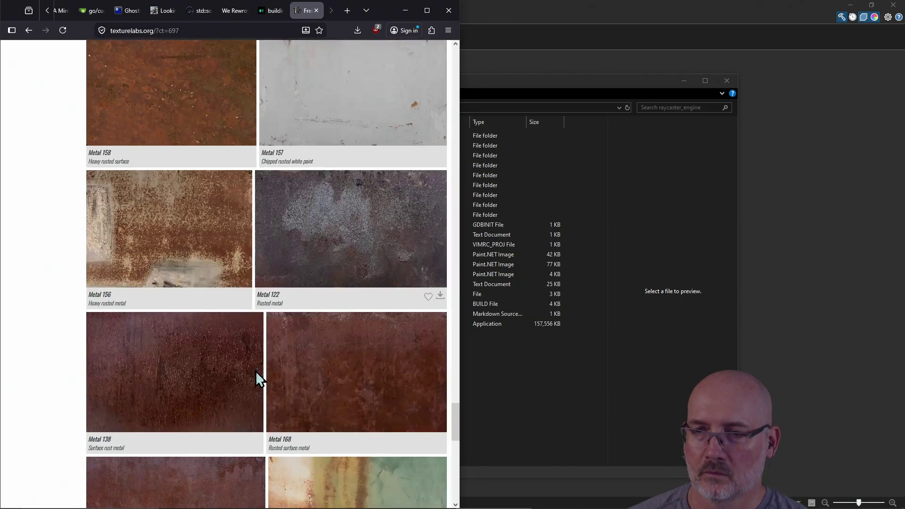
scroll(256, 372, down, 4)
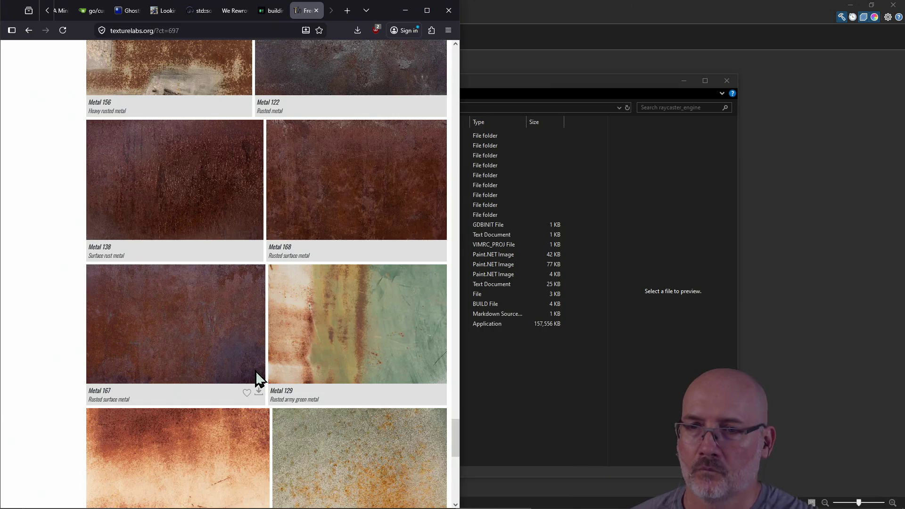
scroll(307, 324, down, 6)
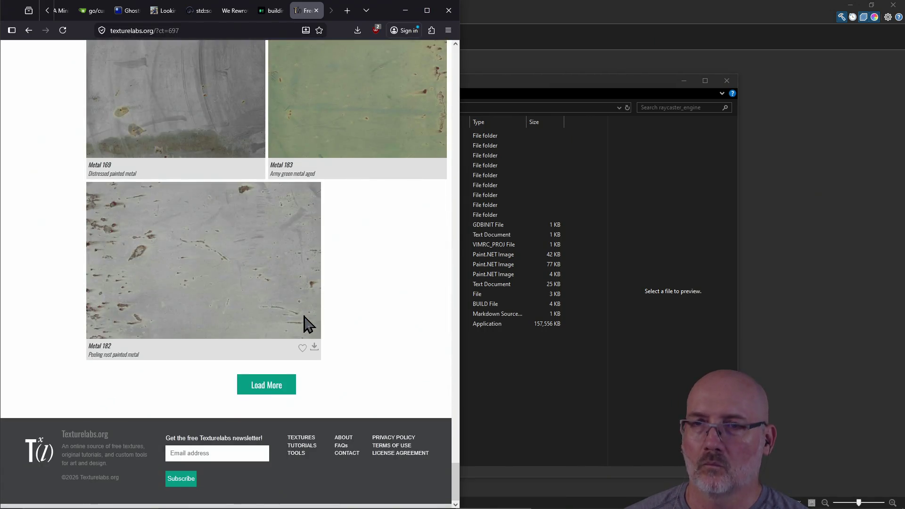
scroll(307, 324, down, 10)
scroll(304, 324, up, 3)
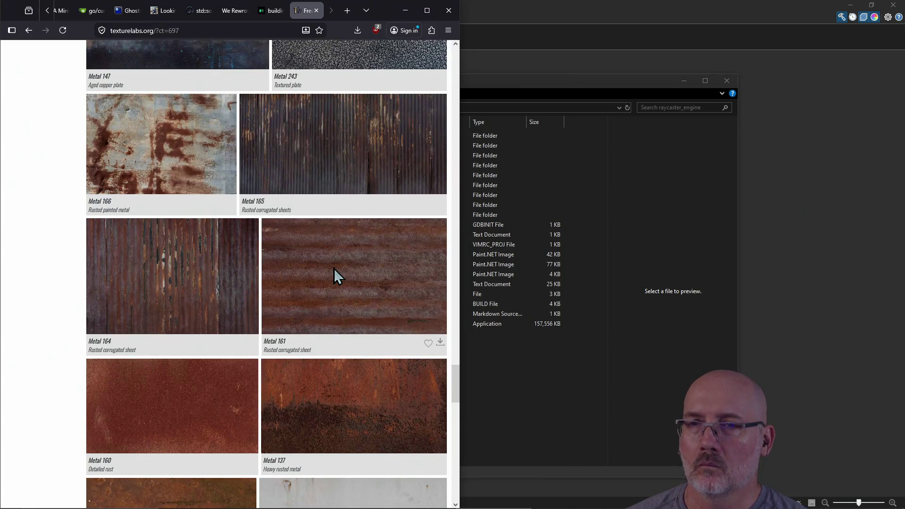
scroll(333, 268, up, 2)
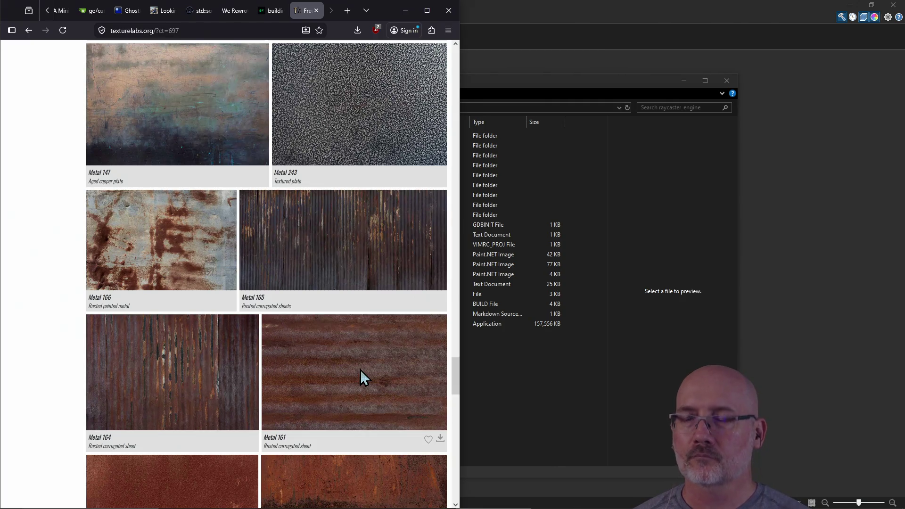
scroll(360, 370, down, 2)
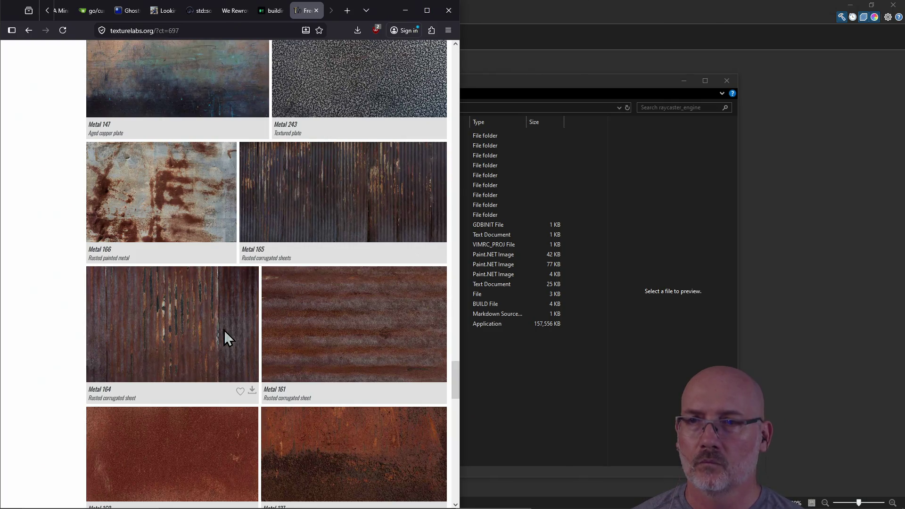
Download Metal 165 at 960x465 and show Texturelabs_Metal_165S.jpg in its folder.
click(315, 205)
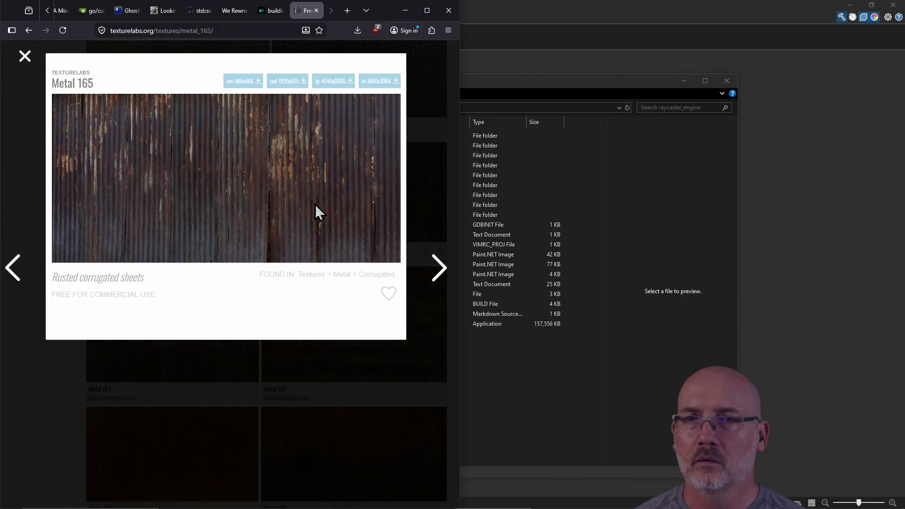
click(239, 84)
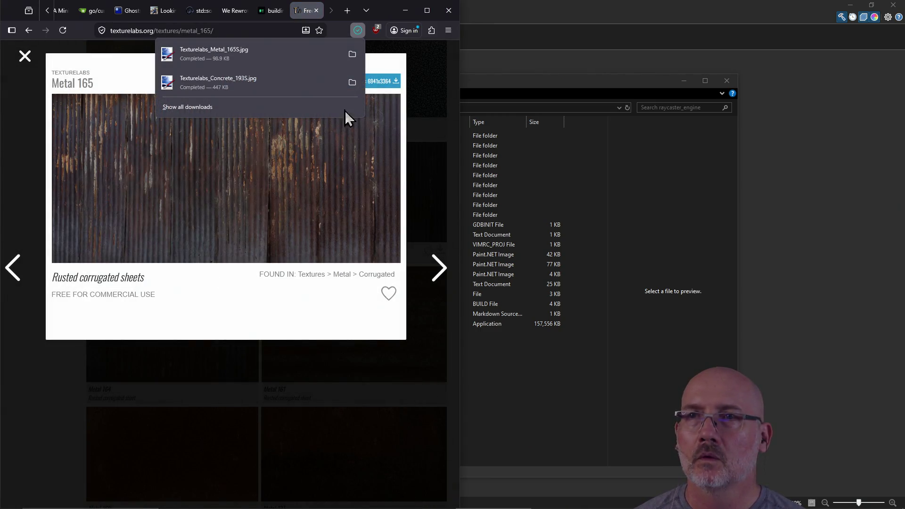
click(351, 54)
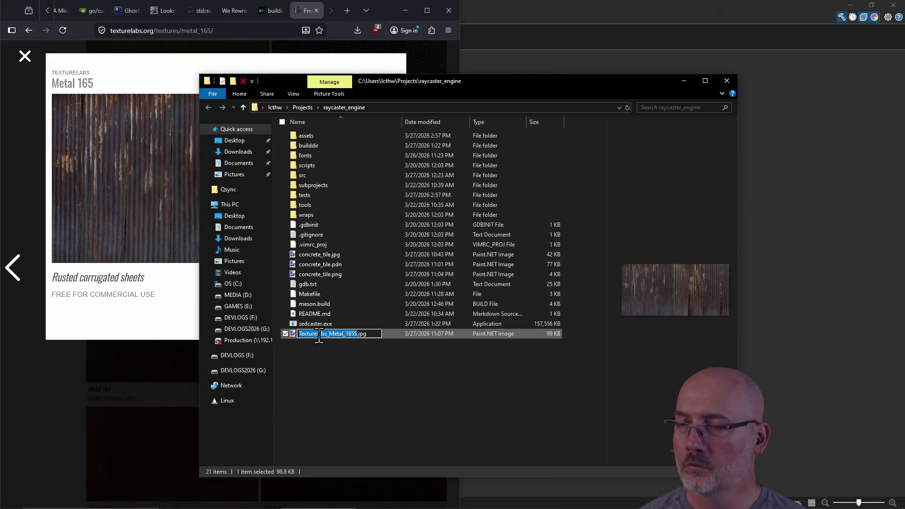
Rename Texturelabs_Metal_165S.jpg to rusted_metal_1.jpg and open it in Paint.NET.
text(rust)
text(sheet)
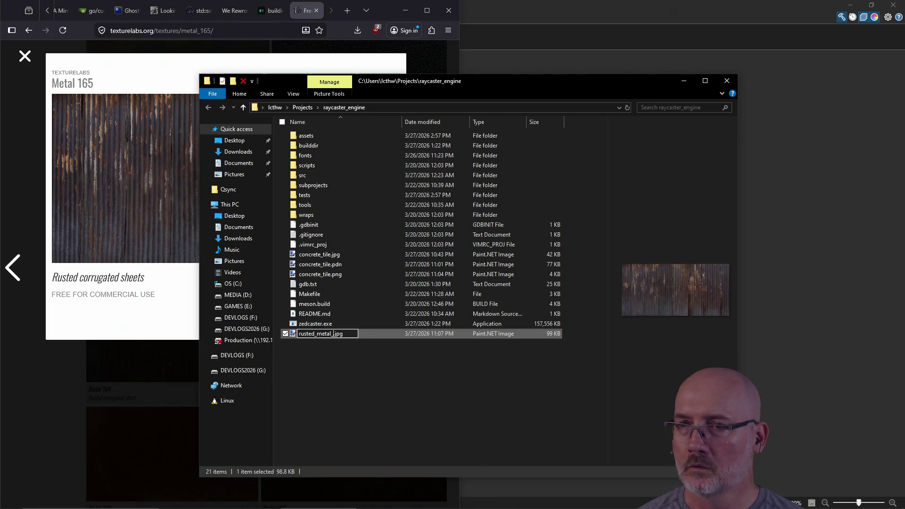
text(1)
key(Return)
drag(540, 96, 871, 187)
double_click(651, 415)
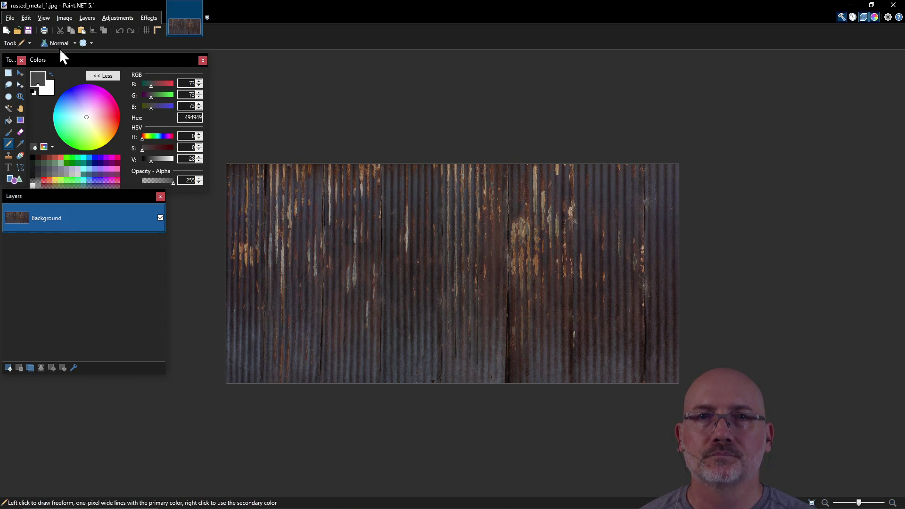
Rectangle-select a 465 × 465 square from the top-left of the rusted metal image.
click(8, 73)
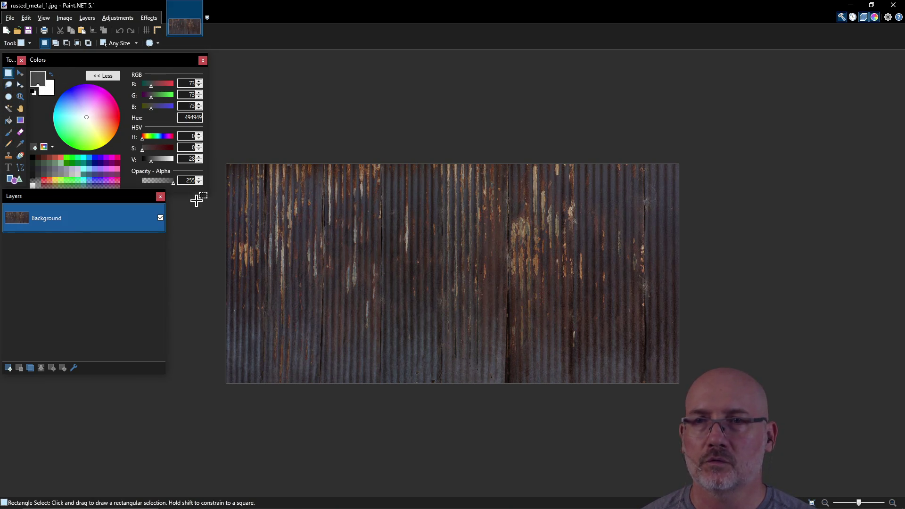
mouse_move(221, 159)
mouse_down()
mouse_move(343, 344)
mouse_move(448, 434)
mouse_move(491, 428)
mouse_up()
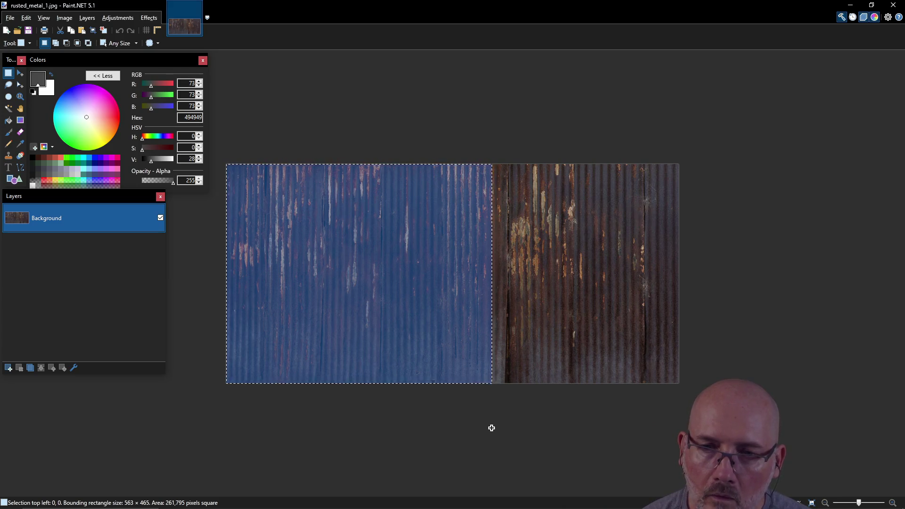
mouse_move(492, 428)
mouse_down()
mouse_move(421, 432)
mouse_move(446, 431)
mouse_up()
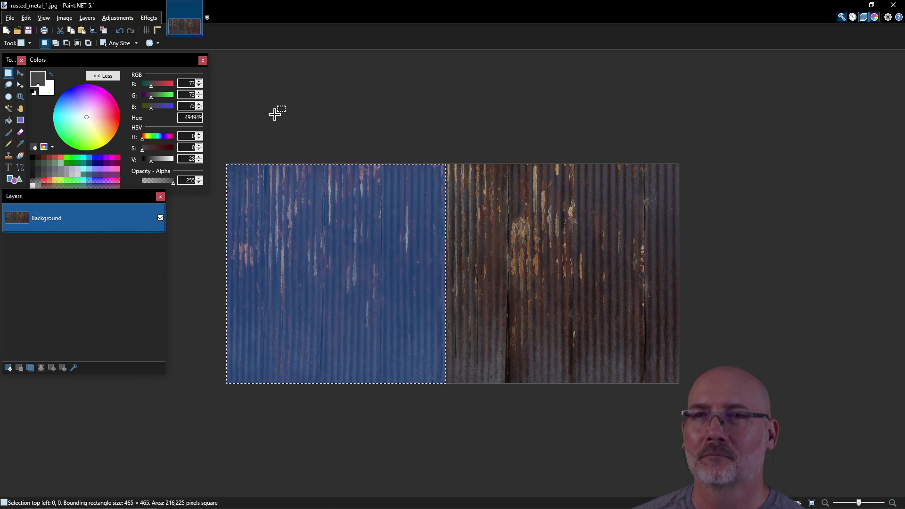
click(14, 16)
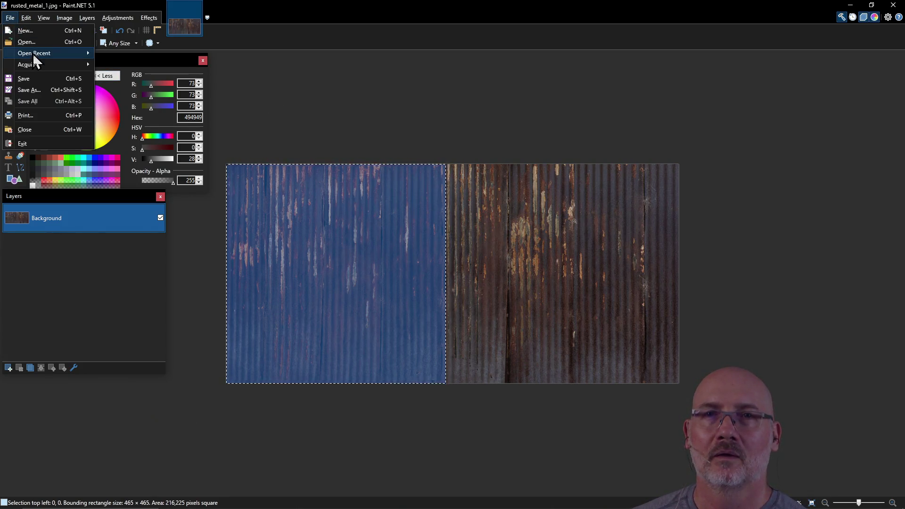
Create a new 465 × 465 image and paste the copied metal square into it.
click(29, 33)
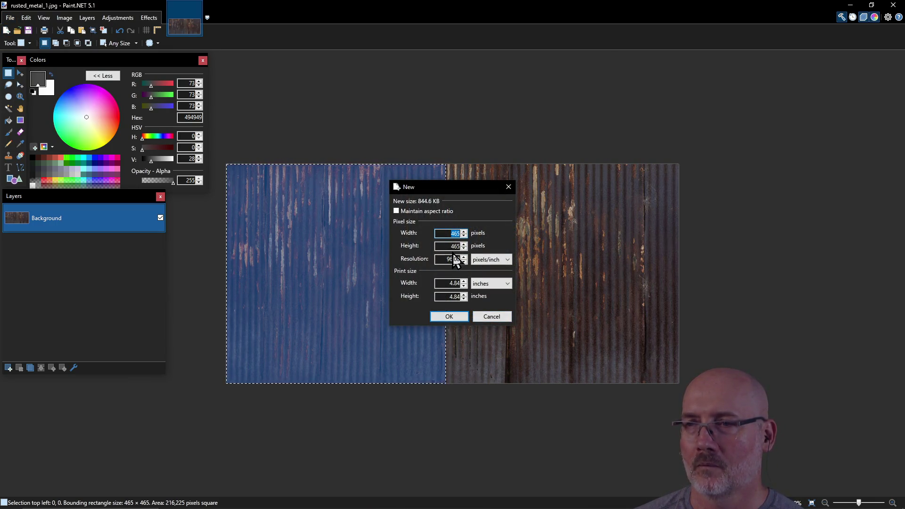
click(452, 316)
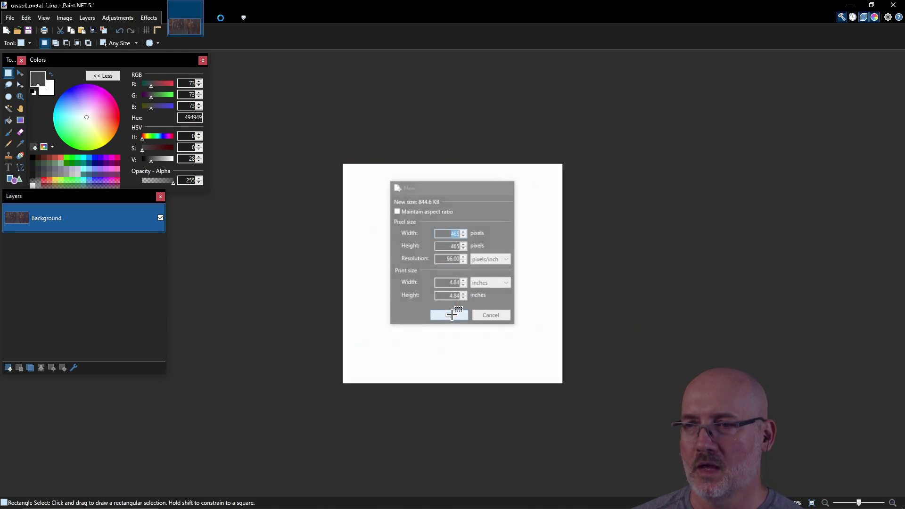
key(ctrl+v)
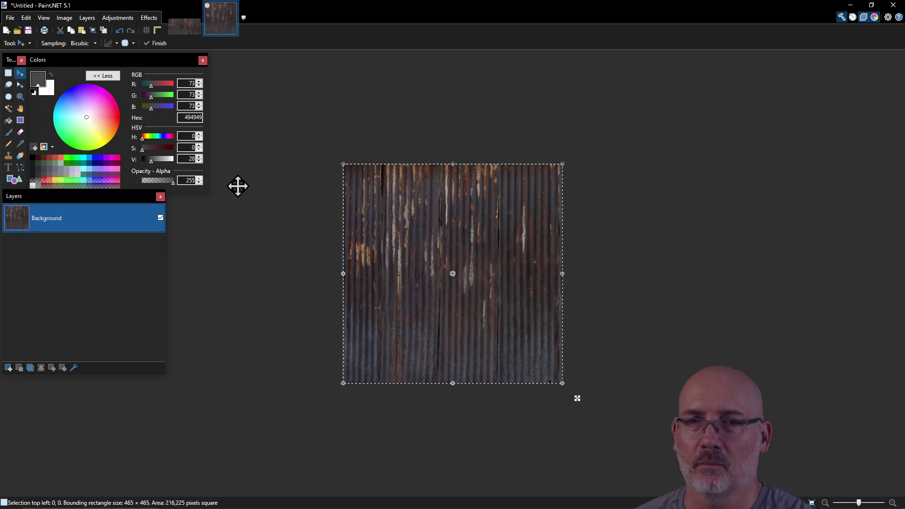
Resize the image proportionally to 256 × 256 pixels.
click(65, 18)
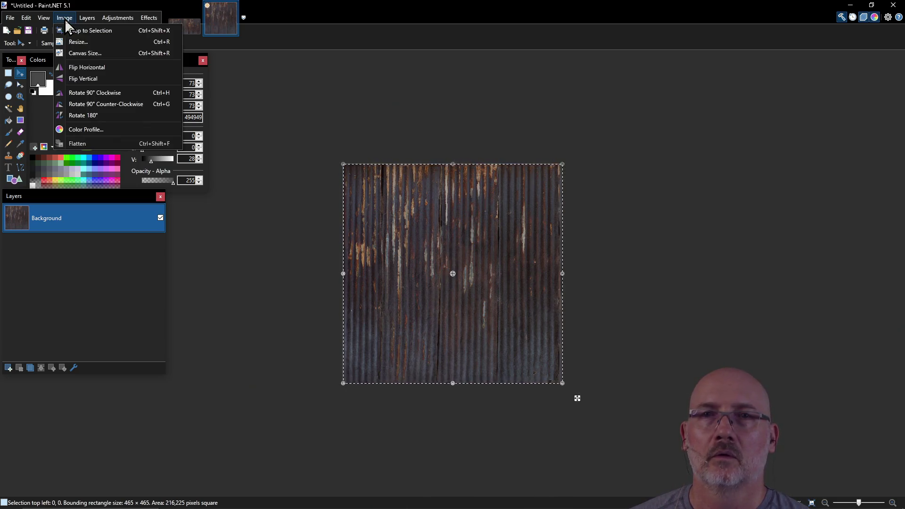
click(86, 46)
double_click(460, 229)
click(400, 205)
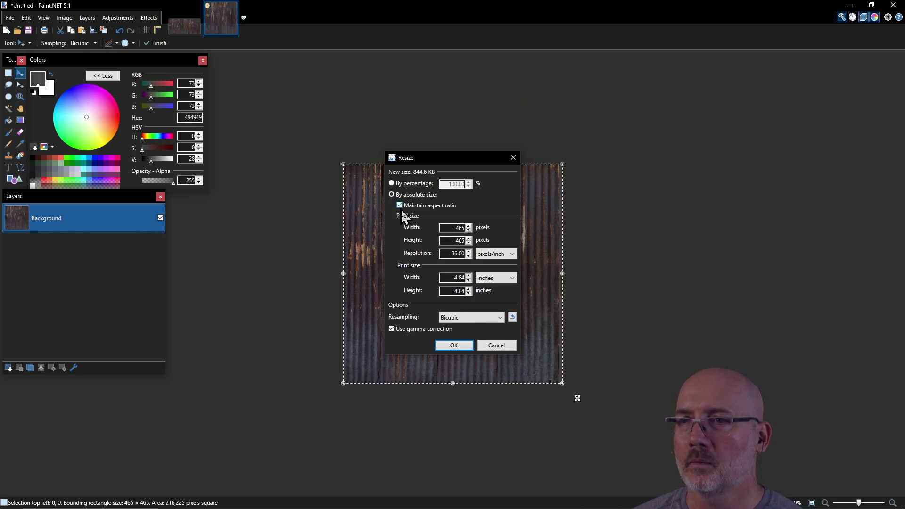
double_click(458, 230)
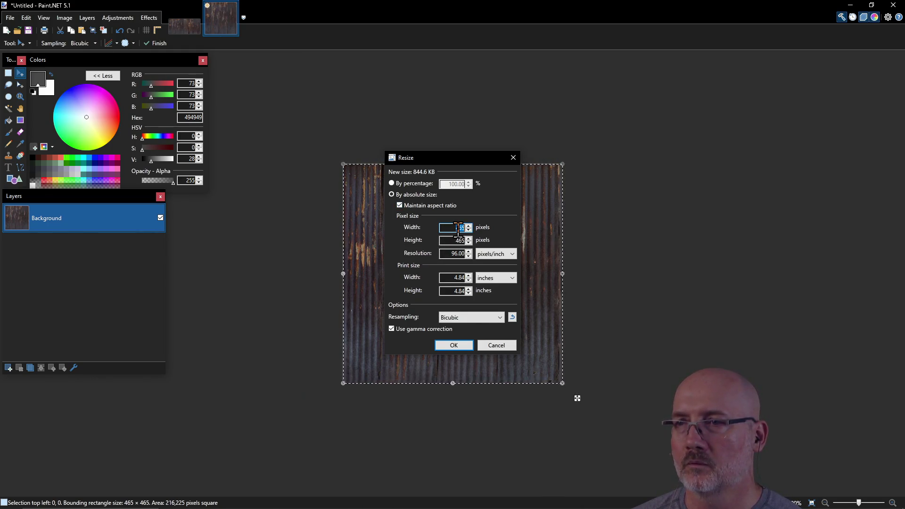
text(256)
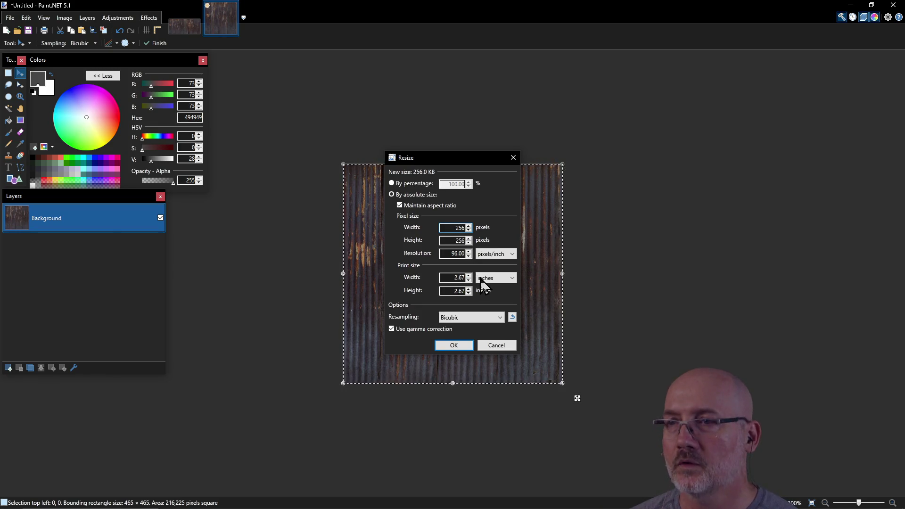
click(456, 346)
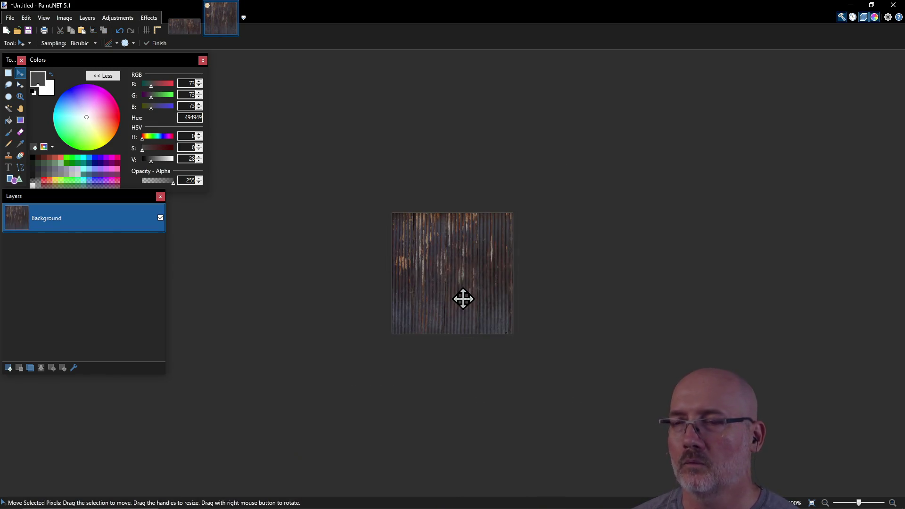
scroll(463, 295, up, 3)
scroll(463, 292, up, 1)
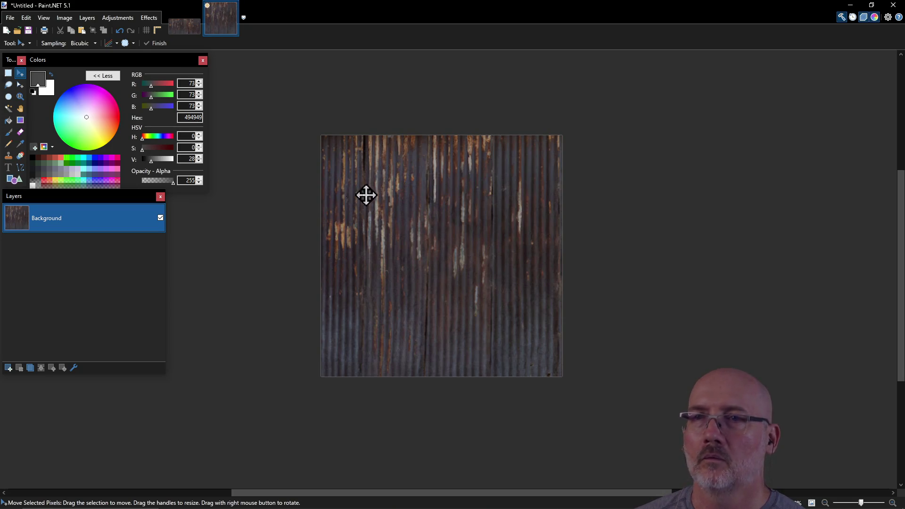
scroll(384, 207, up, 1)
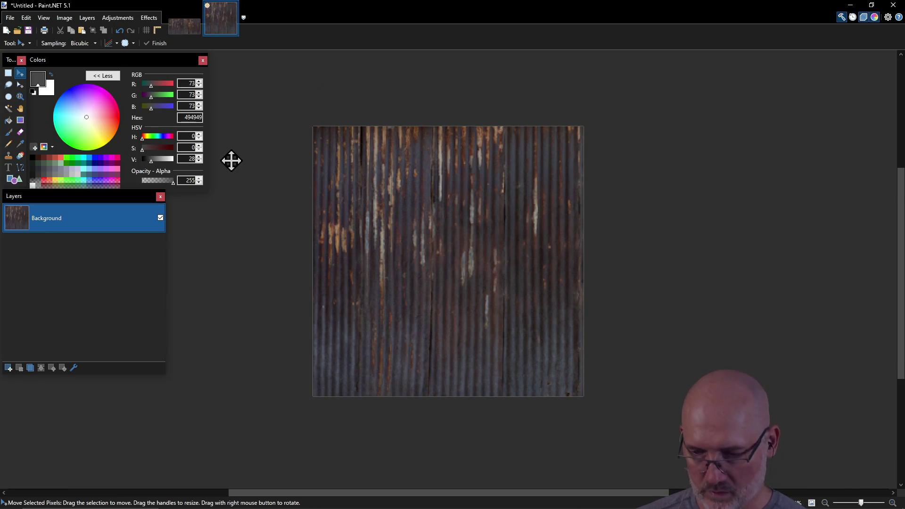
key(ctrl+s)
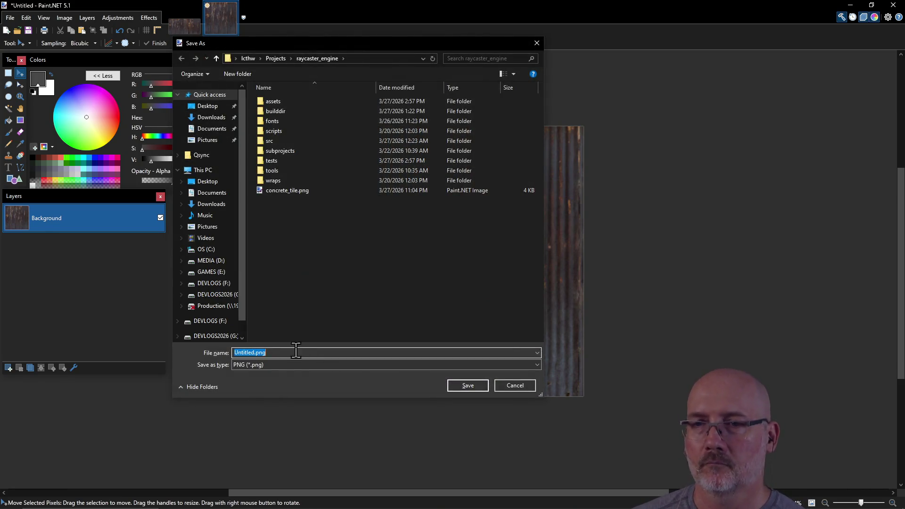
Save the 256×256 square as Paint.NET file rusted_metal_1.pdn in raycaster_engine.
click(344, 365)
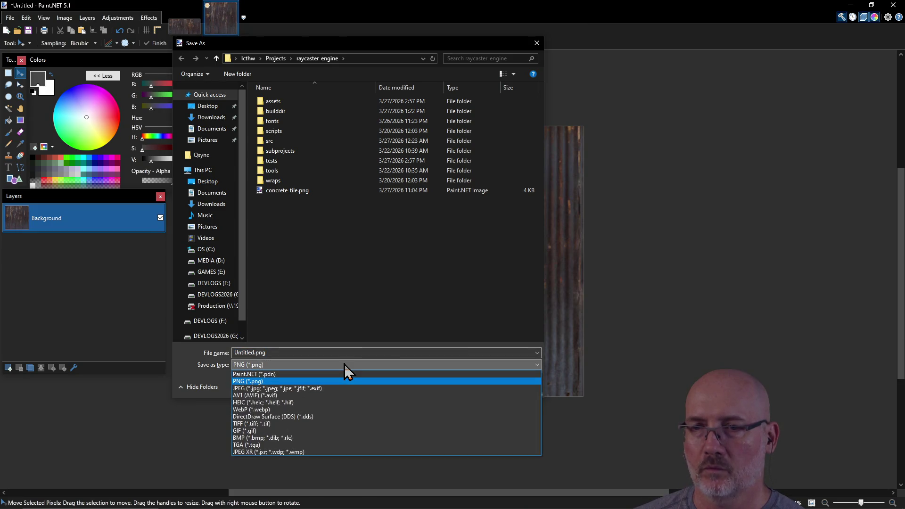
click(341, 375)
click(307, 353)
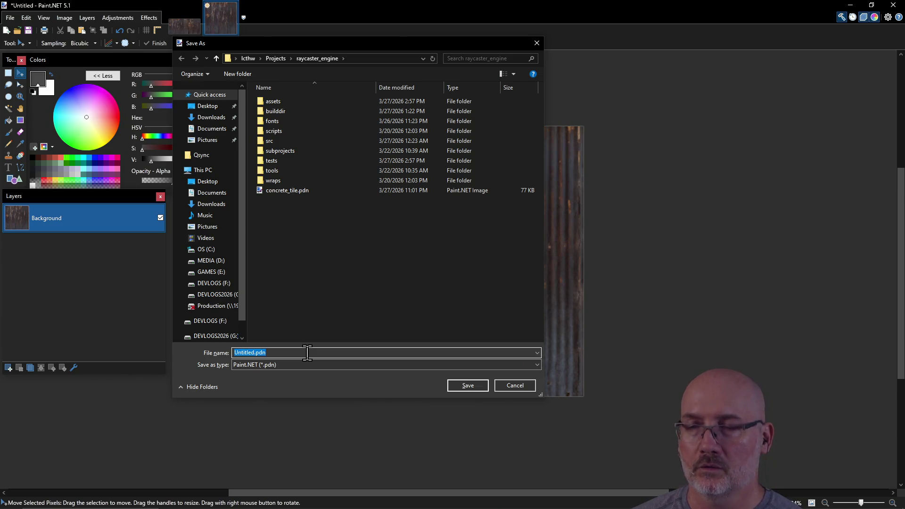
text(r)
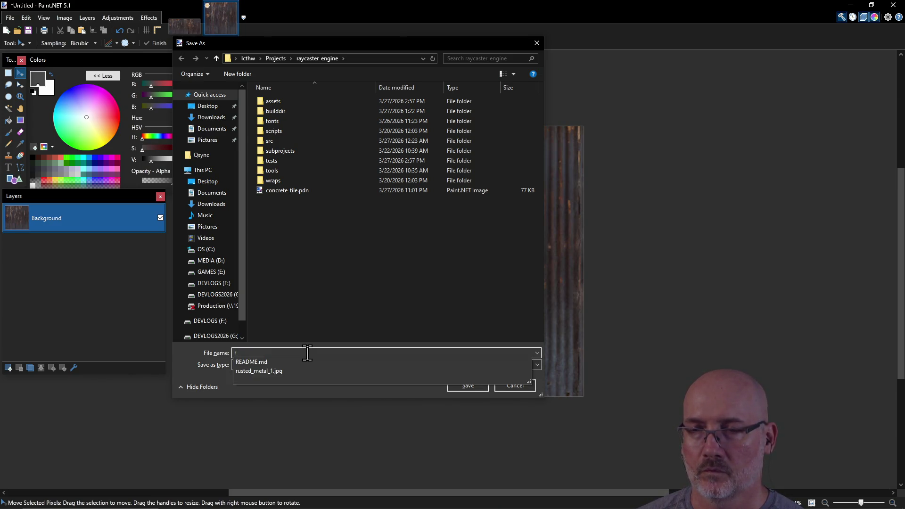
text(usted_metal_1)
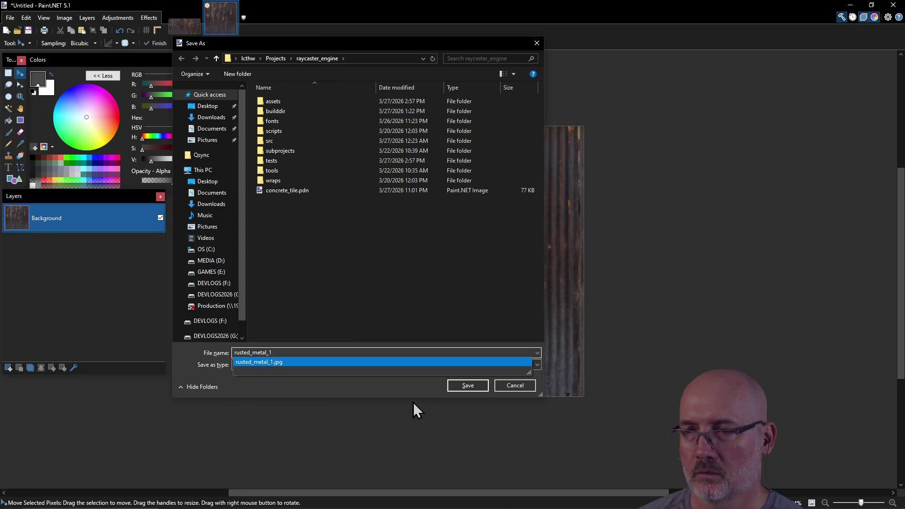
click(465, 387)
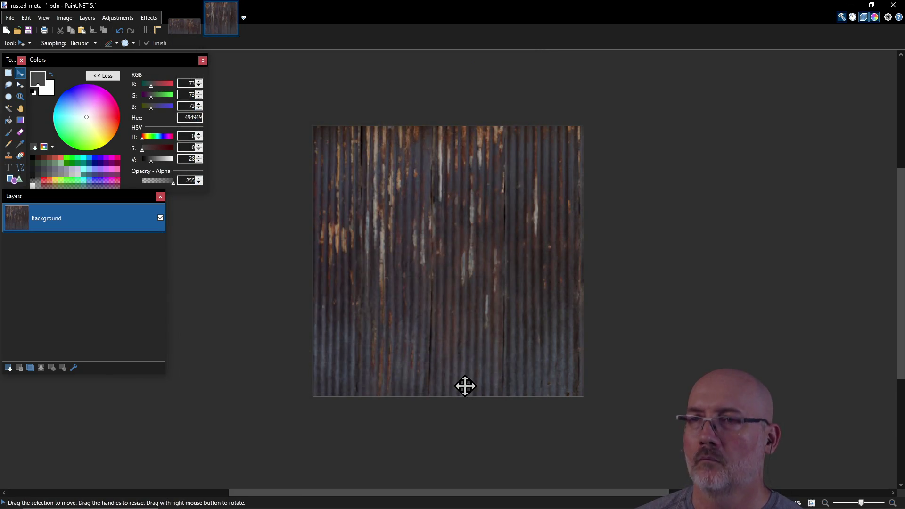
key(alt+Tab)
key(alt+Tab)
key(alt+Tab)
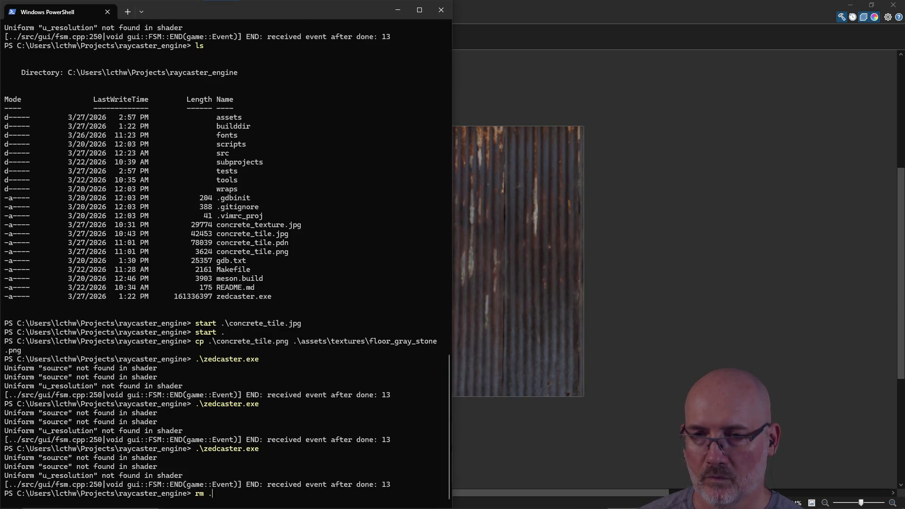
Cancel the rm of rusted_metal_1.jpg and add an empty Layer 2 in Paint.NET.
key(Tab)
key(ctrl+c)
key(alt+Tab)
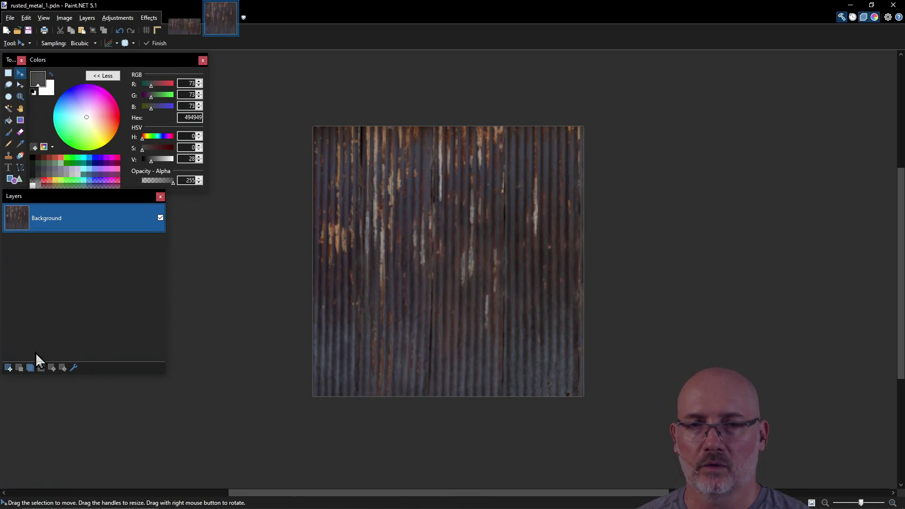
click(8, 368)
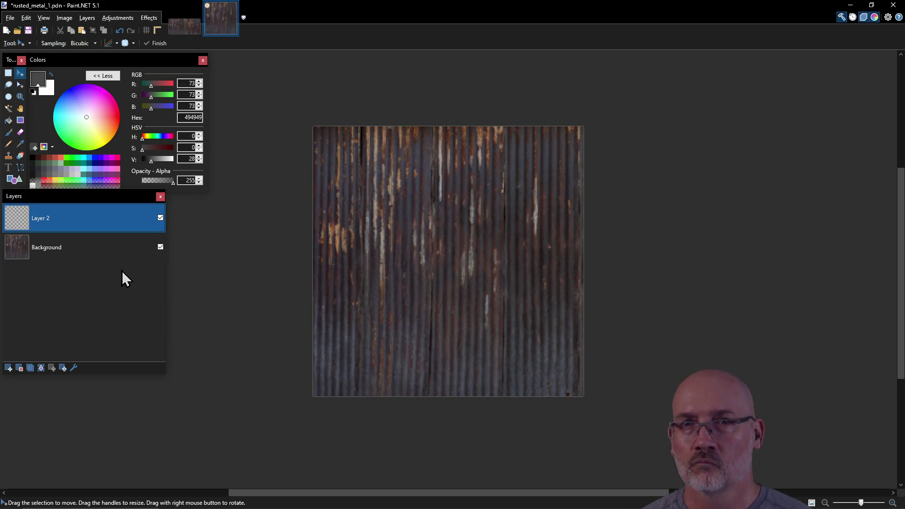
Export the image as a flattened PNG named rusted_metal_1.png.
click(10, 18)
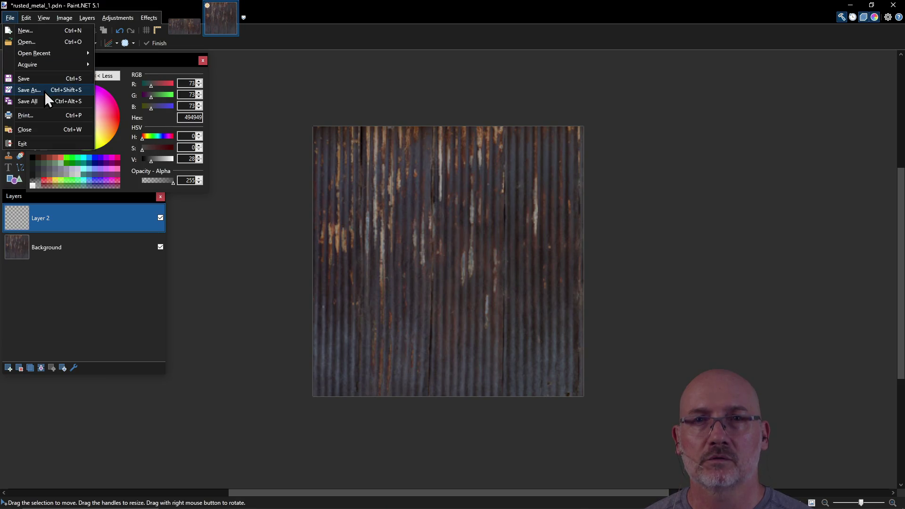
click(45, 90)
click(316, 364)
click(312, 382)
click(468, 387)
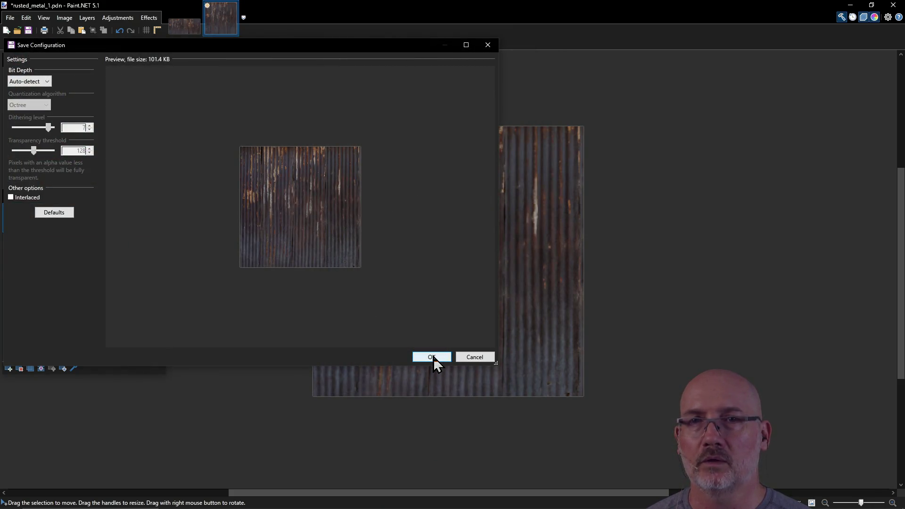
click(434, 357)
click(409, 285)
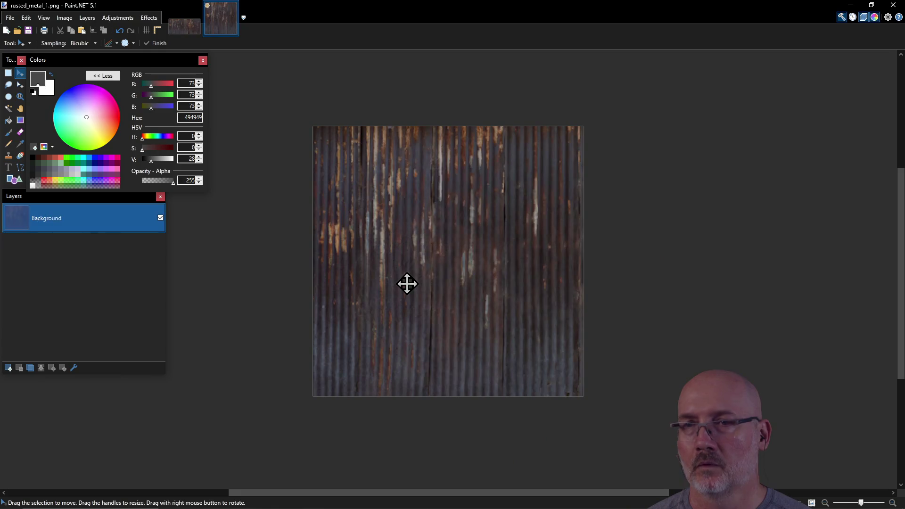
Reopen rusted_metal_1.pdn from recent files and close the other open images.
click(10, 17)
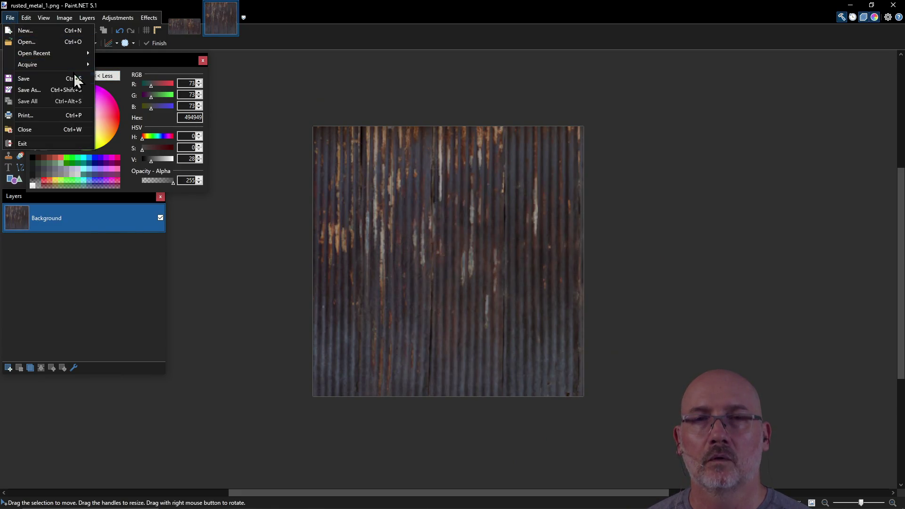
mouse_move(59, 56)
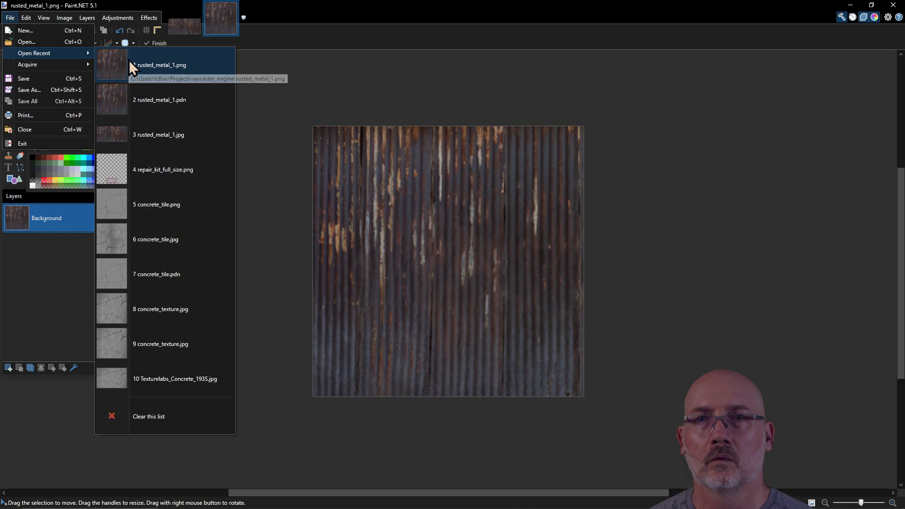
click(139, 100)
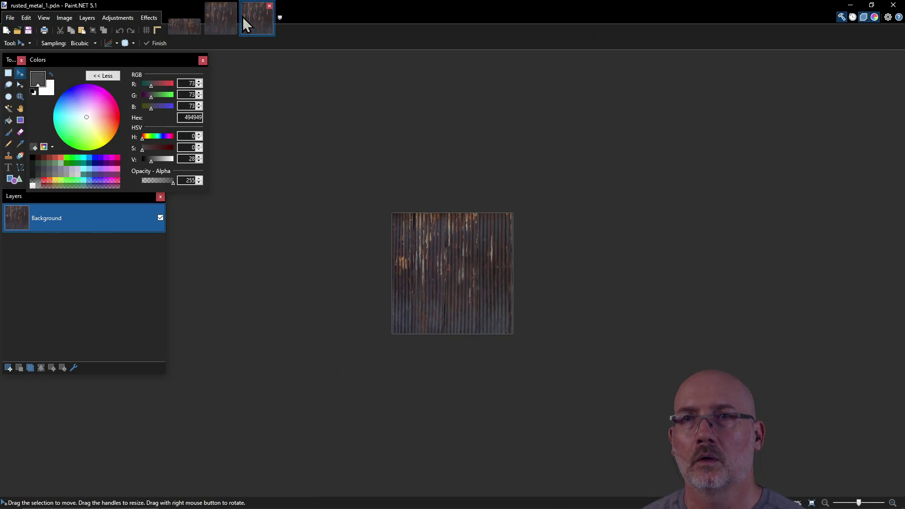
click(233, 5)
click(196, 5)
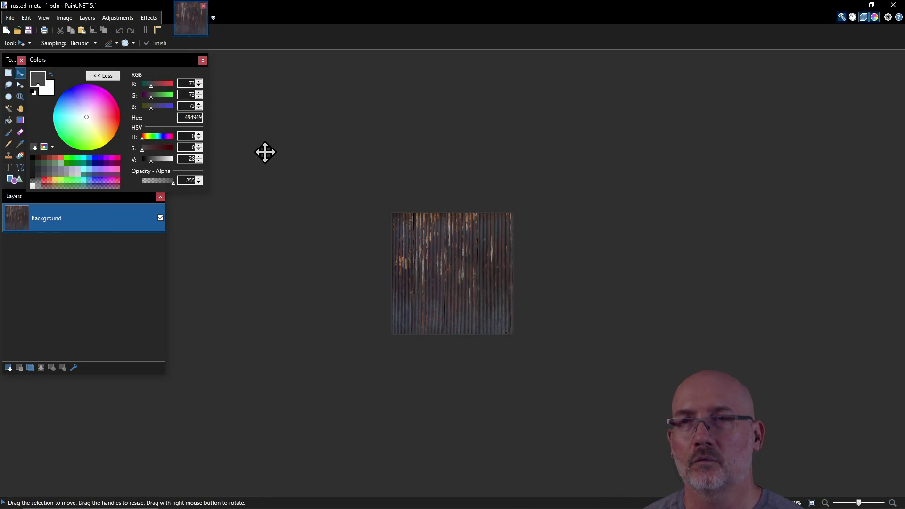
key(alt+Tab)
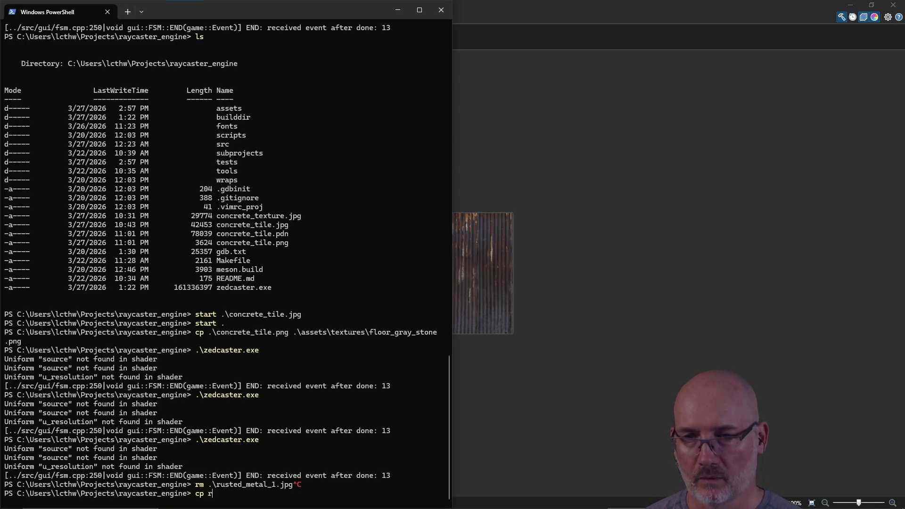
Copy rusted_metal_1.png to assets\textures\ceiling_black.png and launch zedcaster.exe to test it.
text(t)
key(Tab)
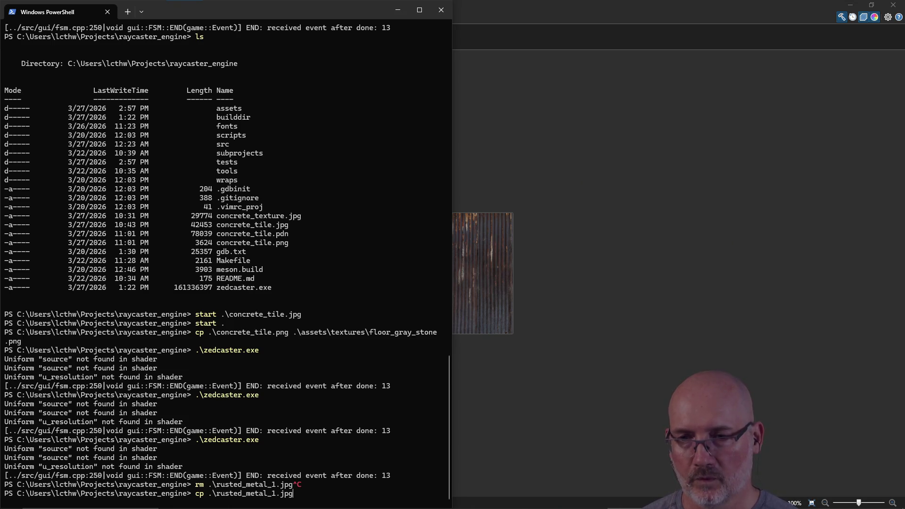
key(ctrl+c)
text(rus)
key(Tab)
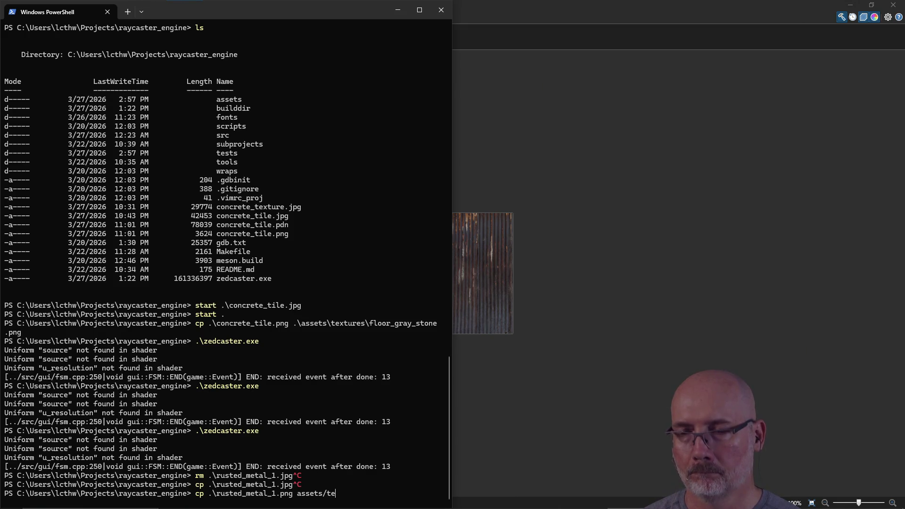
key(Tab)
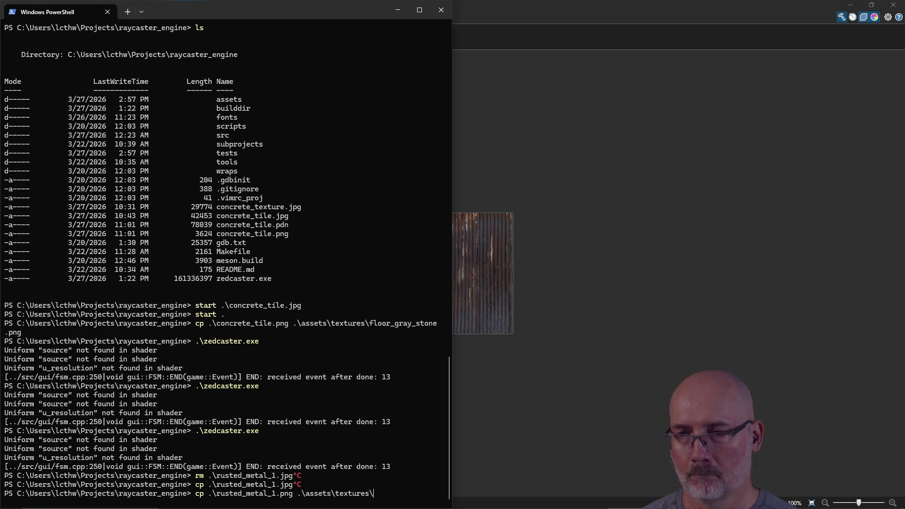
key(Tab)
key(Return)
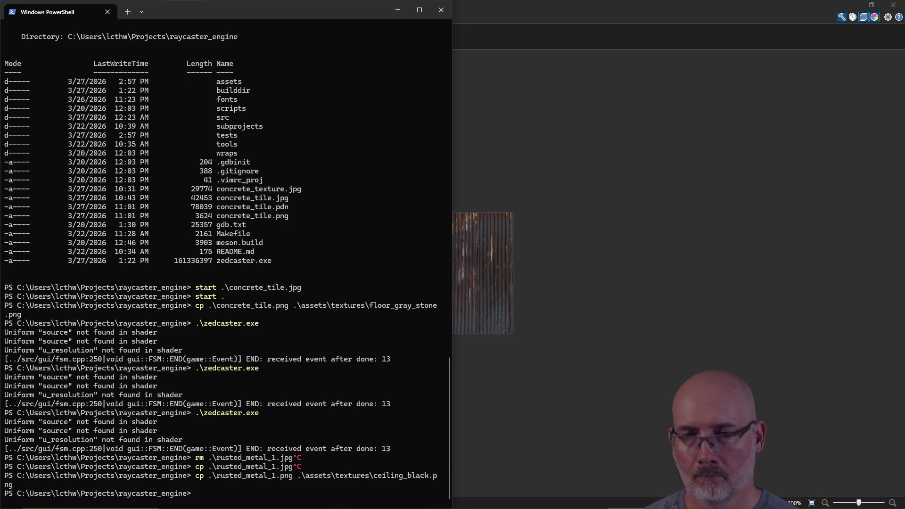
key(Tab)
key(Return)
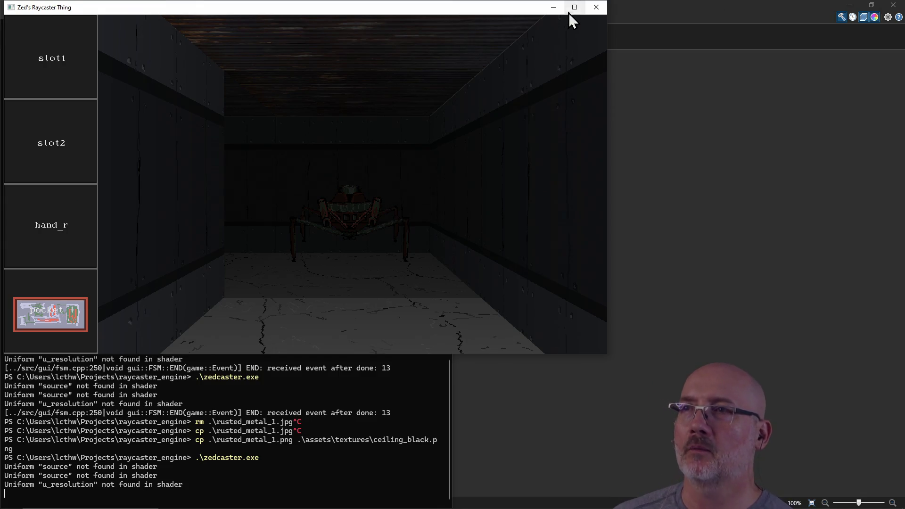
Maximize the game window and walk down the corridor toward the stone-well room.
click(570, 13)
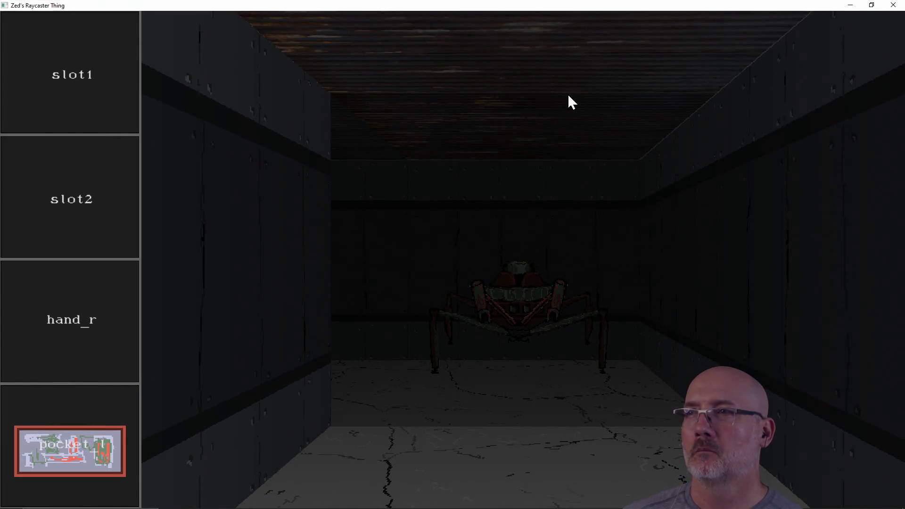
key(a)
key(a)
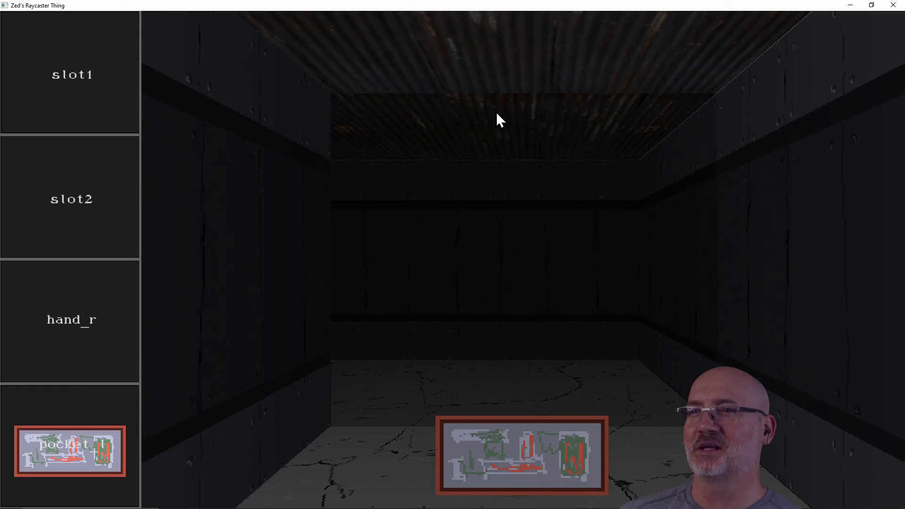
click(503, 445)
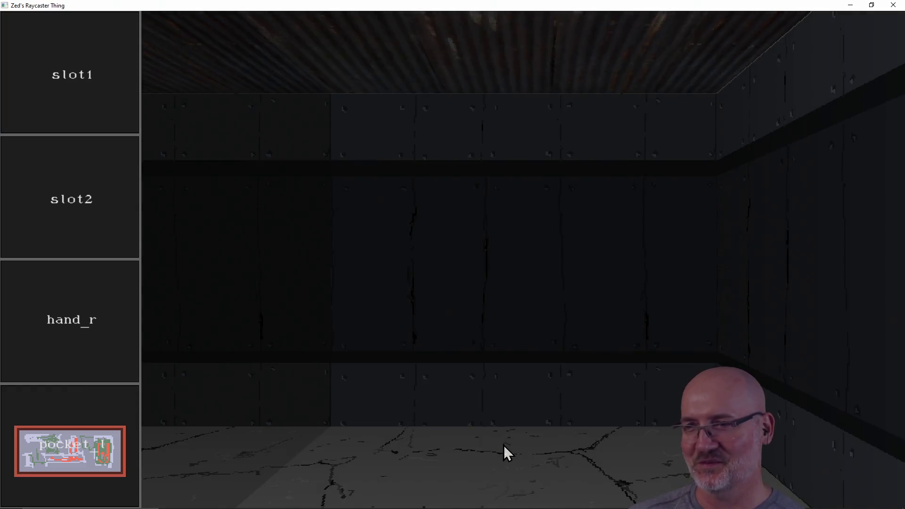
key(a)
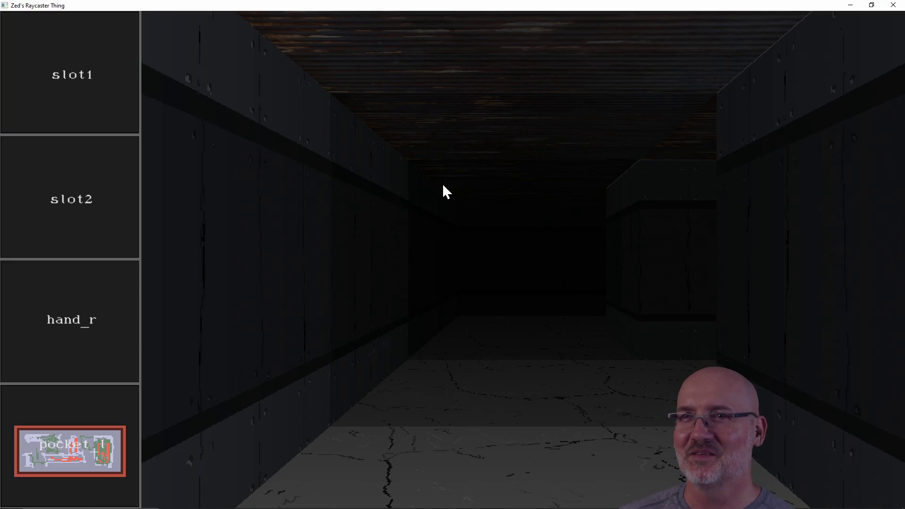
key(w)
key(w)
key(a)
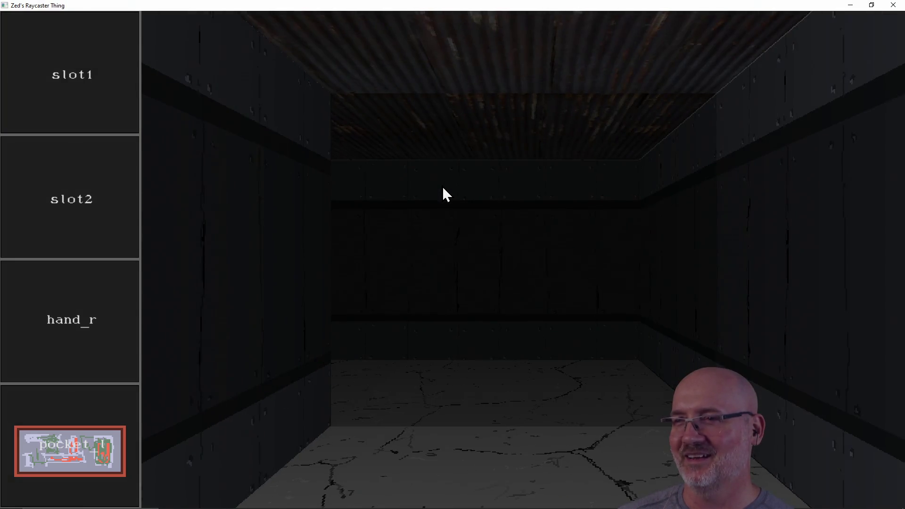
key(a)
key(a)
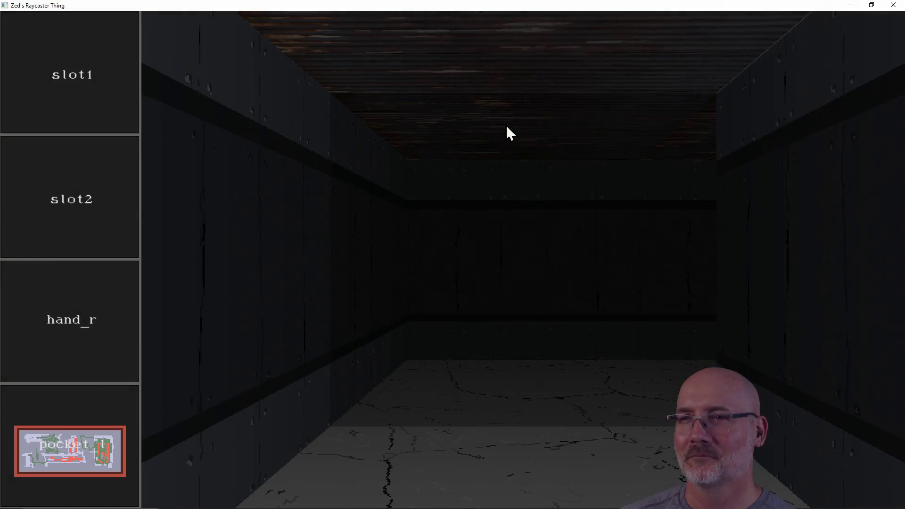
key(a)
key(a)
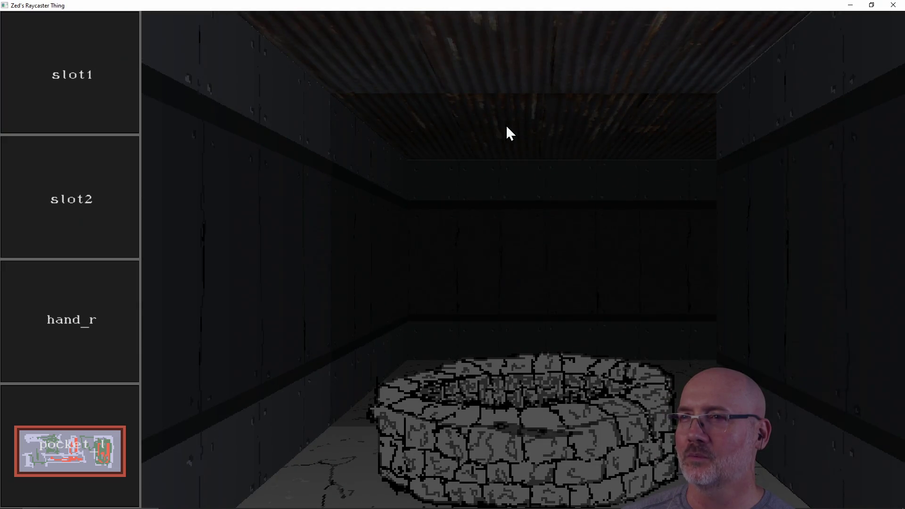
Survey the rusted metal ceiling from several angles near the spider, then close the game.
key(a)
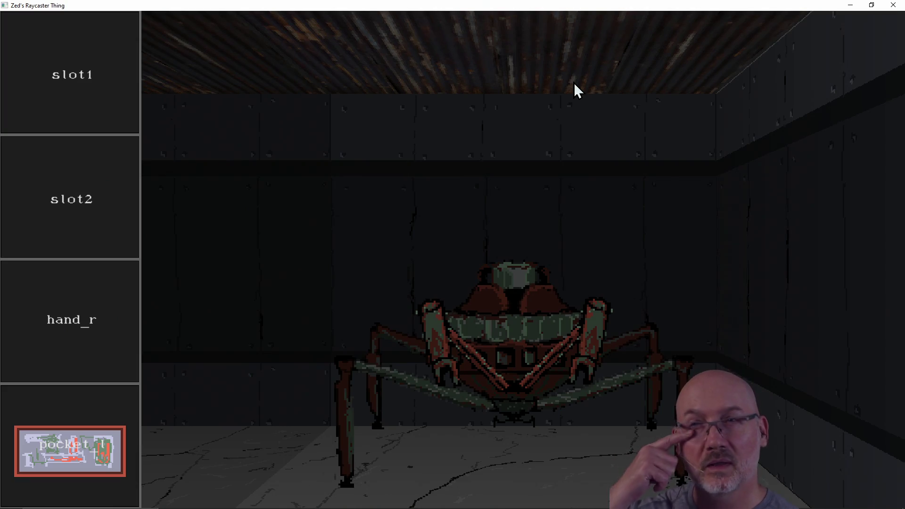
key(a)
key(d)
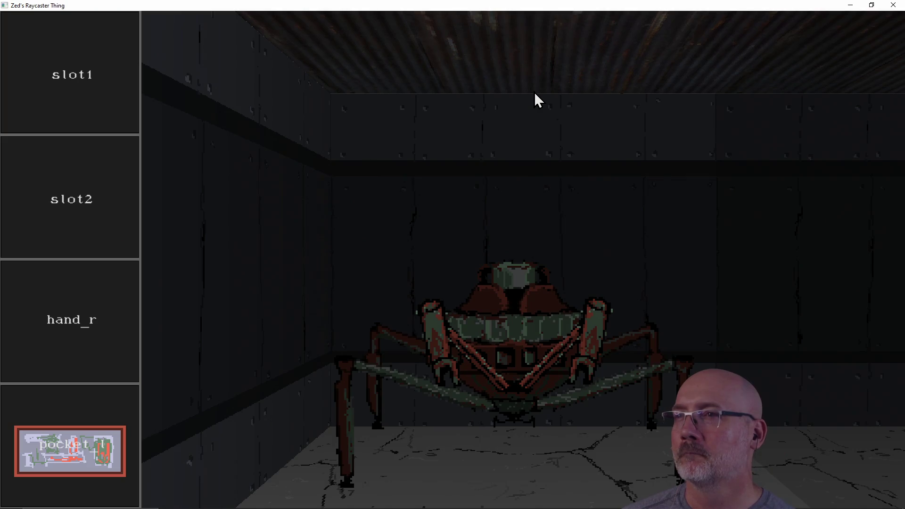
key(a)
key(d)
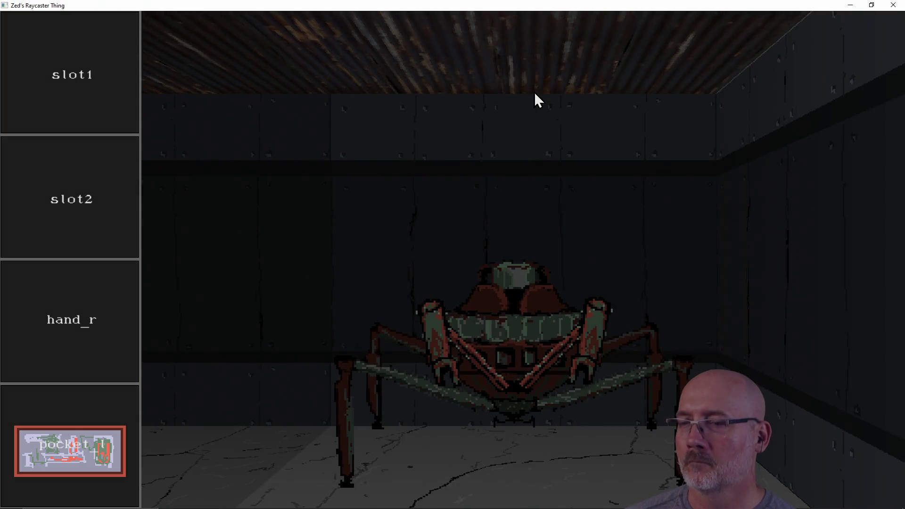
key(d)
key(a)
key(a)
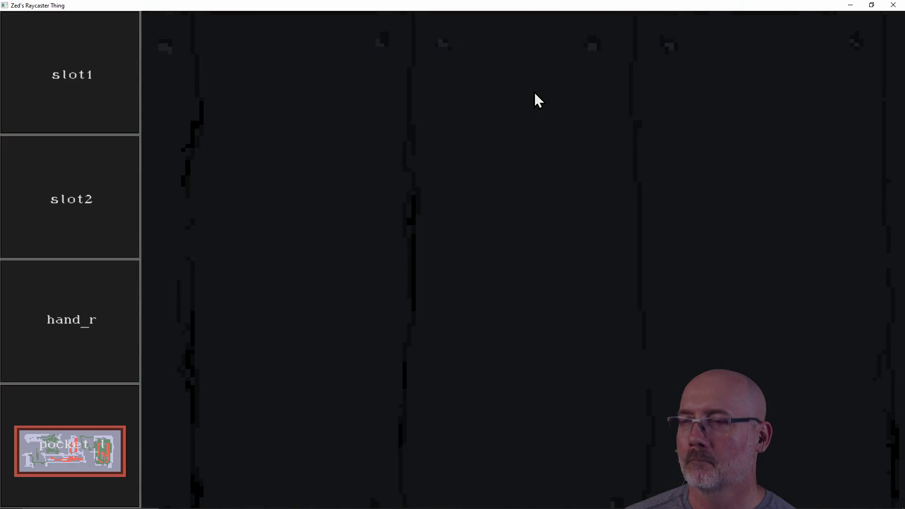
key(d)
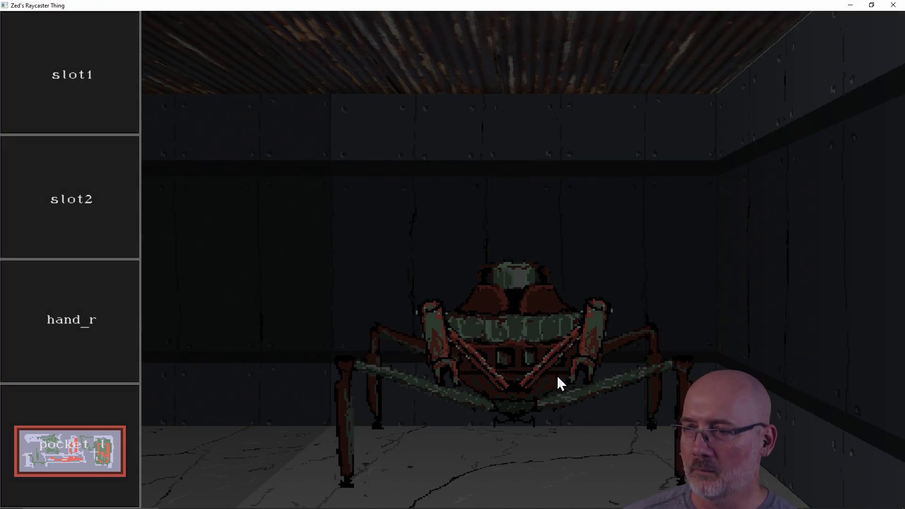
key(q)
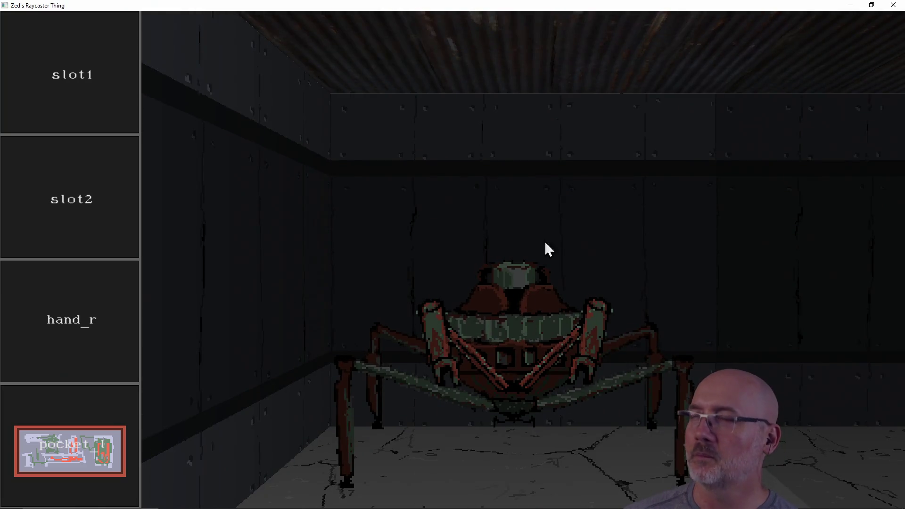
key(e)
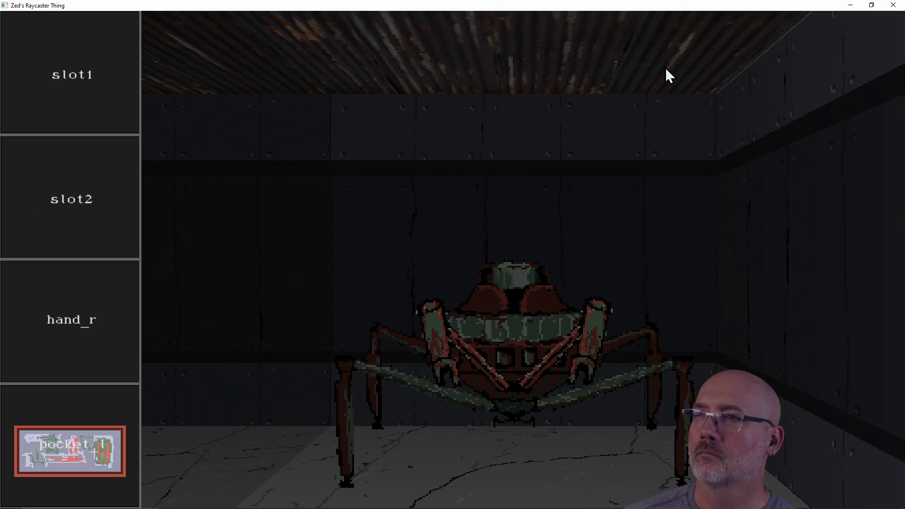
click(894, 6)
click(592, 217)
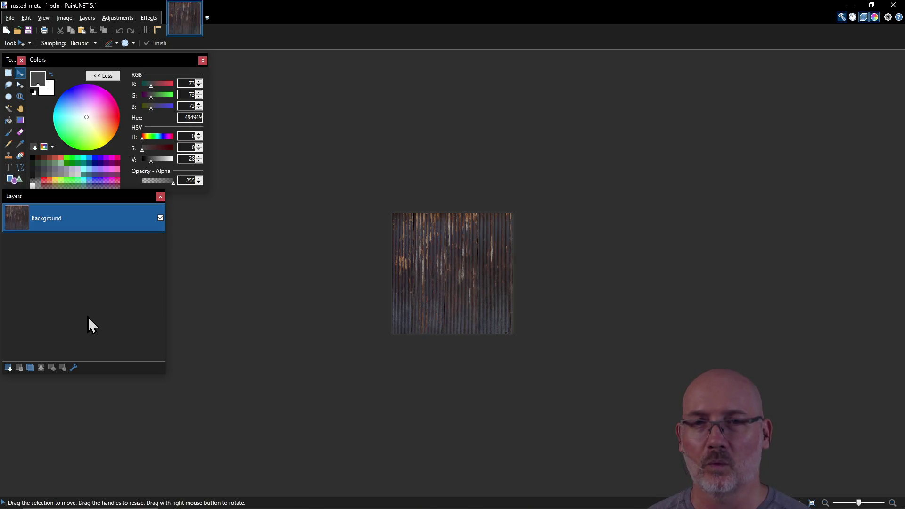
Zoom into the rusted_metal_1 canvas and add a new transparent layer above it.
scroll(448, 272, up, 3)
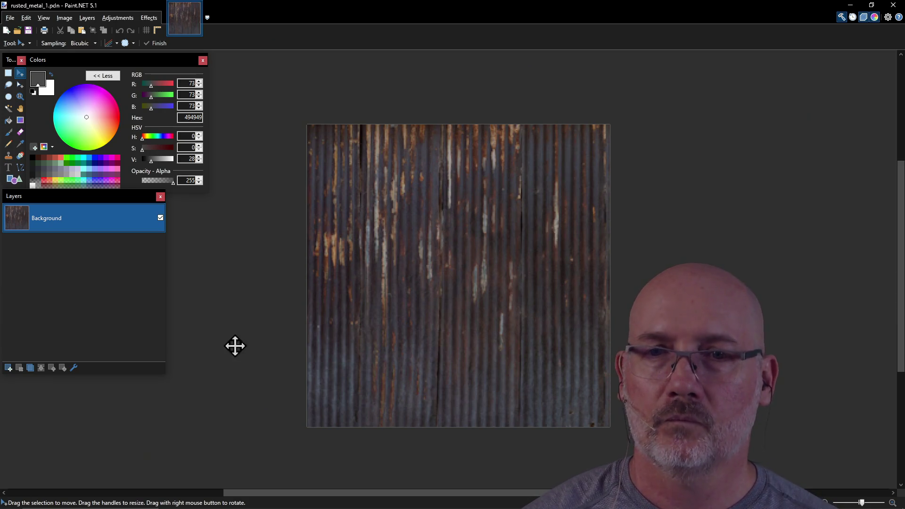
click(8, 368)
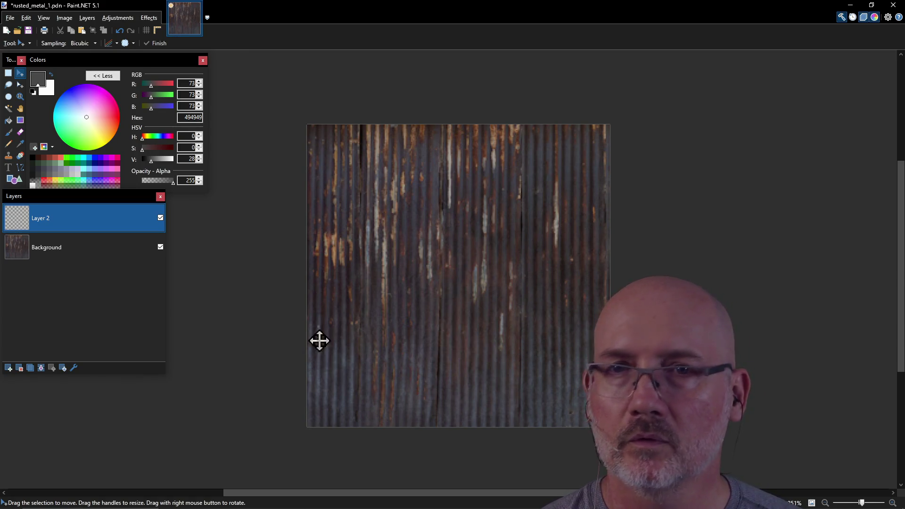
Draw a thin dark grey-blue Pencil test stroke on the new layer, then try dark brown and grey-blue colours.
click(46, 173)
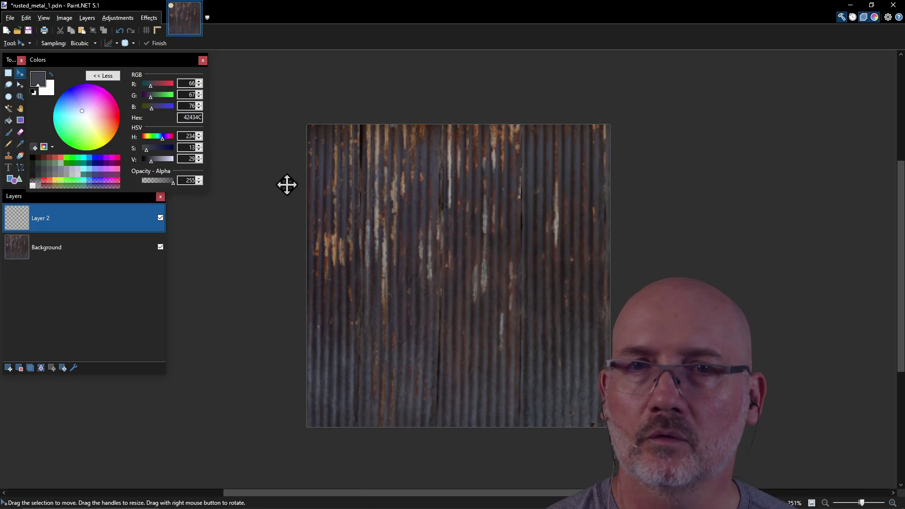
click(8, 144)
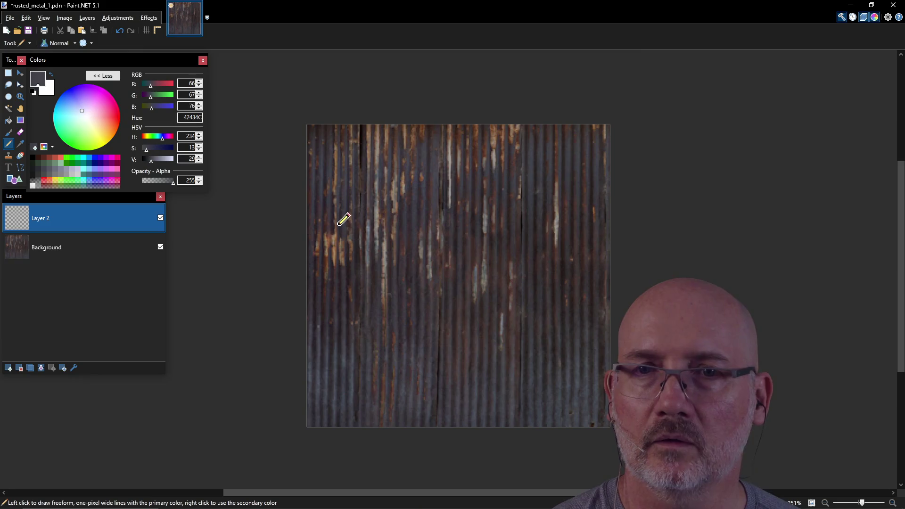
drag(353, 249, 389, 288)
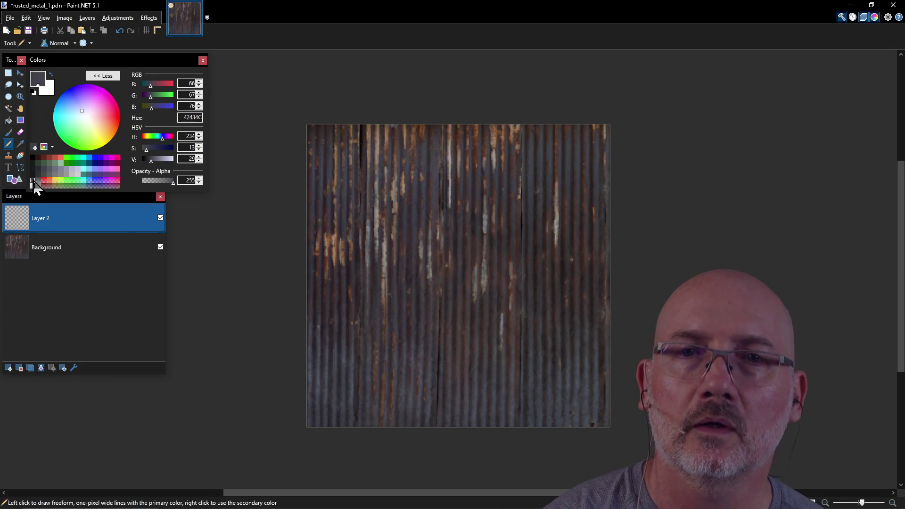
click(39, 159)
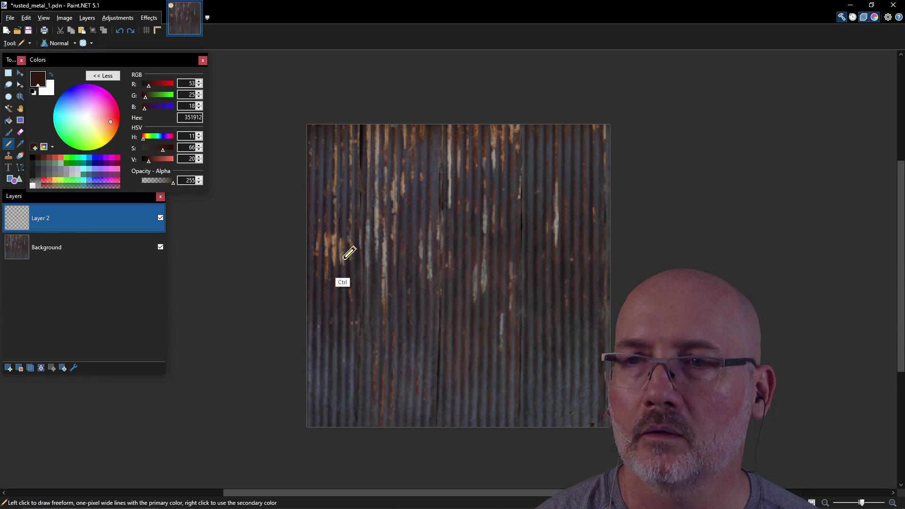
click(86, 175)
Browse the Texturelabs stone category and open the Stone 129 rocky crystal texture.
key(alt+Tab)
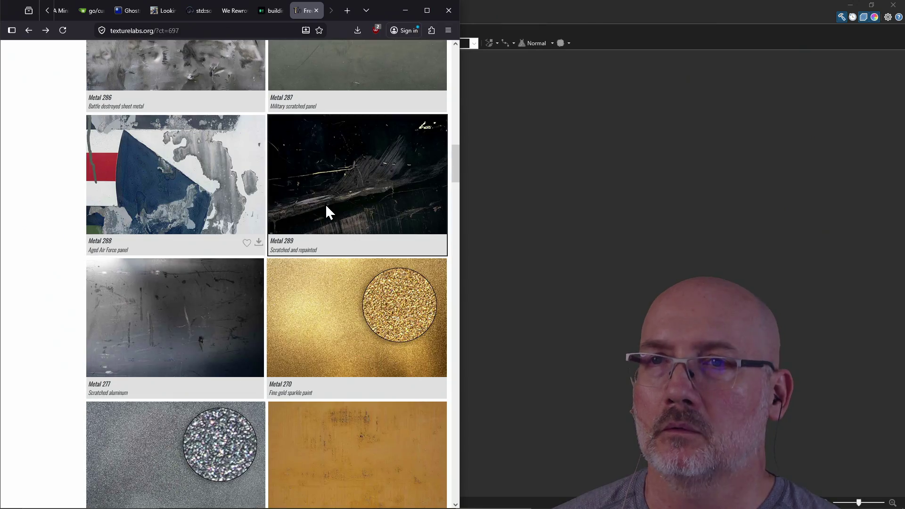
scroll(325, 204, up, 3)
scroll(342, 214, up, 5)
scroll(342, 219, up, 10)
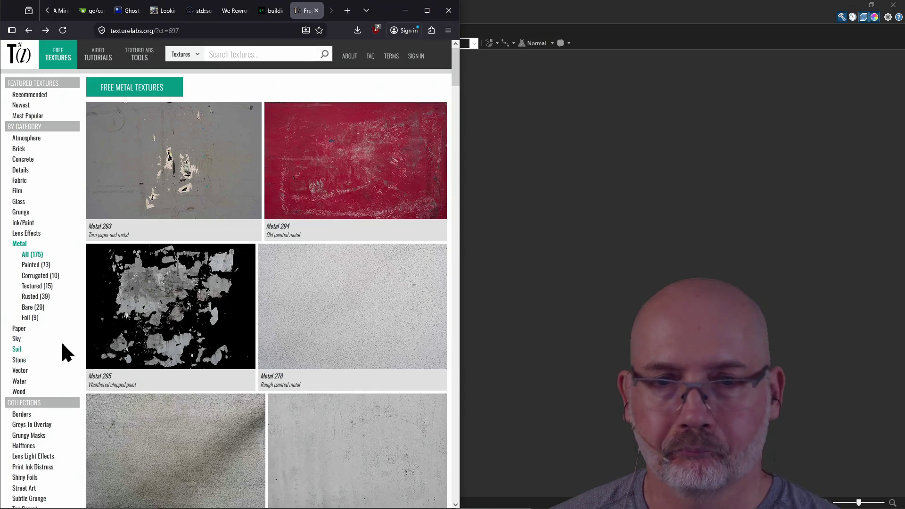
scroll(61, 340, down, 3)
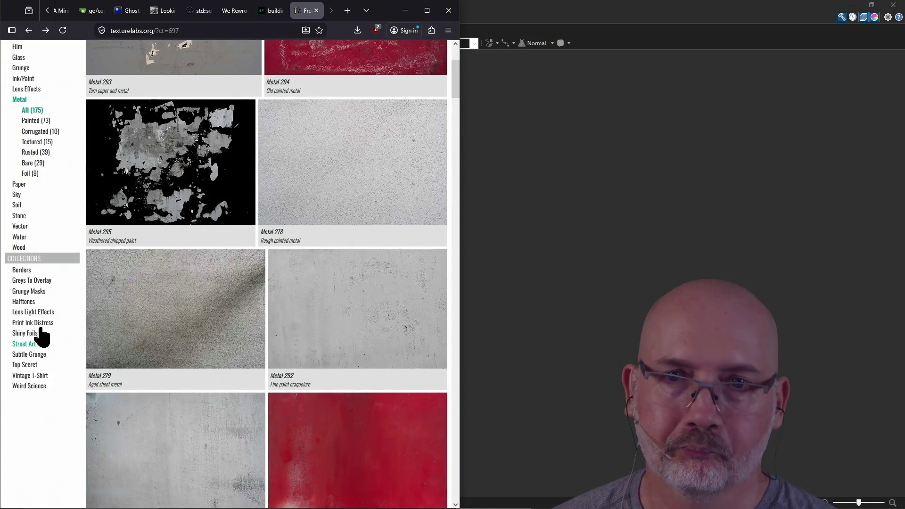
click(22, 218)
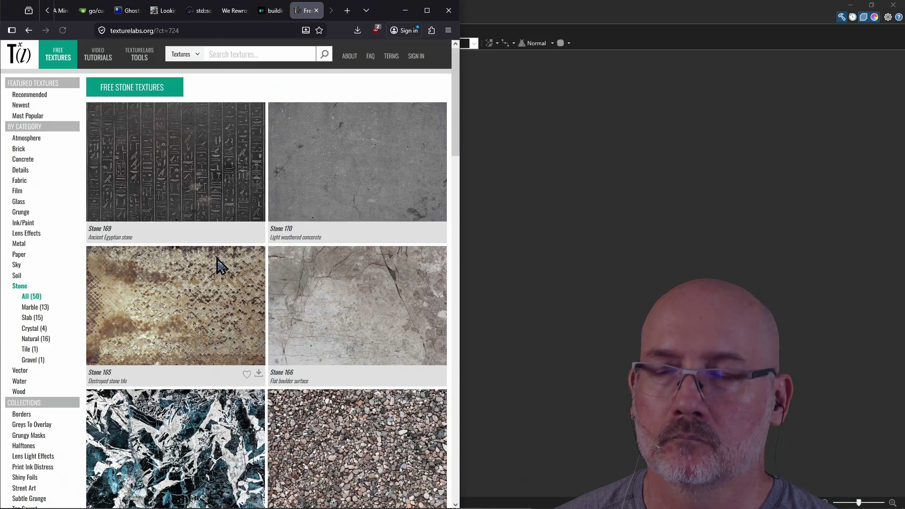
scroll(299, 283, down, 4)
scroll(326, 213, up, 2)
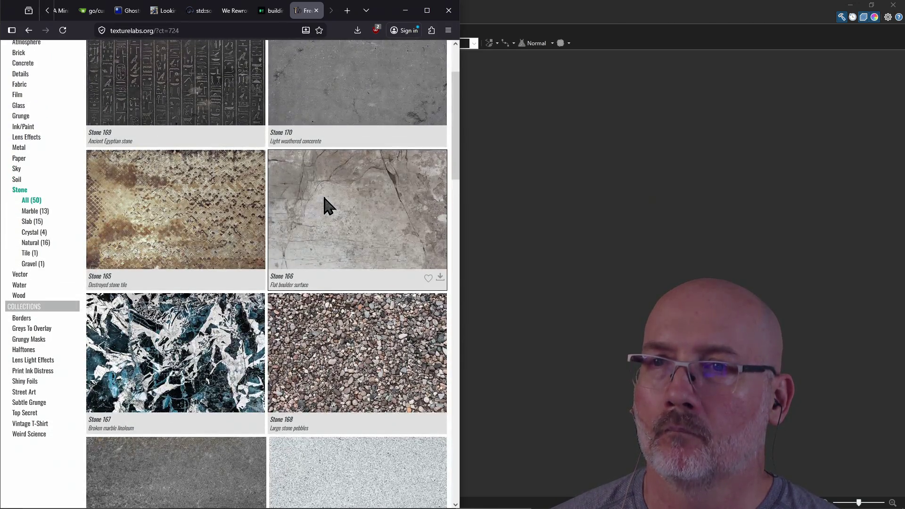
scroll(324, 198, down, 8)
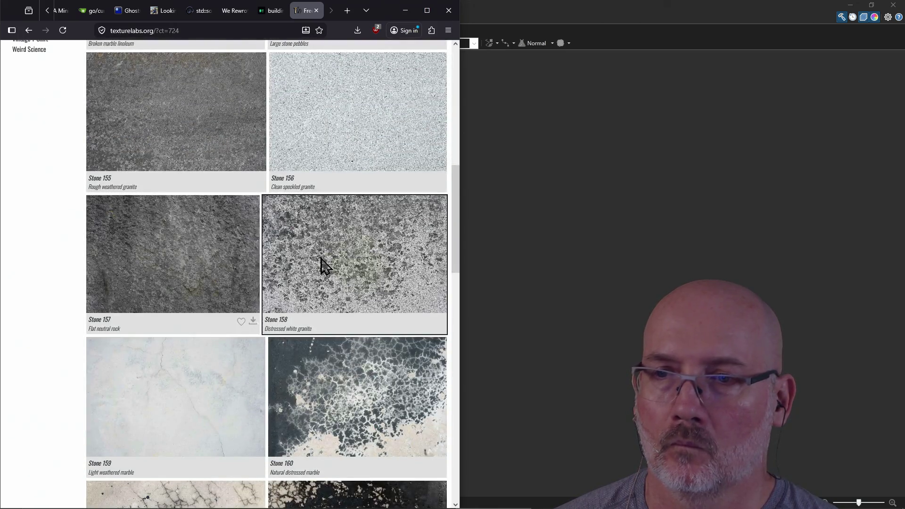
scroll(322, 255, down, 8)
scroll(197, 286, down, 3)
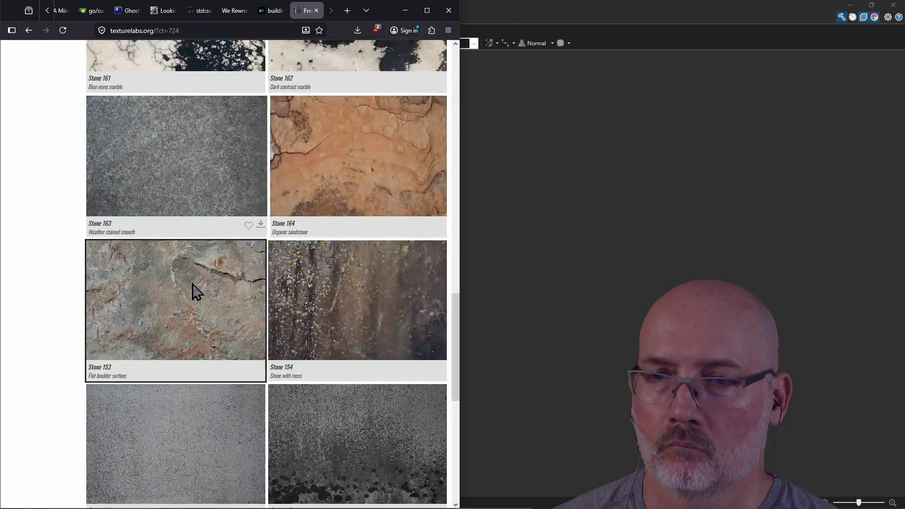
scroll(349, 293, down, 4)
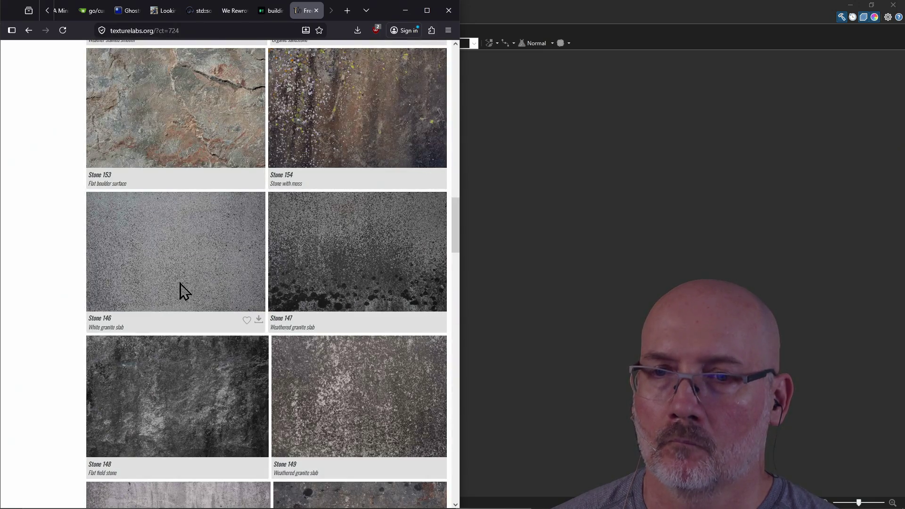
scroll(184, 291, down, 11)
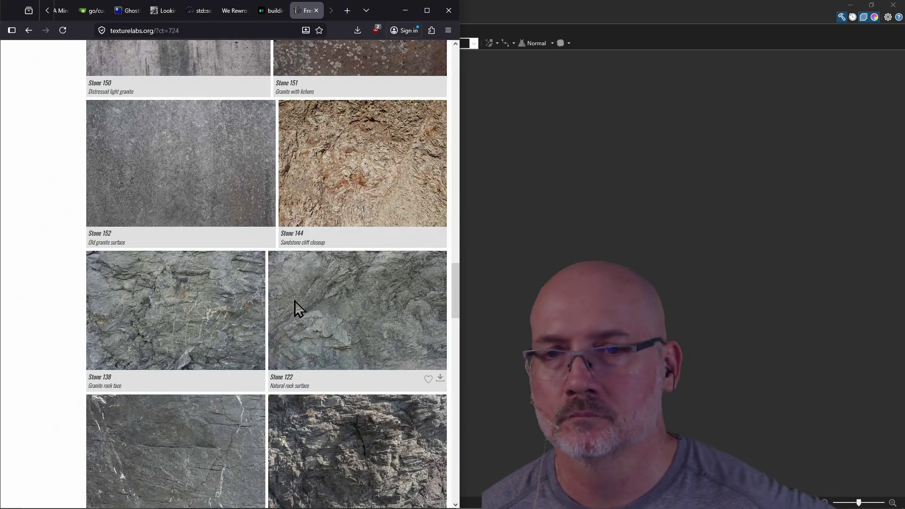
scroll(214, 292, down, 6)
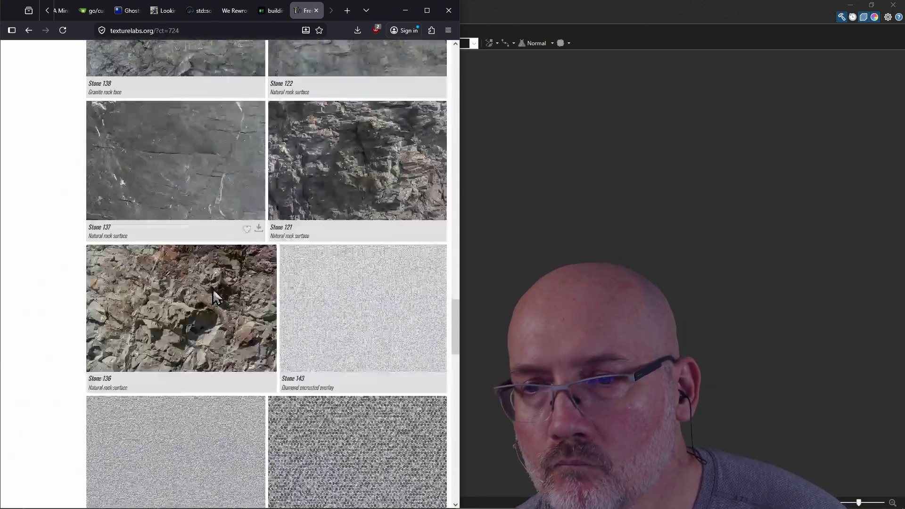
scroll(212, 297, down, 3)
scroll(313, 319, down, 3)
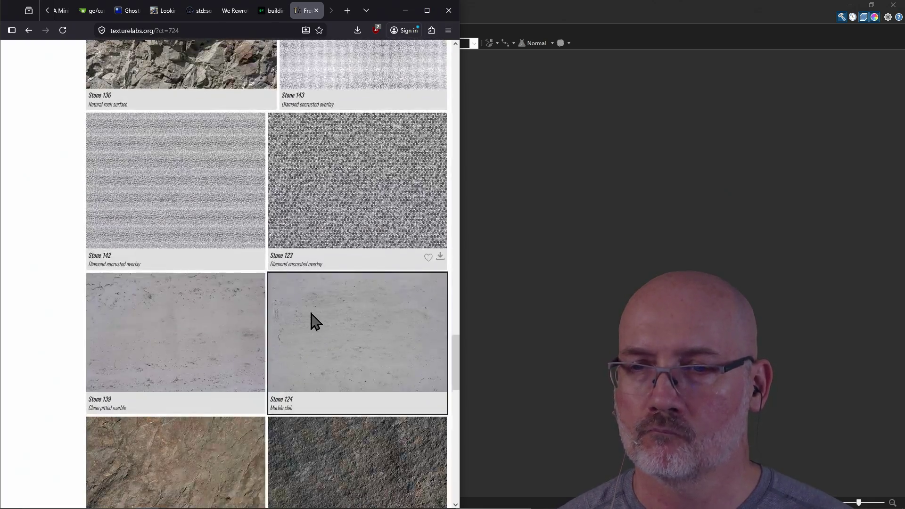
scroll(314, 321, down, 12)
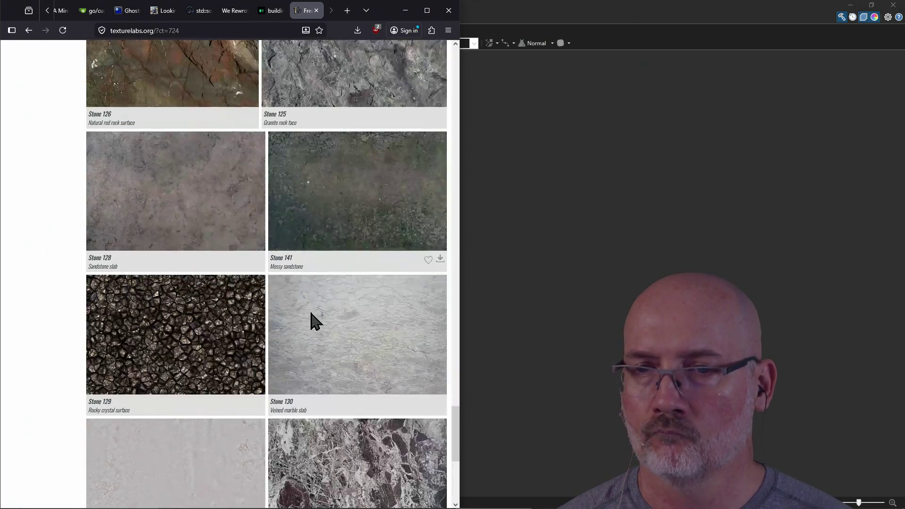
mouse_move(312, 313)
mouse_move(202, 329)
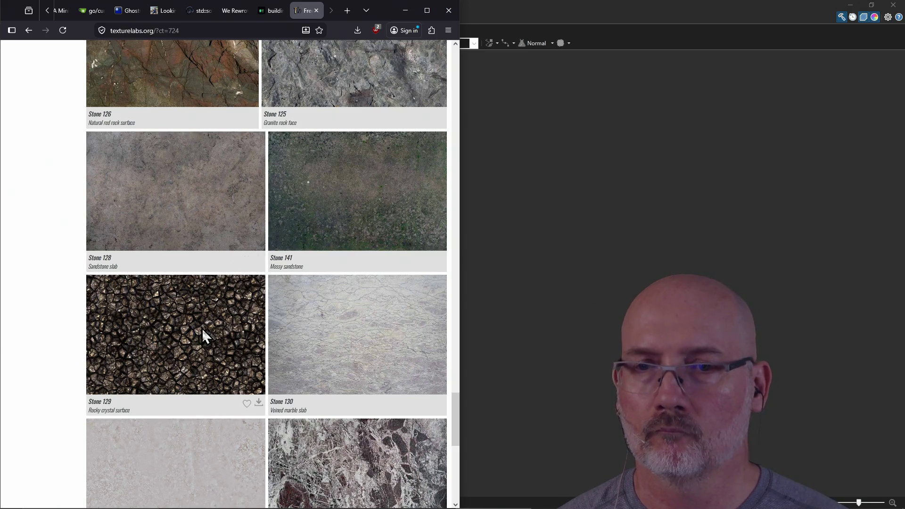
scroll(170, 349, down, 3)
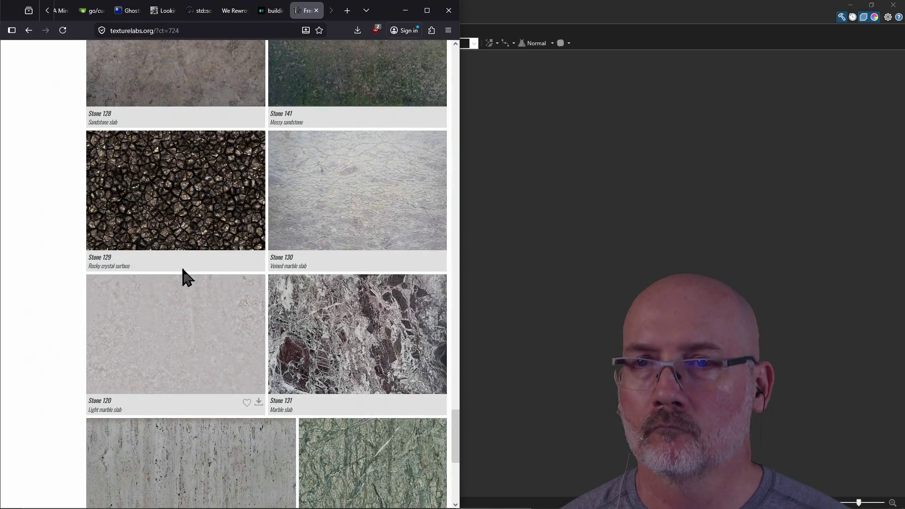
scroll(271, 193, down, 4)
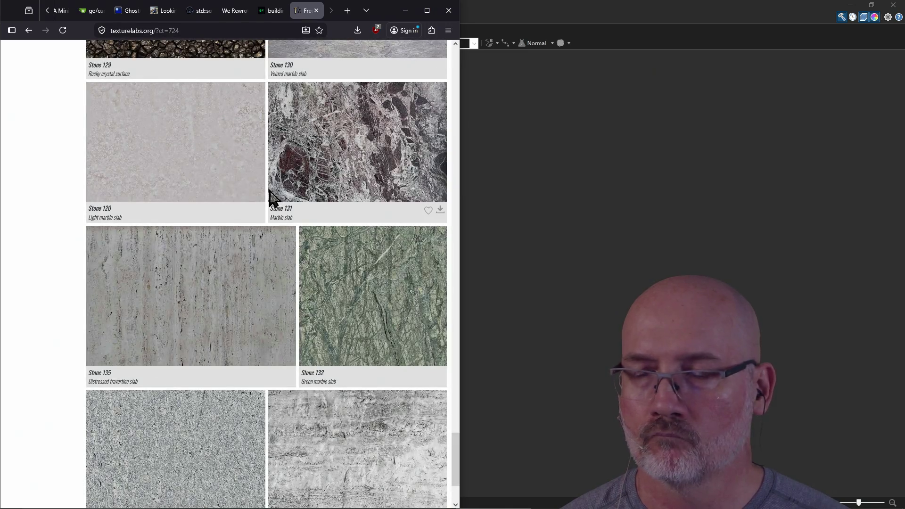
scroll(270, 190, down, 3)
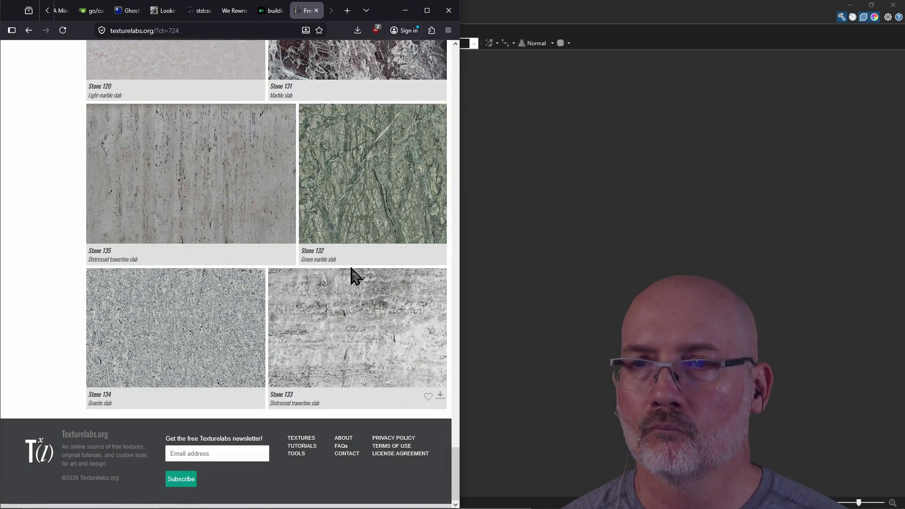
scroll(352, 273, up, 6)
scroll(356, 276, up, 3)
click(141, 304)
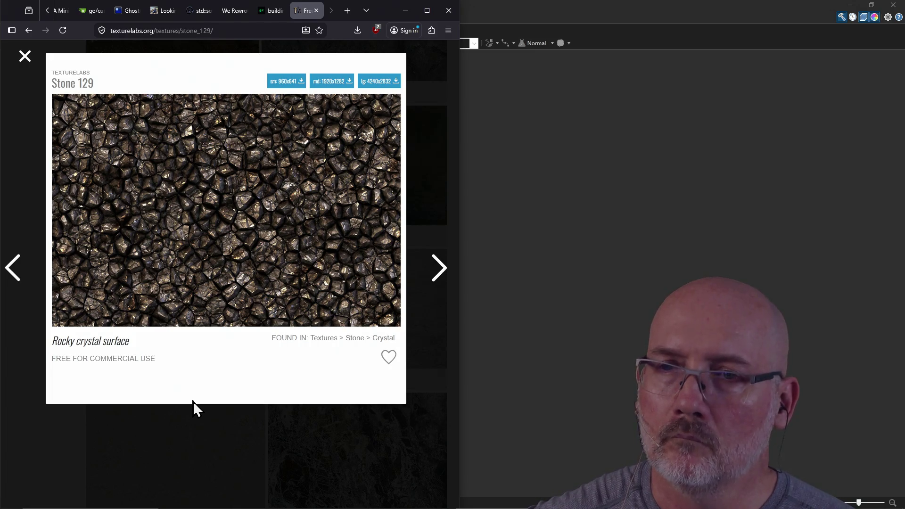
Download the small 960x641 Stone 129 image and show it in its folder.
click(284, 81)
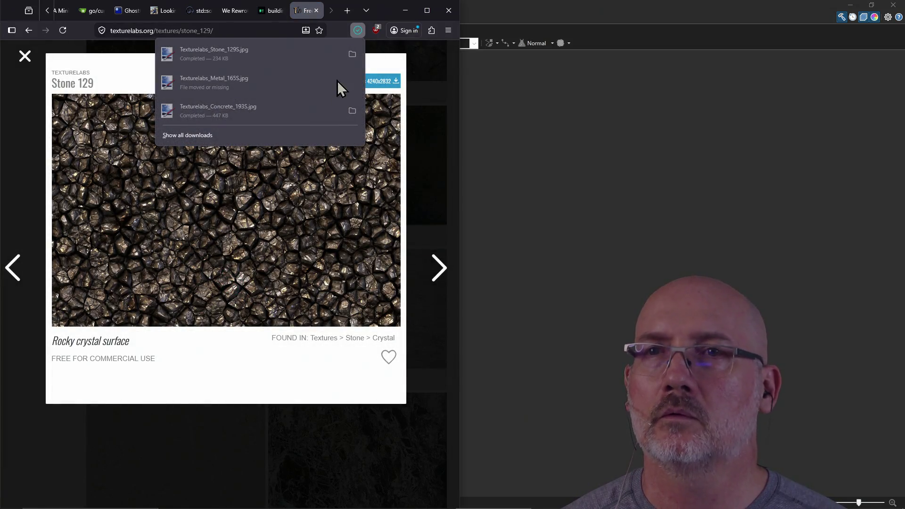
click(351, 54)
drag(340, 8, 904, 91)
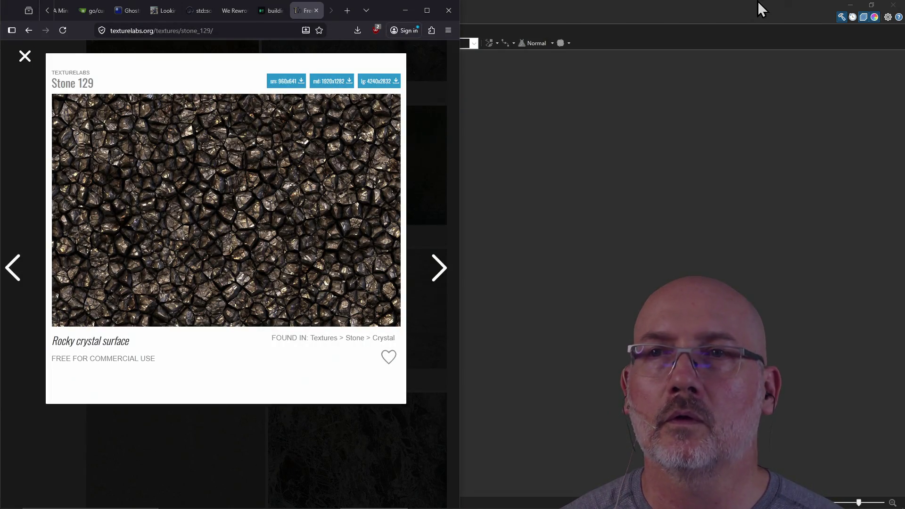
click(564, 11)
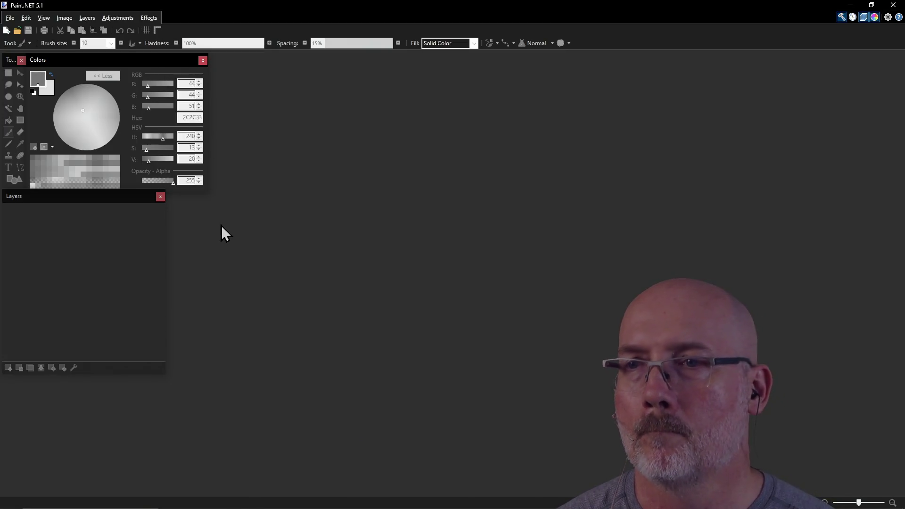
Run 'start .' in PowerShell to open the raycaster_engine folder in File Explorer.
key(alt+Tab)
key(Tab)
key(Tab)
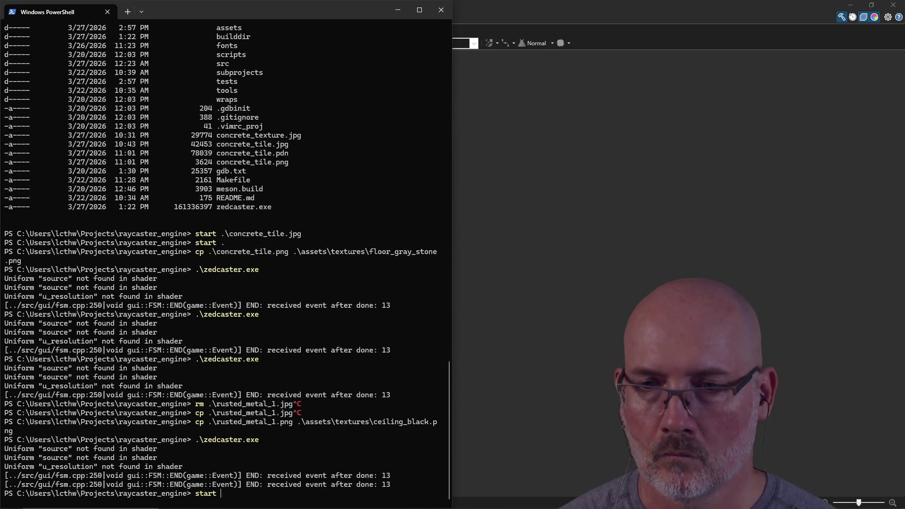
text(.)
key(Return)
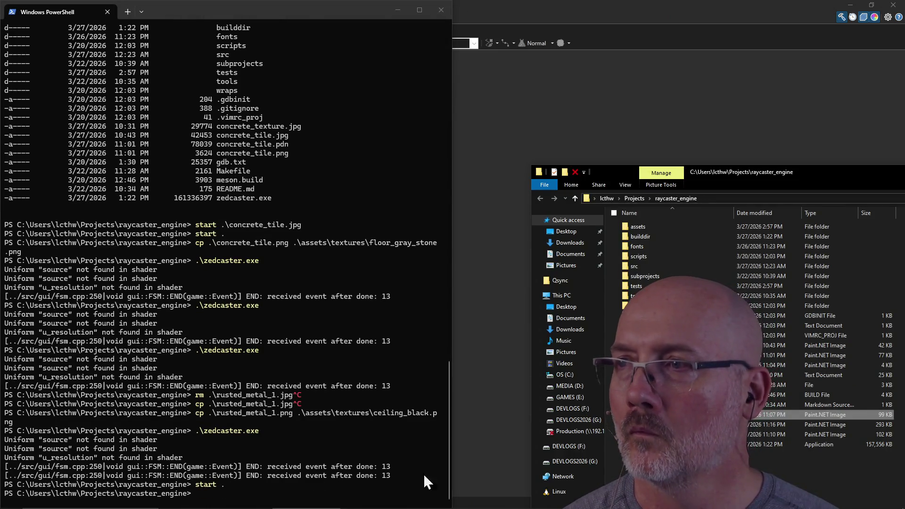
Drop the downloaded Texturelabs_Stone_129S.jpg into the raycaster_engine folder.
mouse_move(823, 171)
mouse_down()
mouse_move(647, 139)
mouse_move(437, 33)
mouse_move(368, 37)
mouse_up()
click(228, 363)
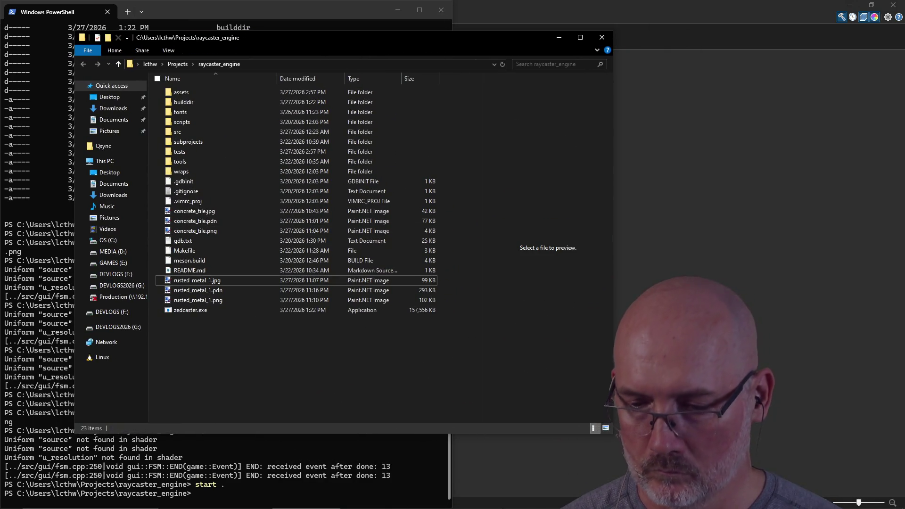
click(853, 434)
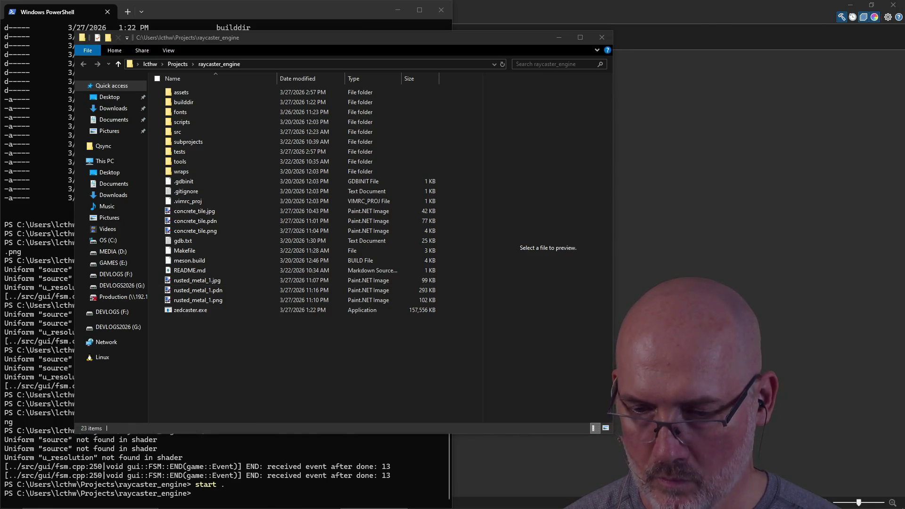
mouse_move(768, 250)
mouse_down()
mouse_move(326, 375)
mouse_move(166, 390)
mouse_move(213, 380)
mouse_up()
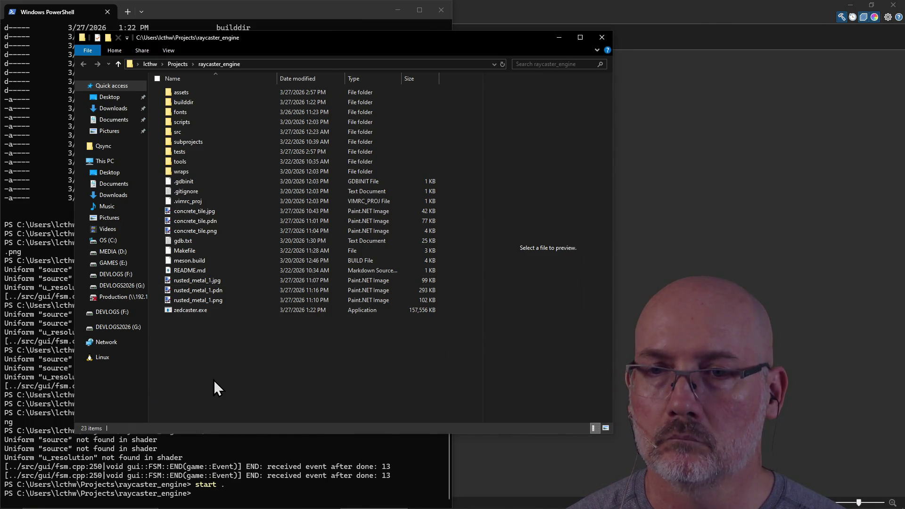
click(214, 380)
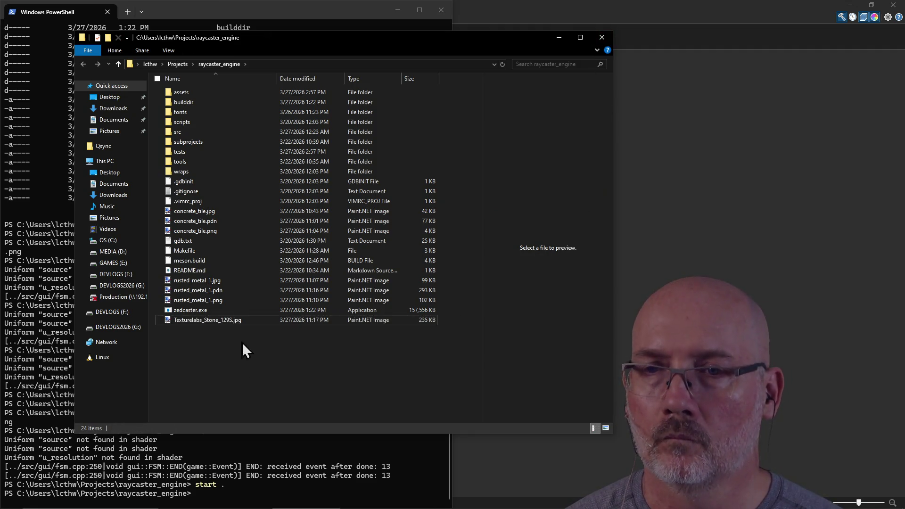
Rename the stone texture file to stone_ceiling_2.jpg.
click(228, 321)
click(204, 322)
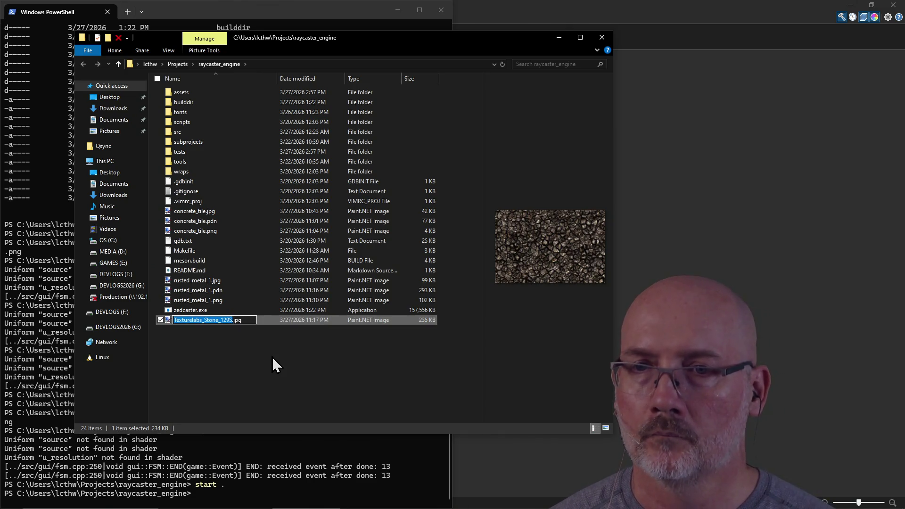
text(stone_ce)
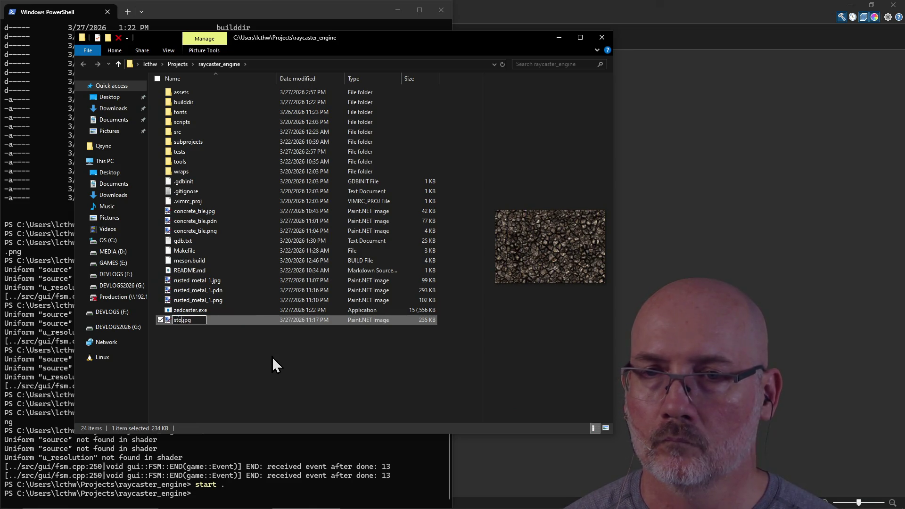
text(iling_2)
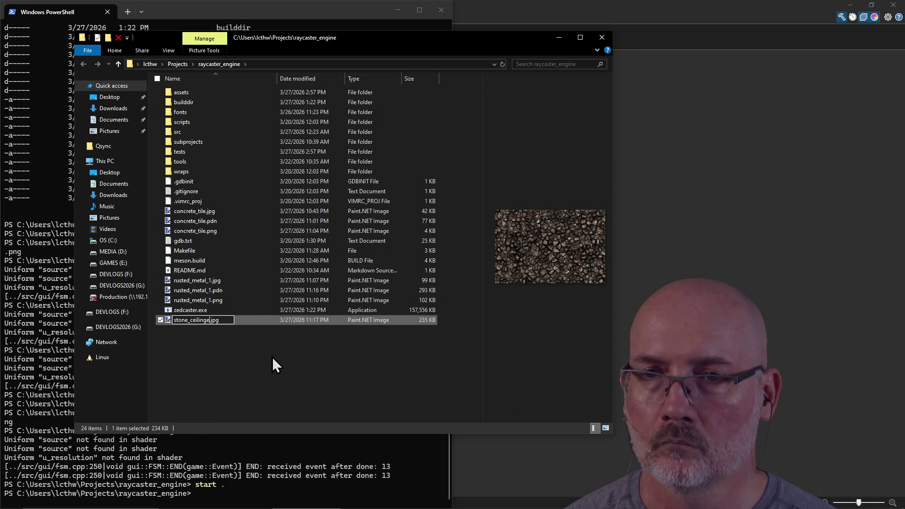
key(Return)
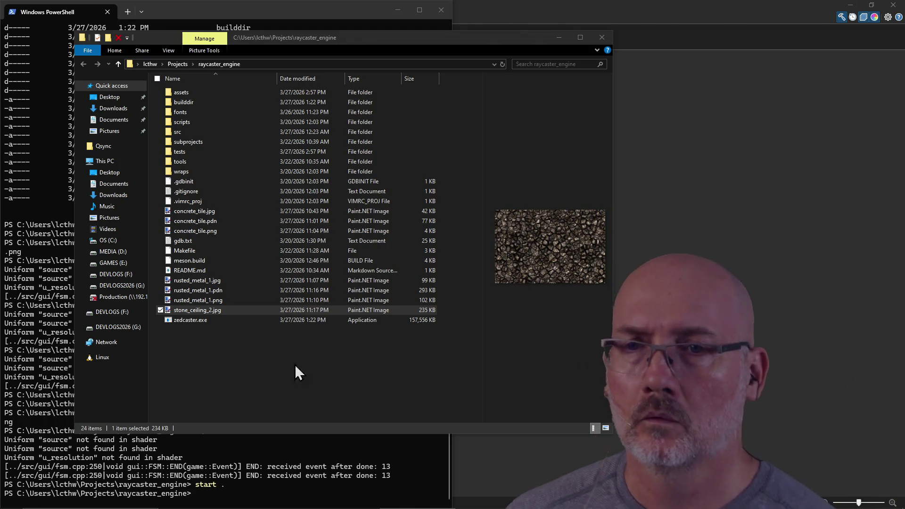
click(173, 375)
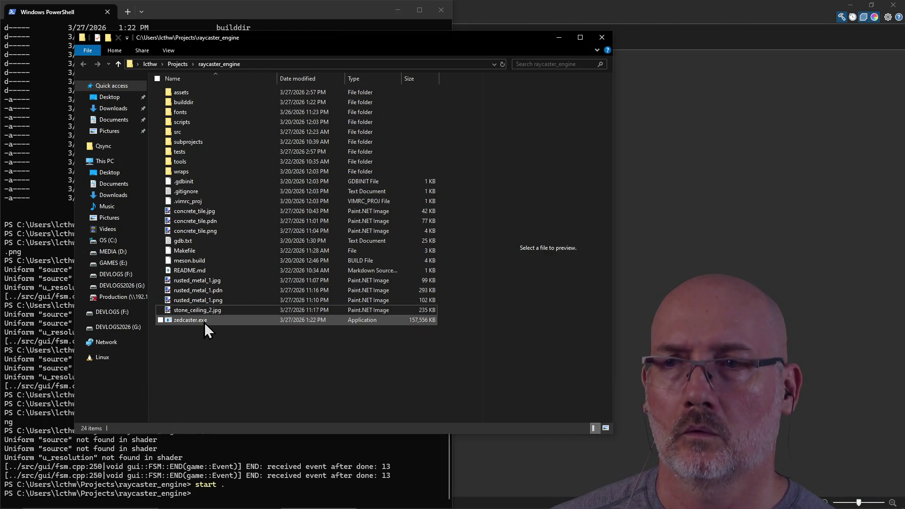
mouse_move(446, 40)
mouse_down()
mouse_move(695, 38)
mouse_move(801, 57)
mouse_up()
click(646, 13)
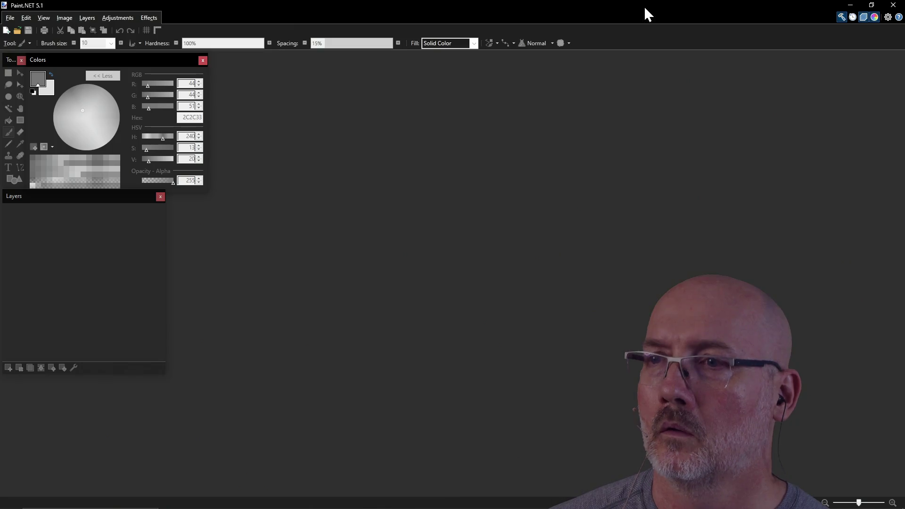
Open stone_ceiling_2.jpg in Paint.NET and select a 641×641 square from its top-left corner.
key(alt+Tab)
mouse_move(552, 332)
mouse_down()
mouse_move(408, 351)
mouse_move(358, 245)
mouse_up()
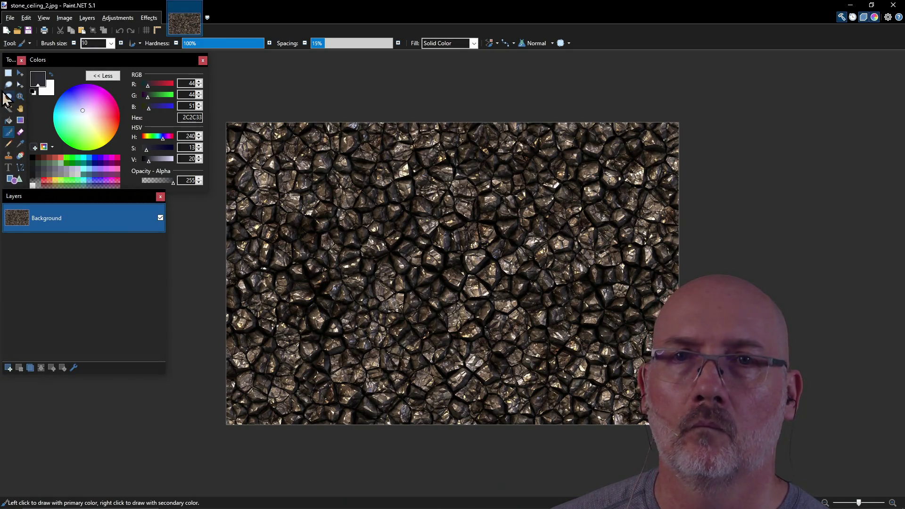
click(8, 72)
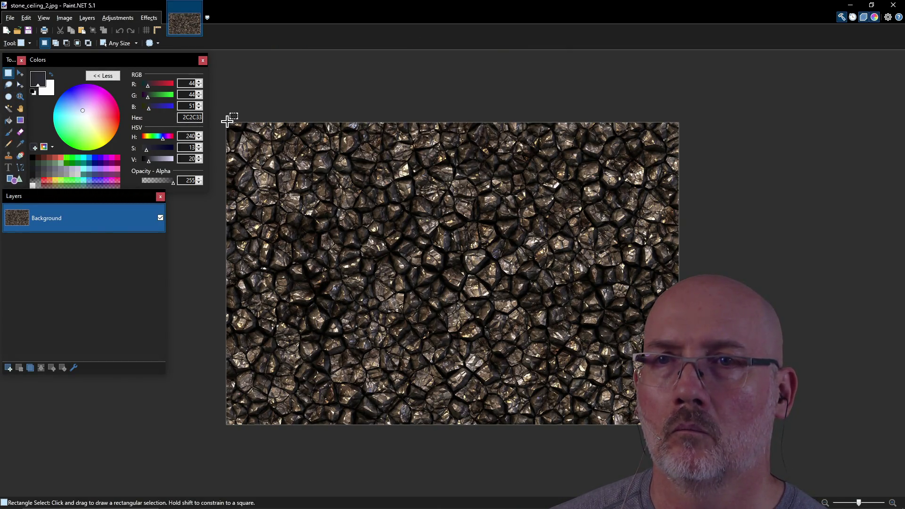
mouse_move(222, 118)
mouse_down()
mouse_move(294, 197)
mouse_move(362, 326)
mouse_move(474, 409)
mouse_move(478, 429)
mouse_move(467, 429)
mouse_move(528, 436)
mouse_up()
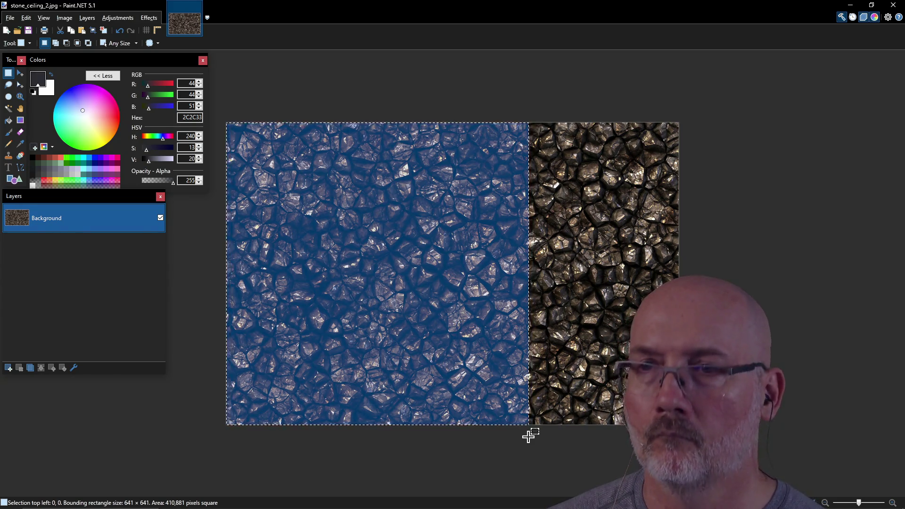
Create a new blank 641×641 image.
click(10, 17)
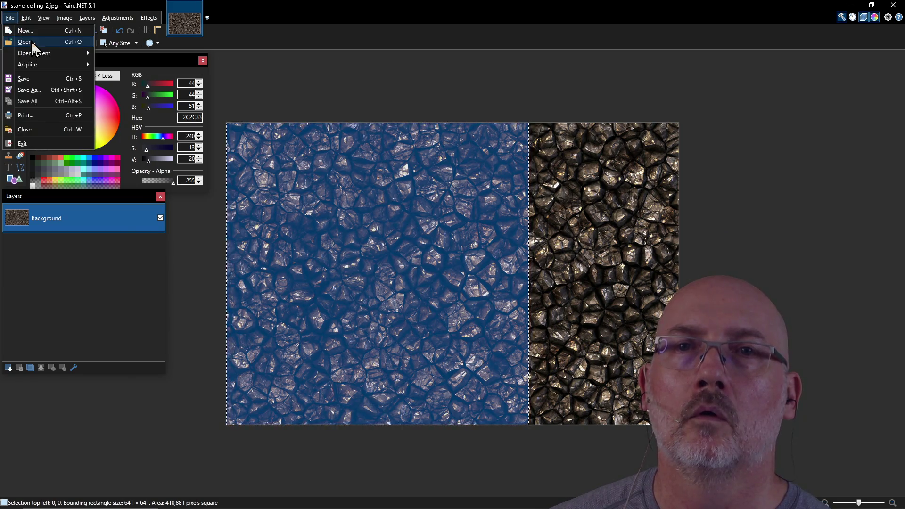
click(19, 27)
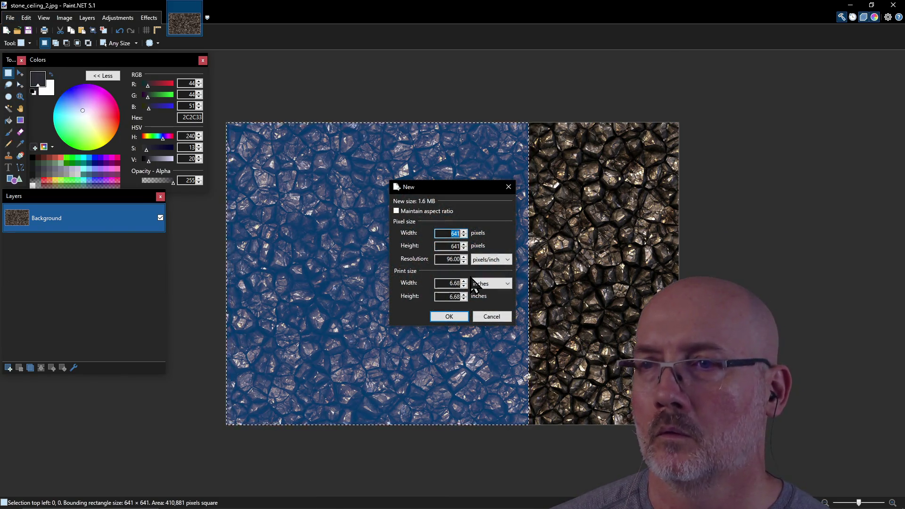
click(449, 317)
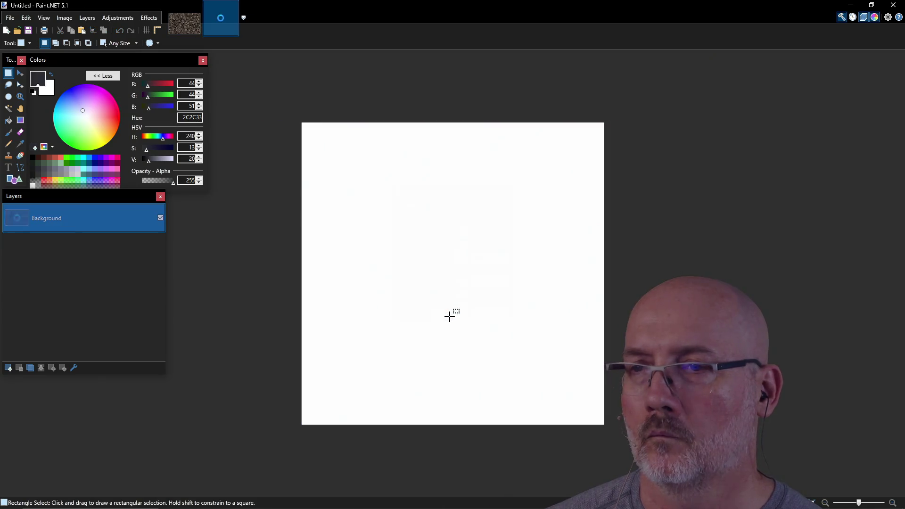
Paste the stone square into the new image and resize it to 256×256.
key(ctrl+v)
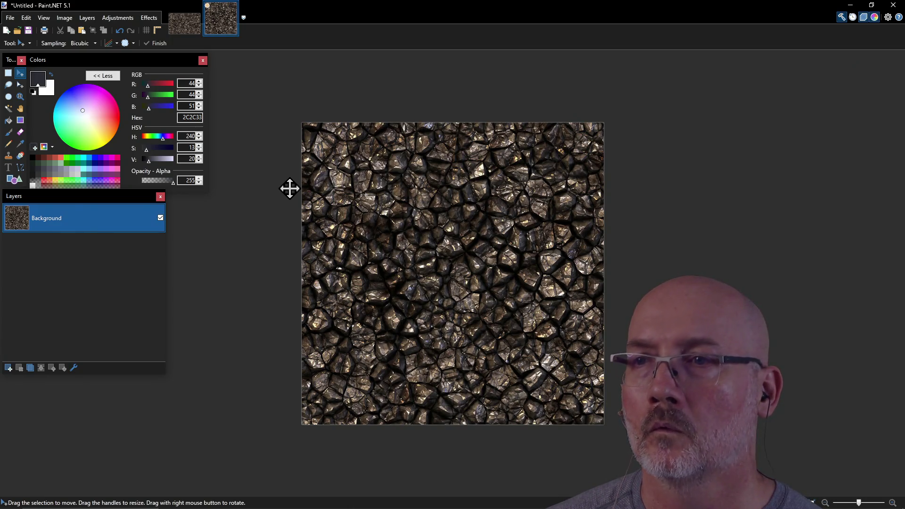
click(64, 19)
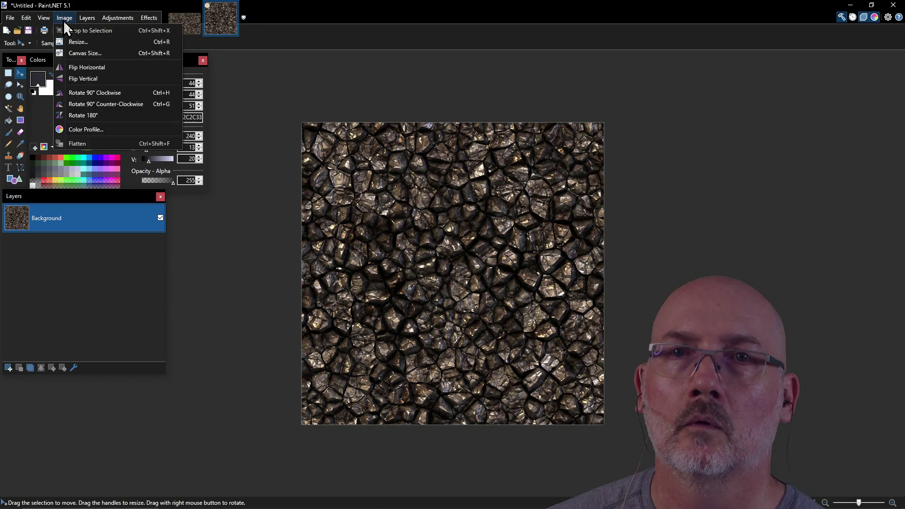
click(86, 43)
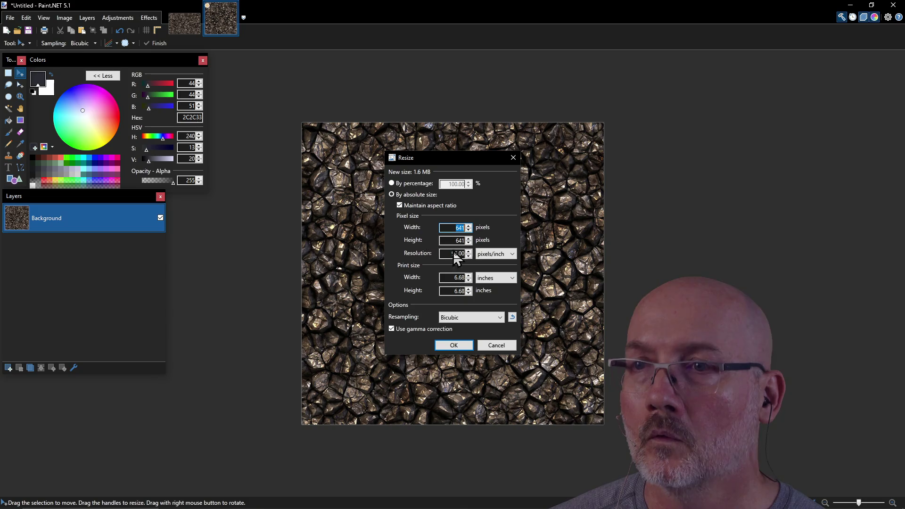
text(56)
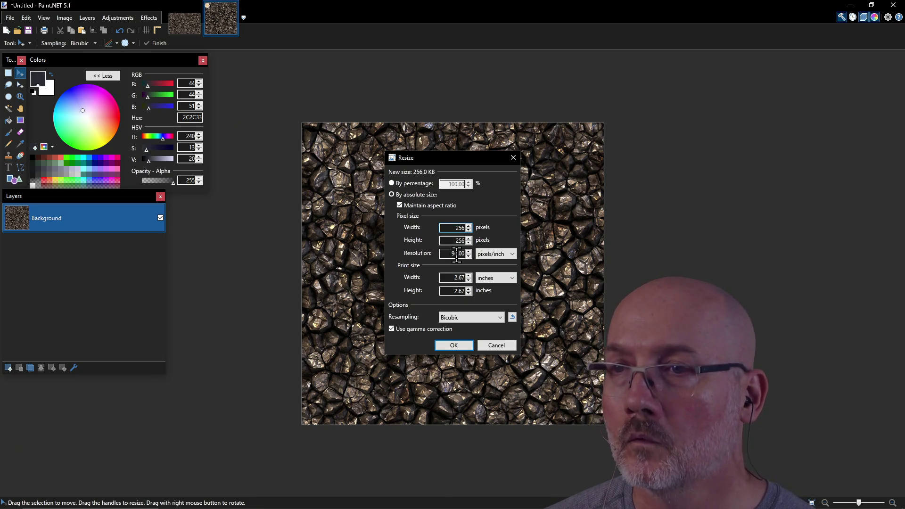
click(457, 344)
scroll(460, 306, up, 4)
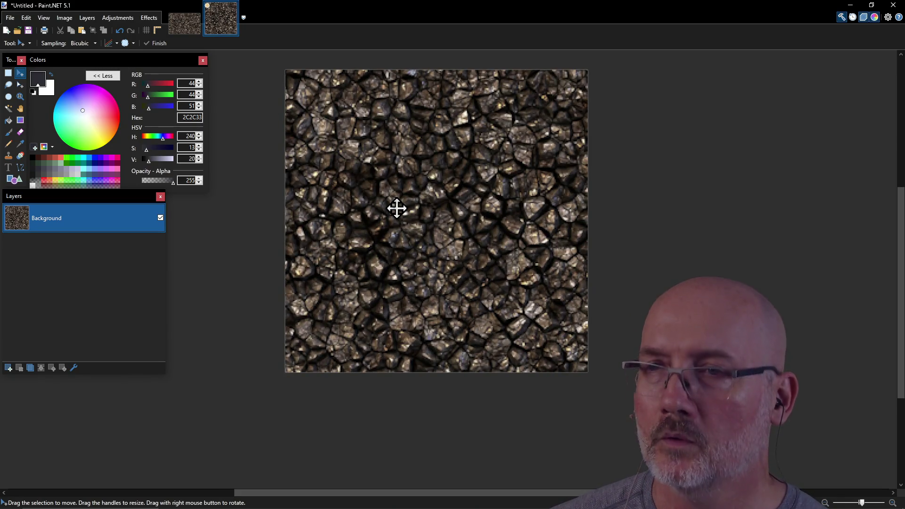
scroll(397, 208, up, 2)
scroll(490, 260, down, 1)
scroll(490, 261, down, 2)
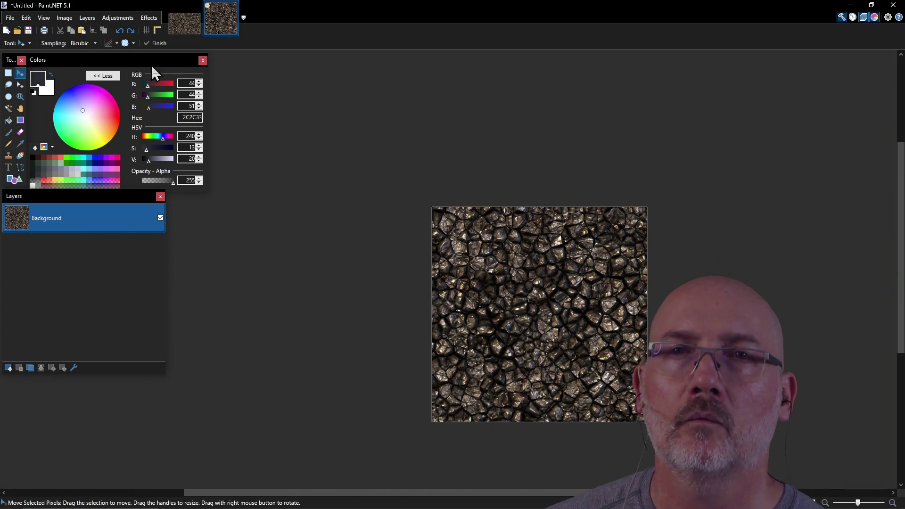
Resize to 256×256 with Nearest Neighbor resampling and rotate the texture about 41 degrees.
click(60, 22)
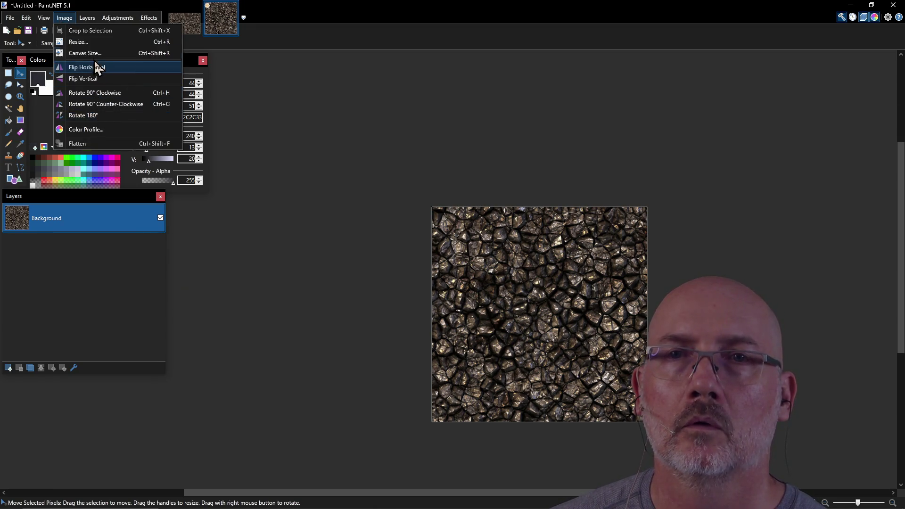
click(80, 42)
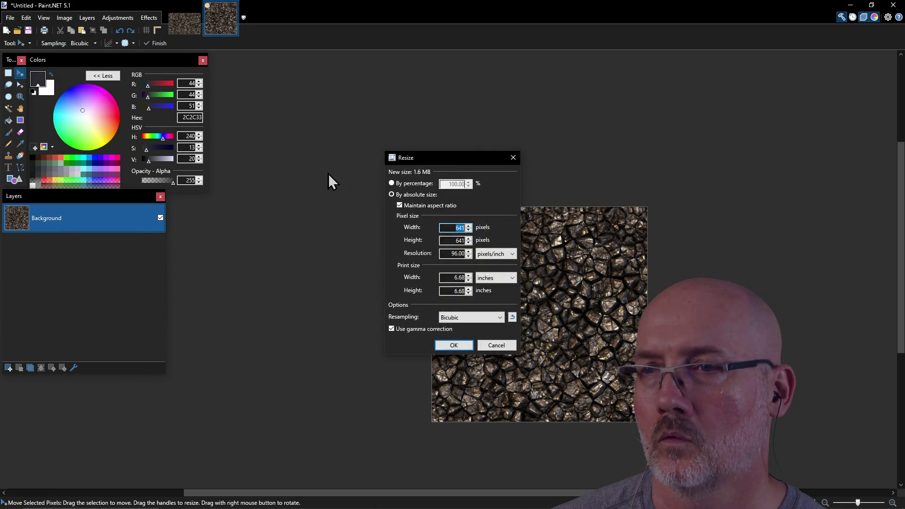
click(461, 318)
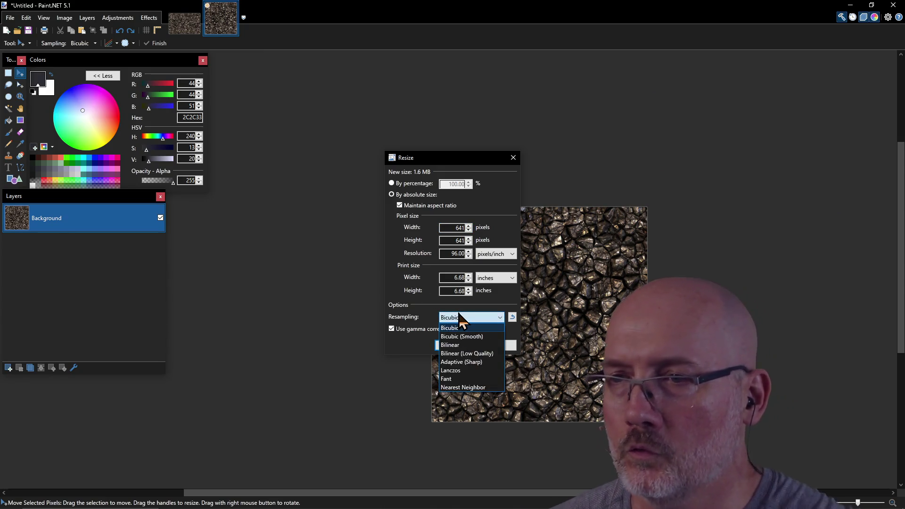
click(482, 387)
text(2)
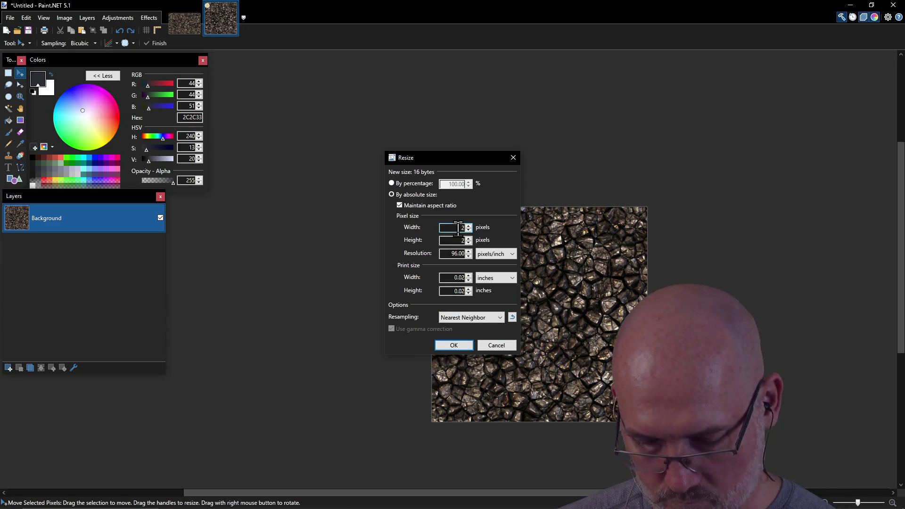
text(56)
click(454, 345)
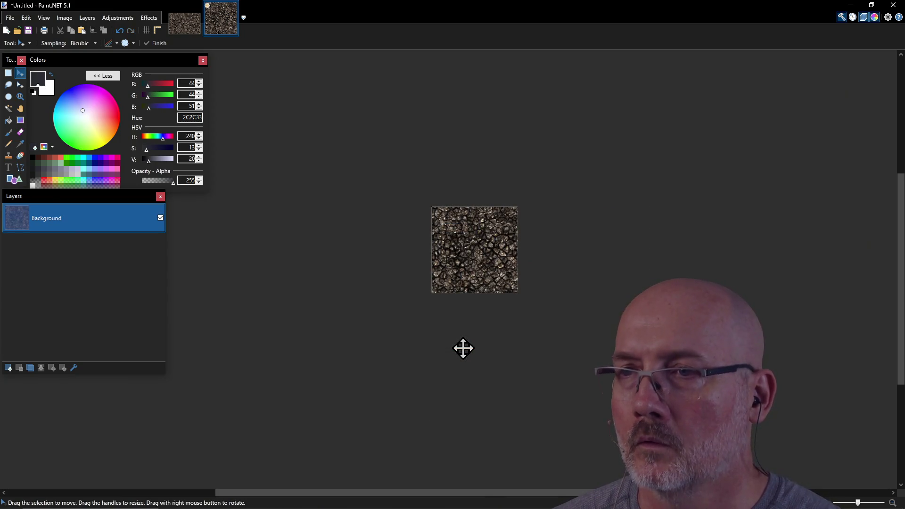
scroll(491, 265, up, 4)
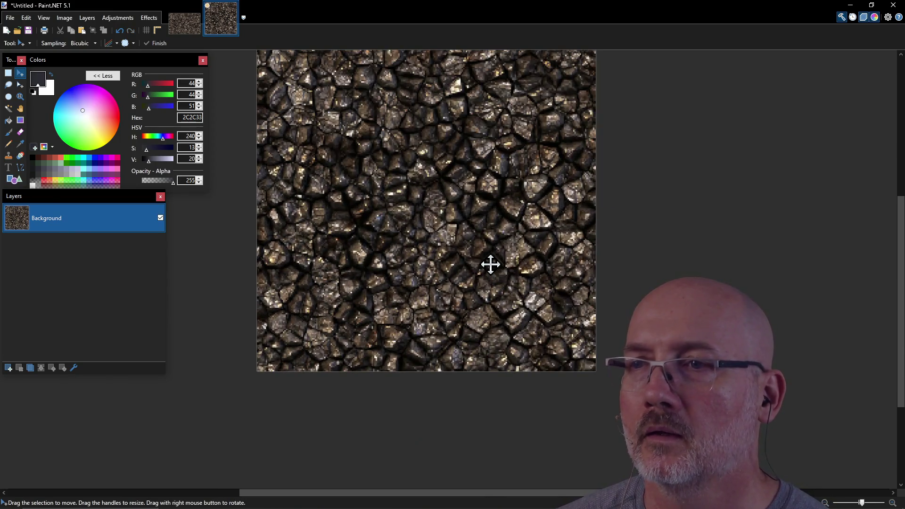
scroll(448, 242, down, 1)
mouse_move(410, 168)
mouse_down()
mouse_move(428, 208)
mouse_move(420, 206)
mouse_up()
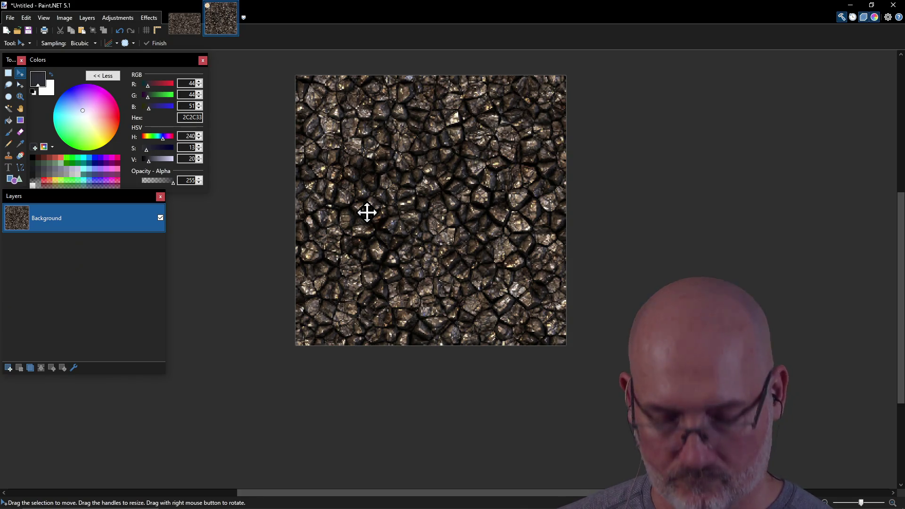
key(ctrl+s)
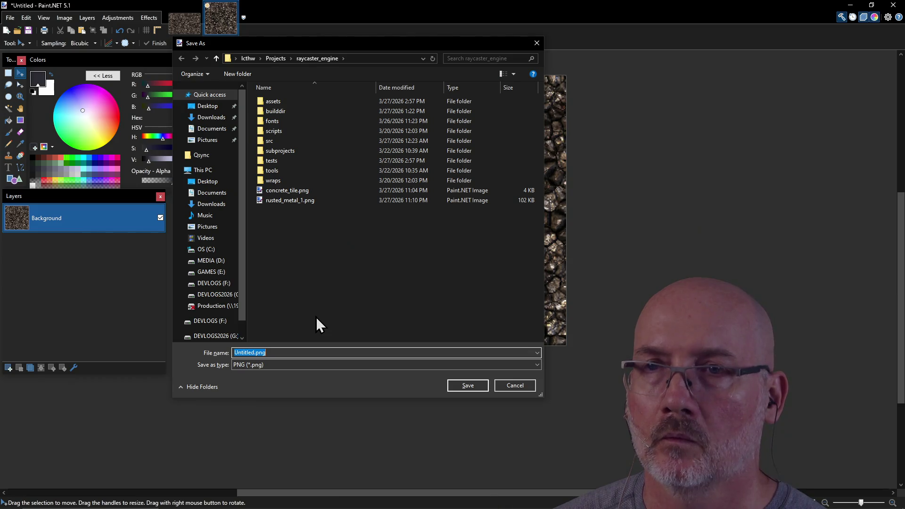
Save the image as stone_ceiling_2.pdn in raycaster_engine.
text(stone)
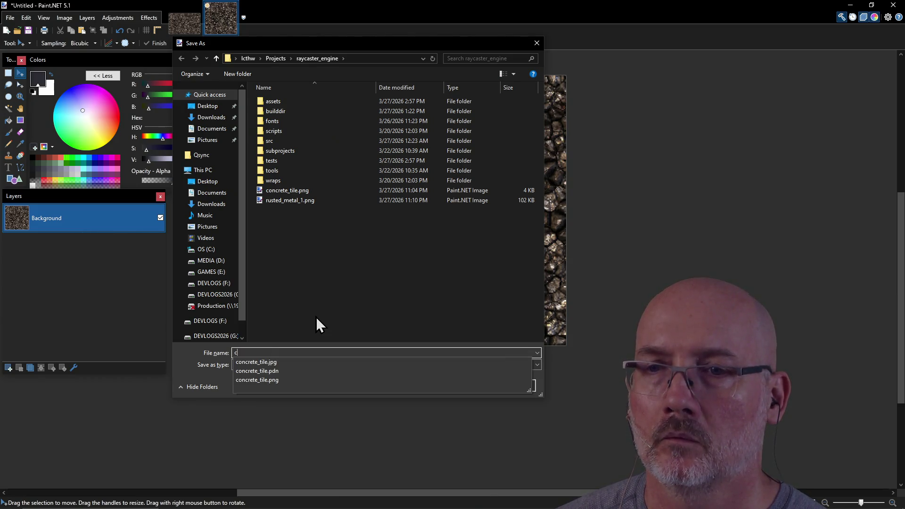
text(_ceiling_2)
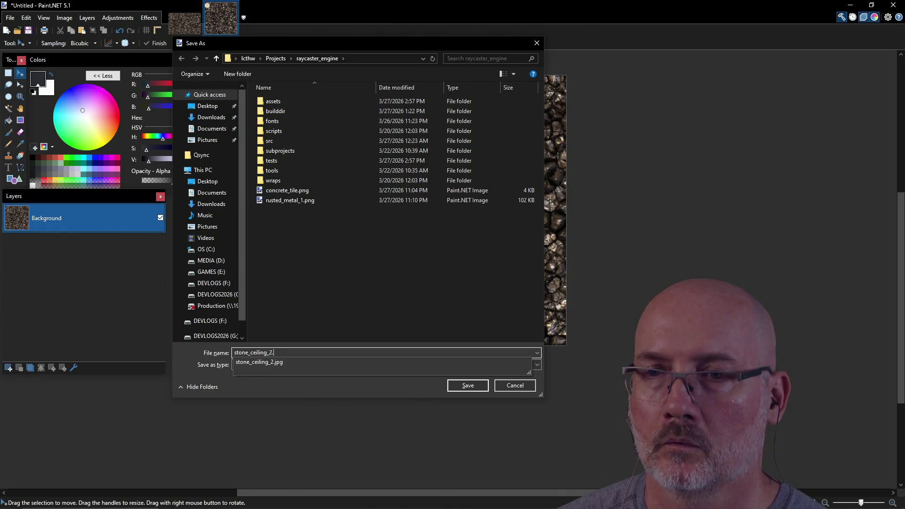
click(321, 311)
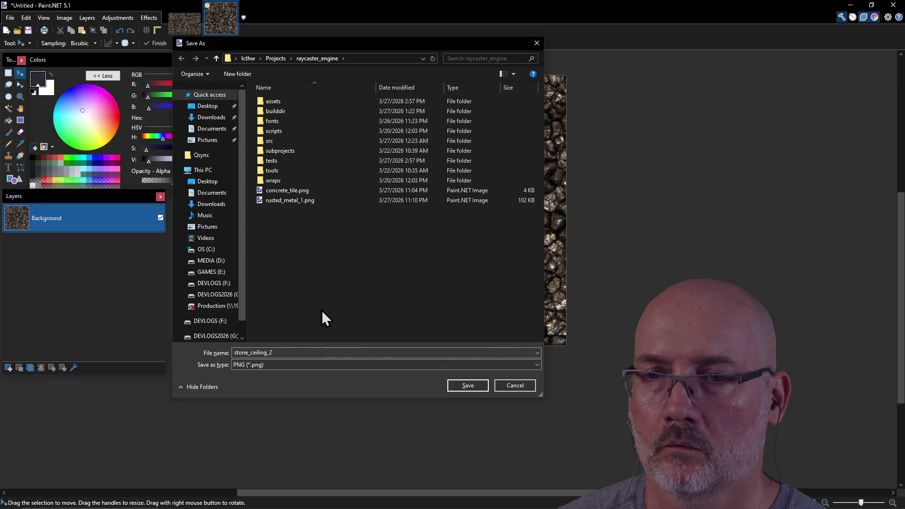
click(326, 370)
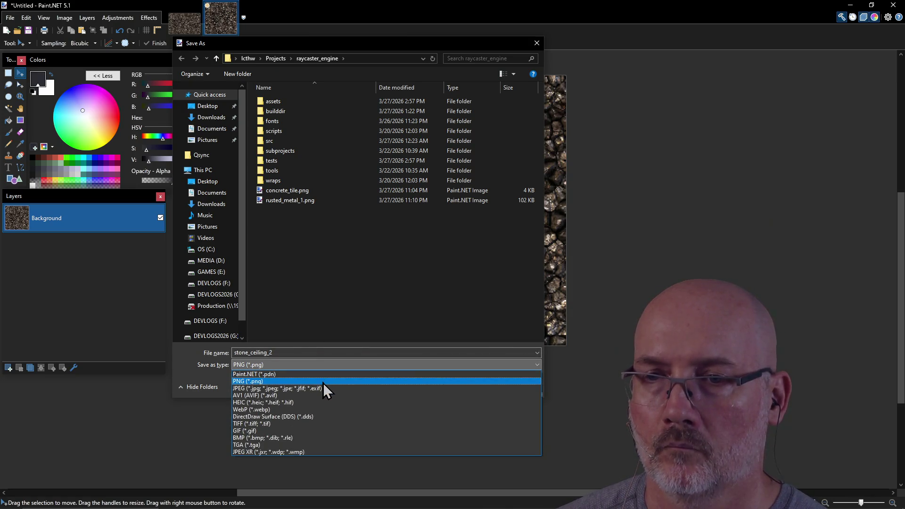
click(323, 376)
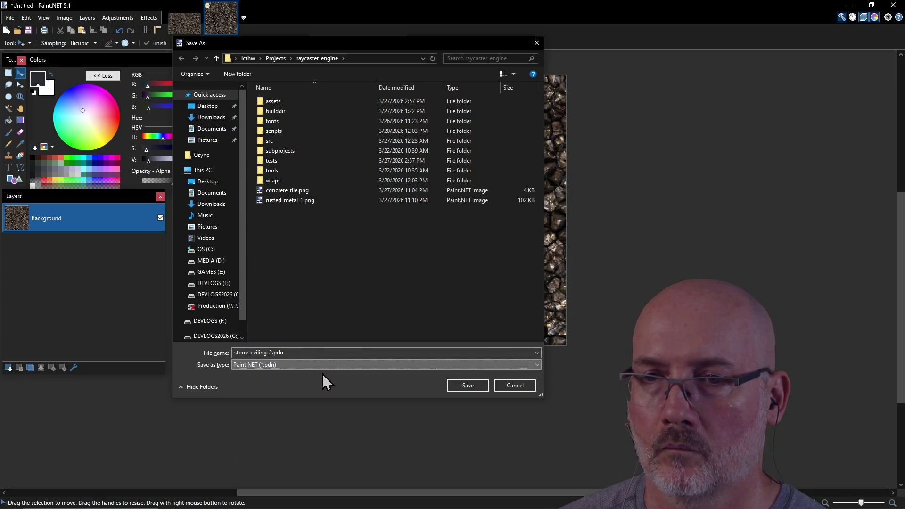
click(468, 383)
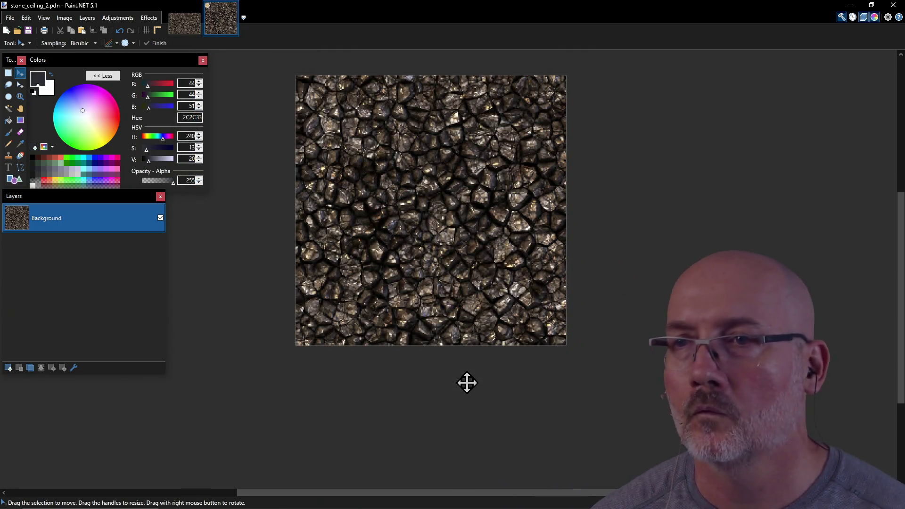
Export a copy as stone_ceiling_2.png with default PNG settings.
click(9, 18)
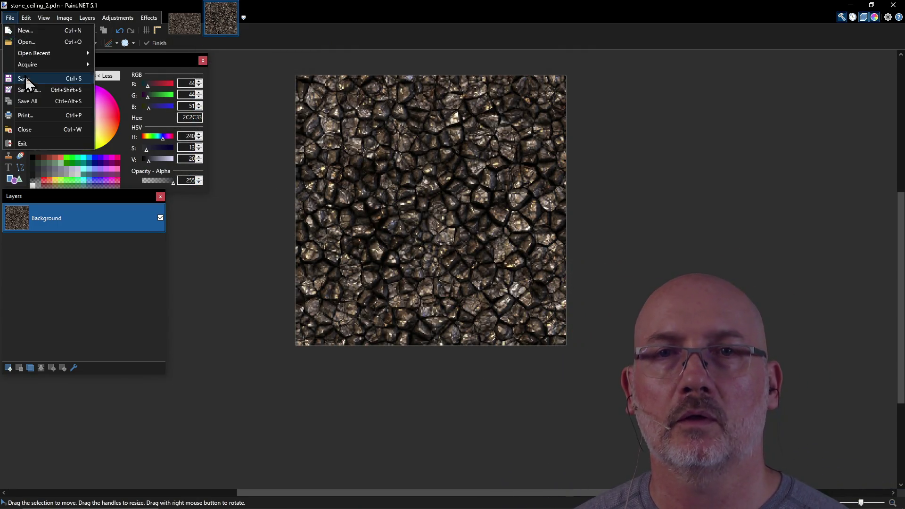
click(33, 90)
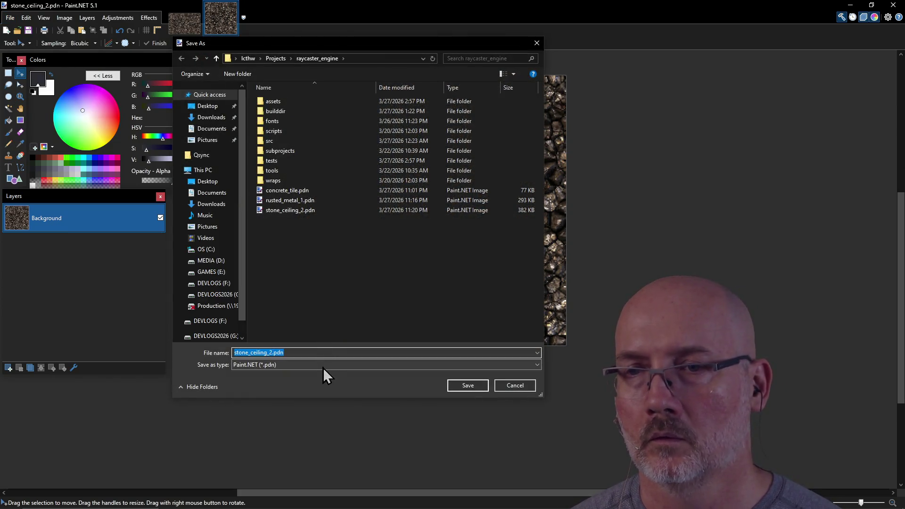
click(322, 366)
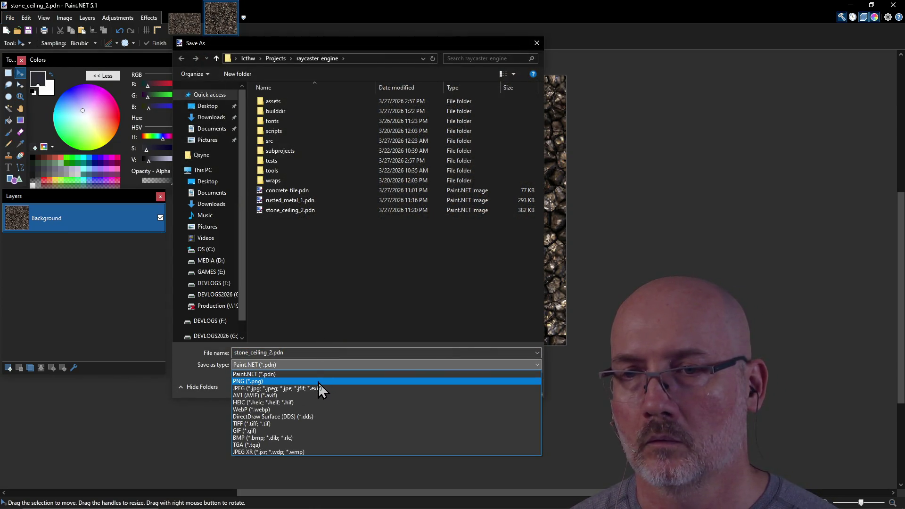
click(318, 383)
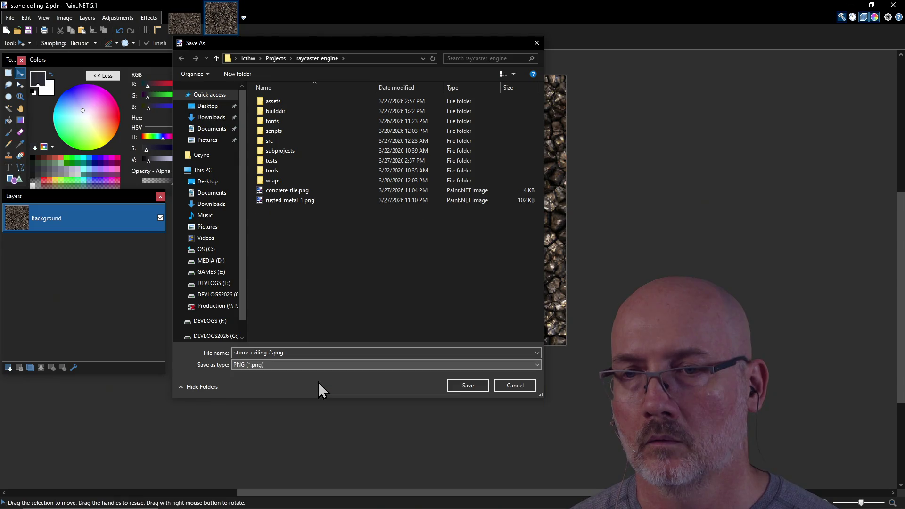
click(468, 386)
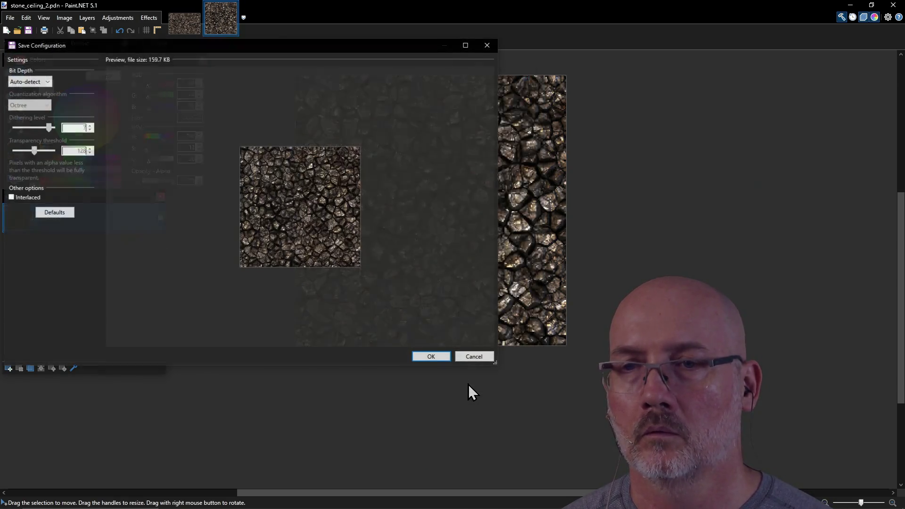
click(430, 357)
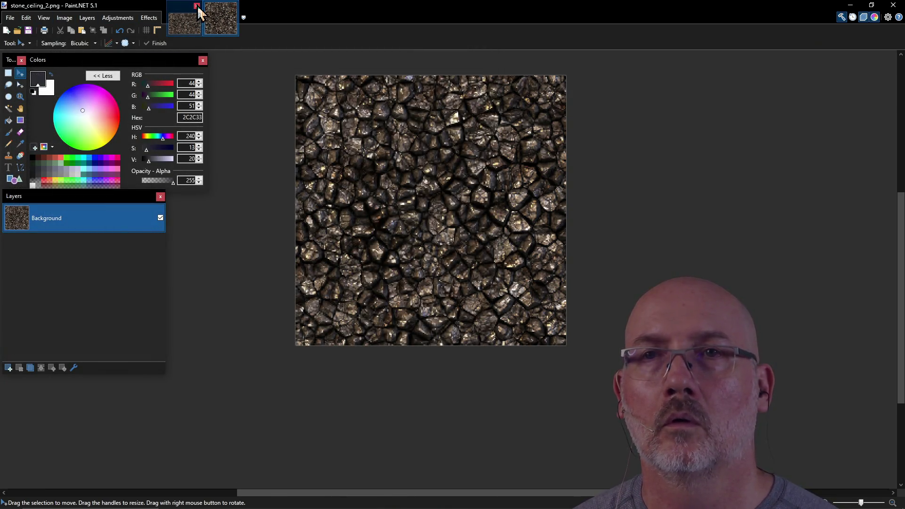
Close the other open image and reopen stone_ceiling_2.pdn from Open Recent.
click(197, 6)
click(10, 18)
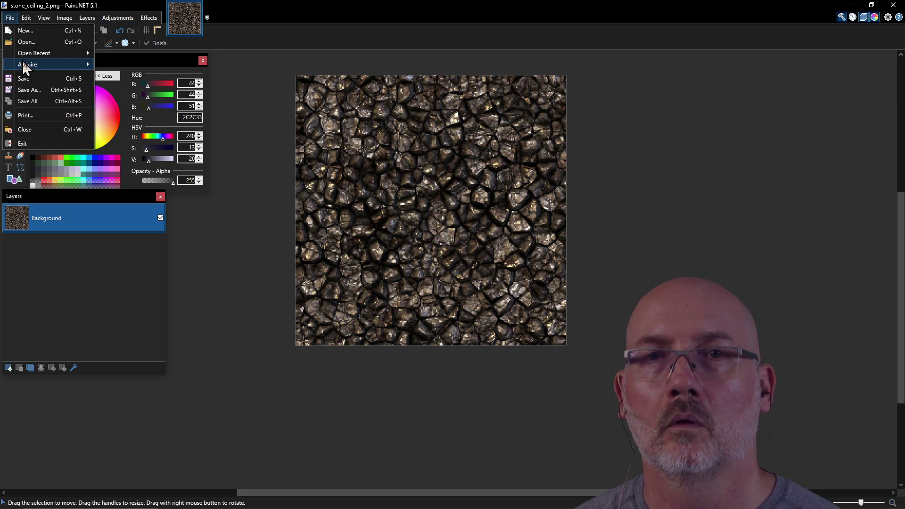
mouse_move(28, 53)
click(153, 98)
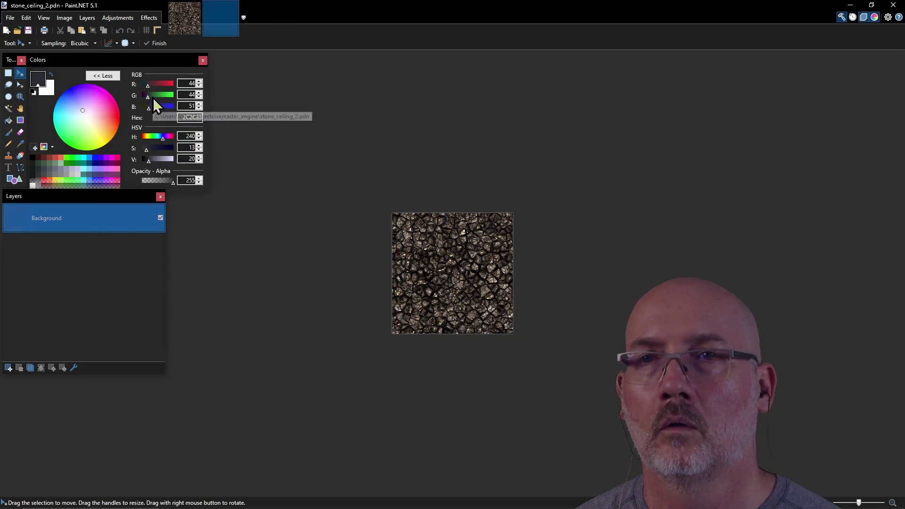
scroll(455, 283, up, 3)
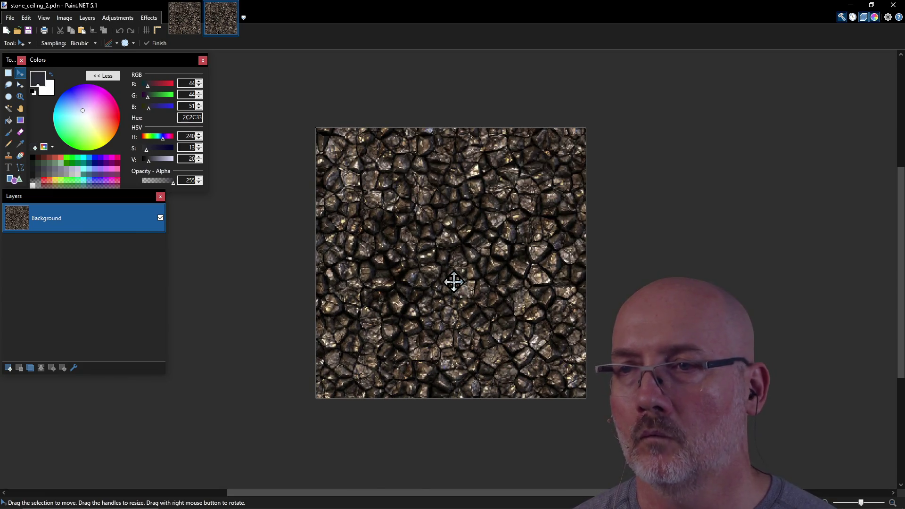
Copy stone_ceiling_2.png over assets\textures\ceiling_black.png and launch zedcaster.exe.
key(alt+Tab)
click(456, 289)
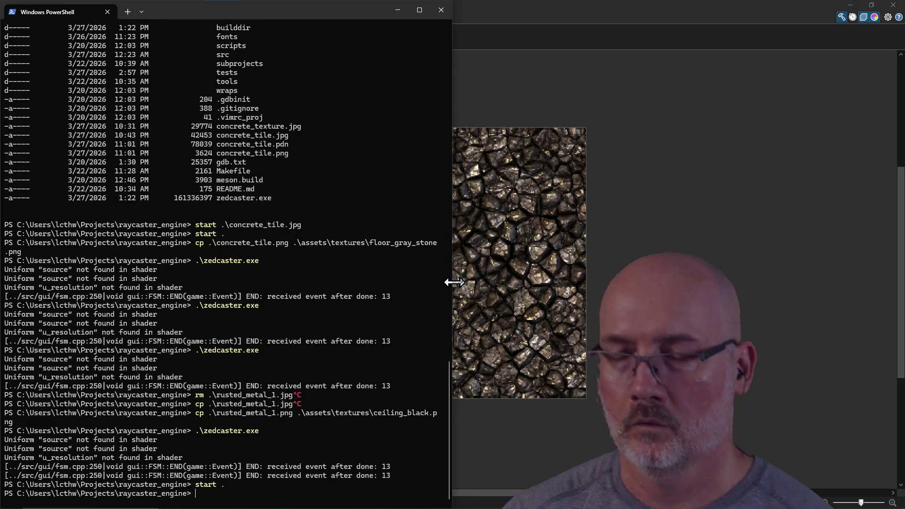
text(c)
key(Tab)
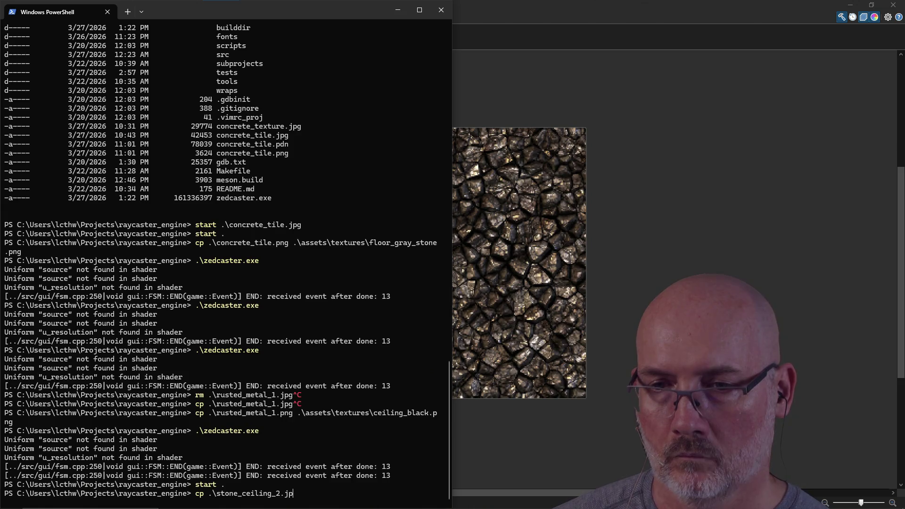
key(ctrl+c)
key(Tab)
key(Tab)
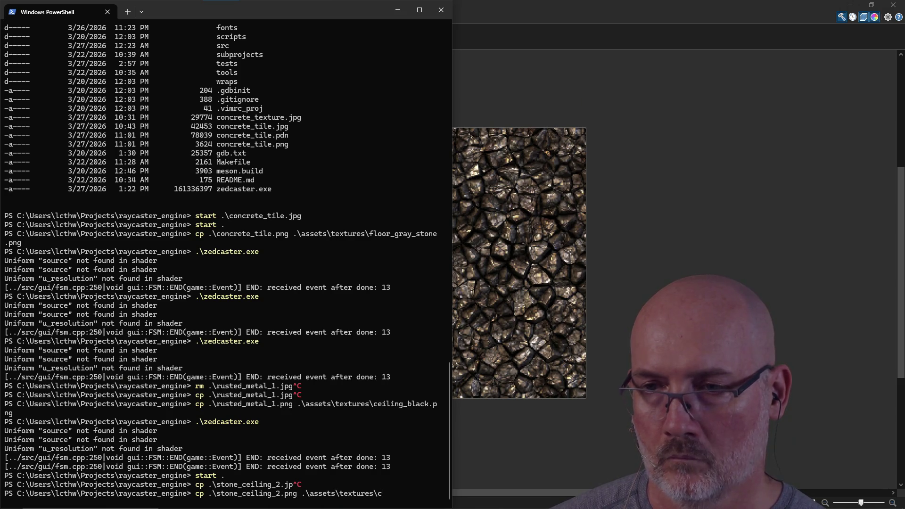
key(Tab)
key(Return)
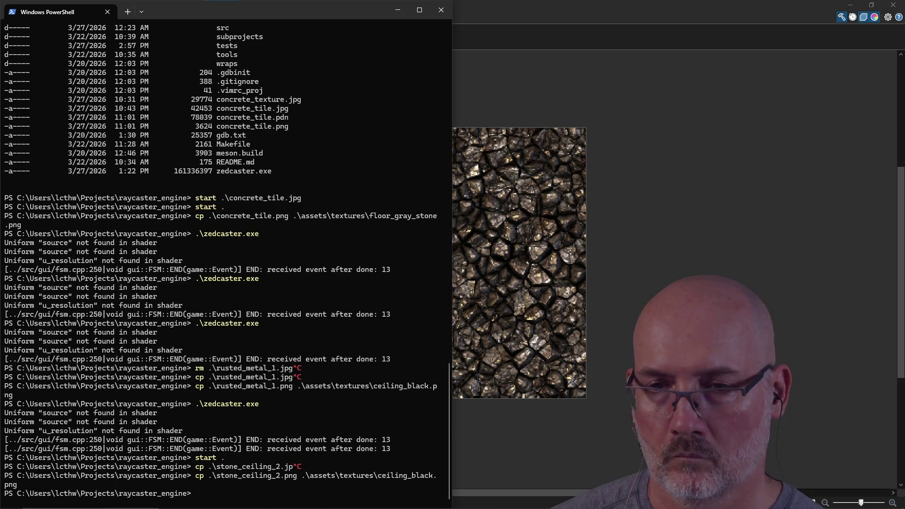
key(Tab)
key(Return)
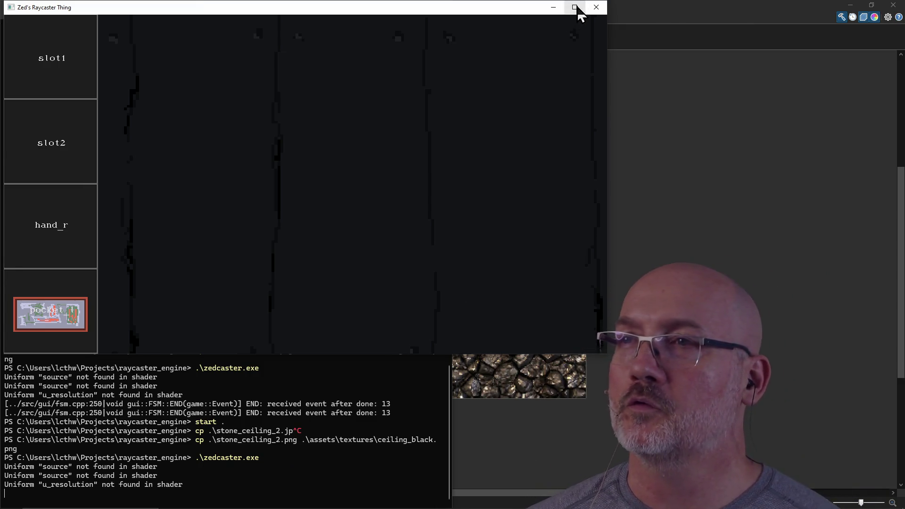
Maximize the raycaster window and walk the first corridor, checking the stone ceiling.
click(574, 7)
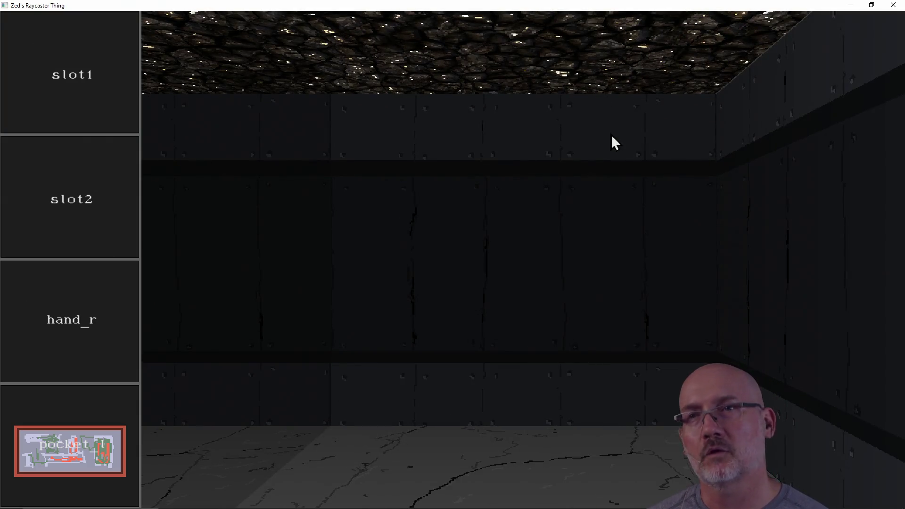
key(a)
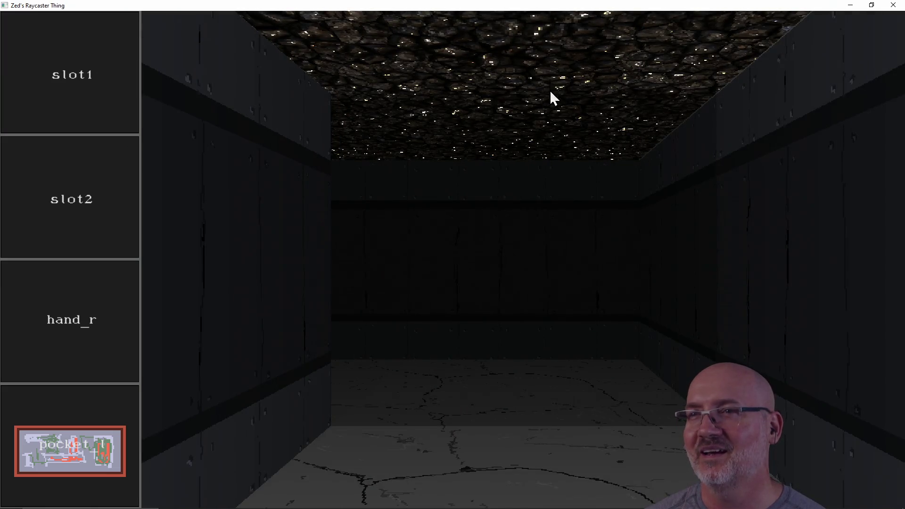
key(d)
key(a)
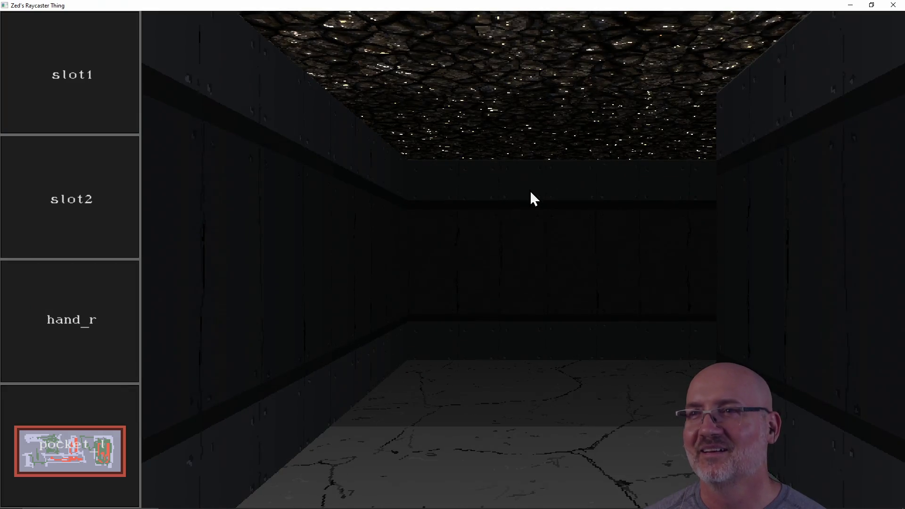
key(w)
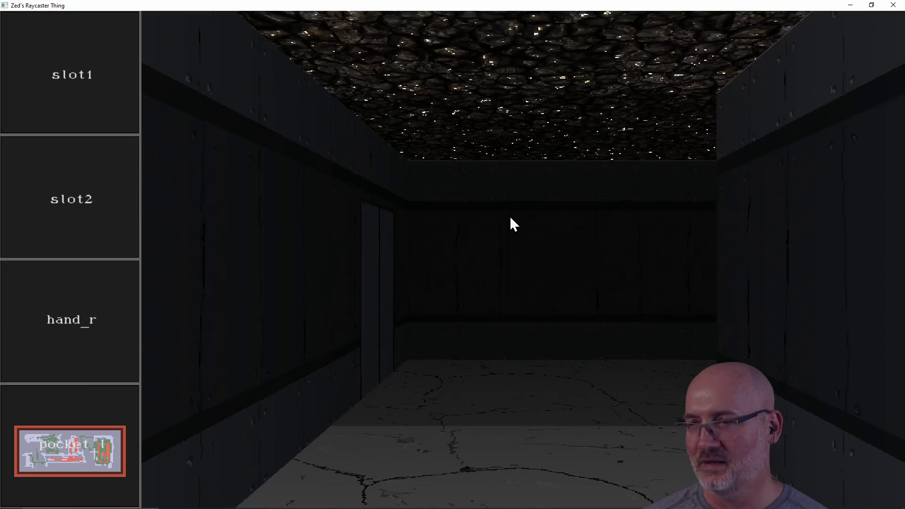
key(w)
key(d)
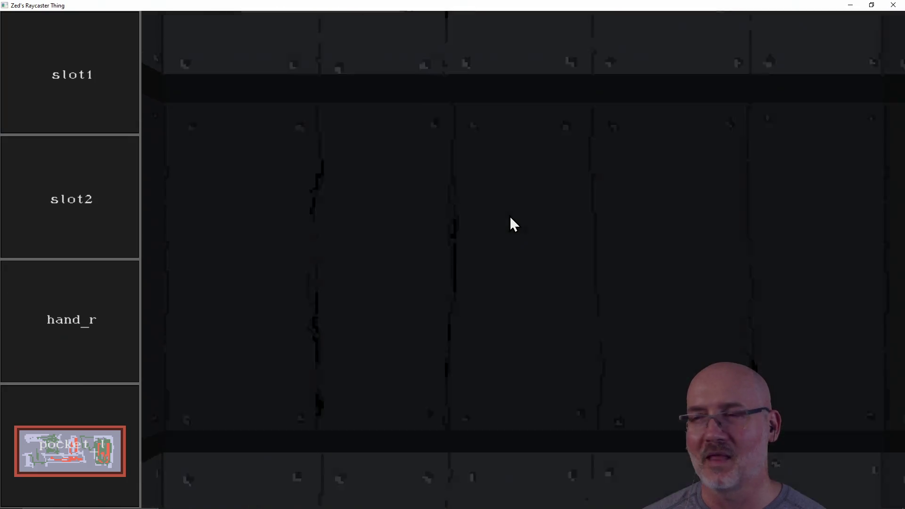
key(d)
key(w)
key(w)
key(w)
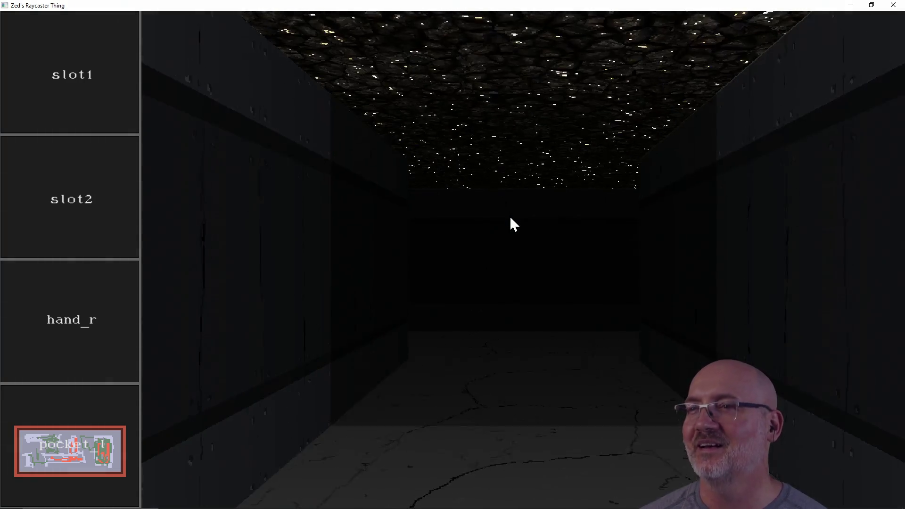
key(w)
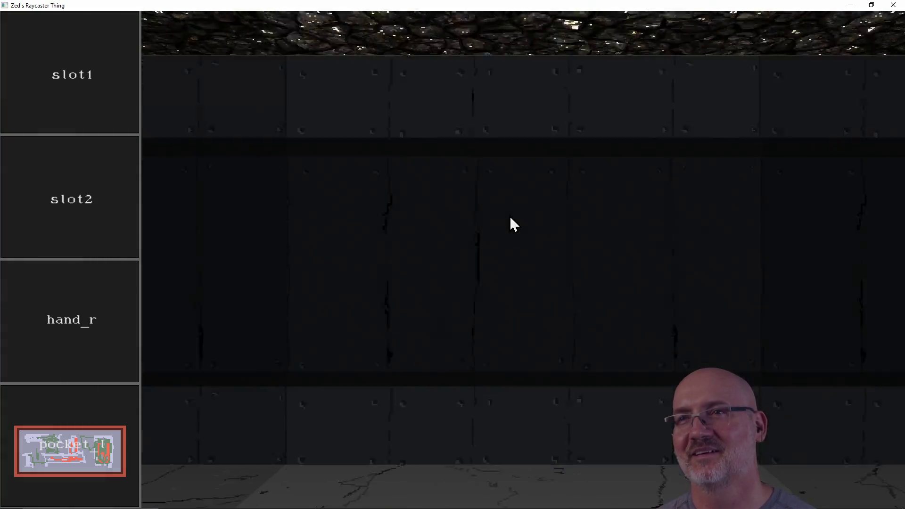
Walk and turn through successive corridors to the double door, viewing the ceiling texture.
key(d)
key(d)
key(w)
key(w)
key(w)
key(d)
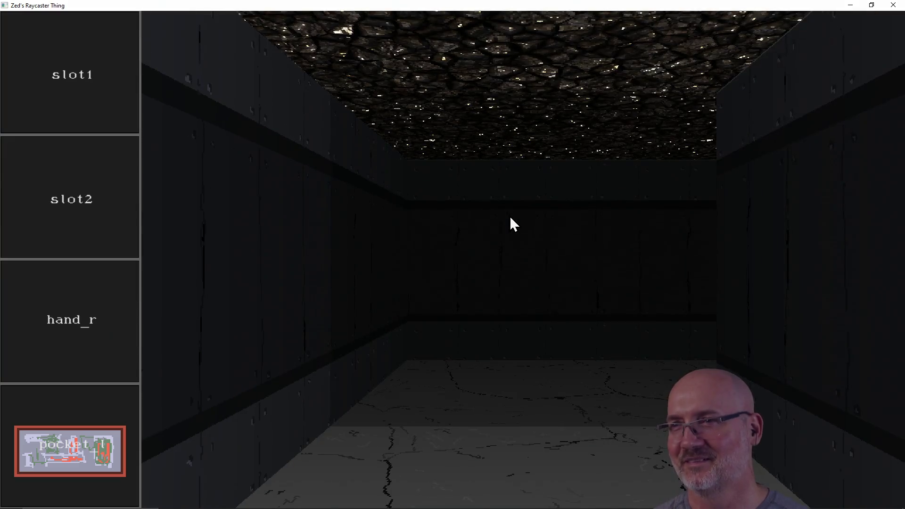
key(w)
key(w)
key(d)
key(w)
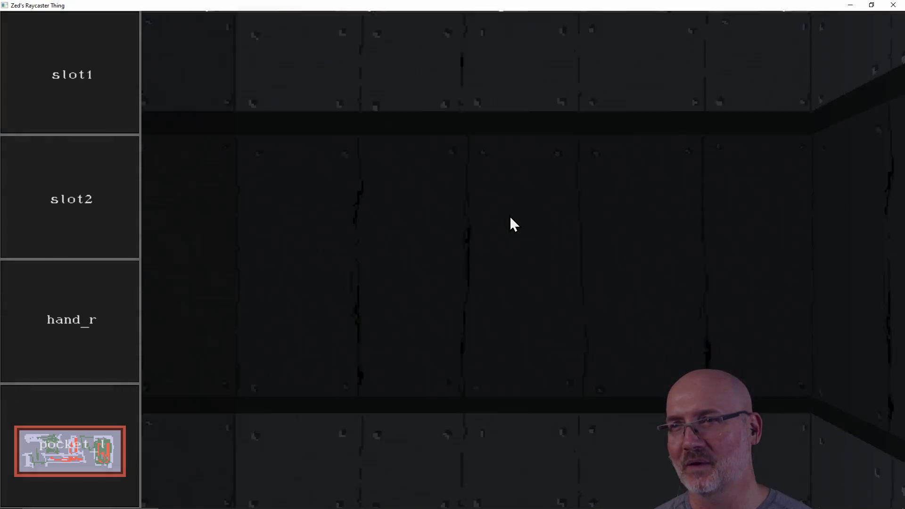
key(d)
key(w)
key(w)
key(d)
key(w)
key(w)
key(d)
key(w)
key(a)
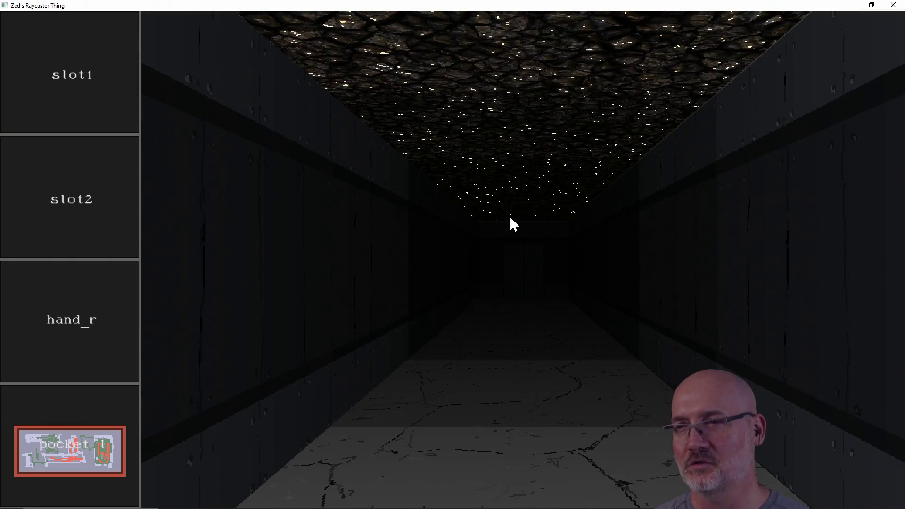
key(w)
key(w)
key(w)
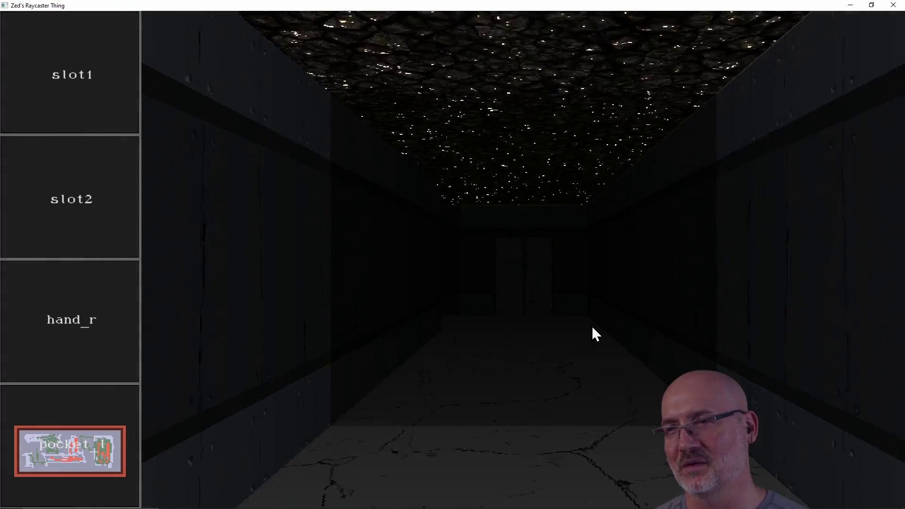
Continue through the junction and side corridors, inspecting the cracked stone ceiling.
key(d)
key(w)
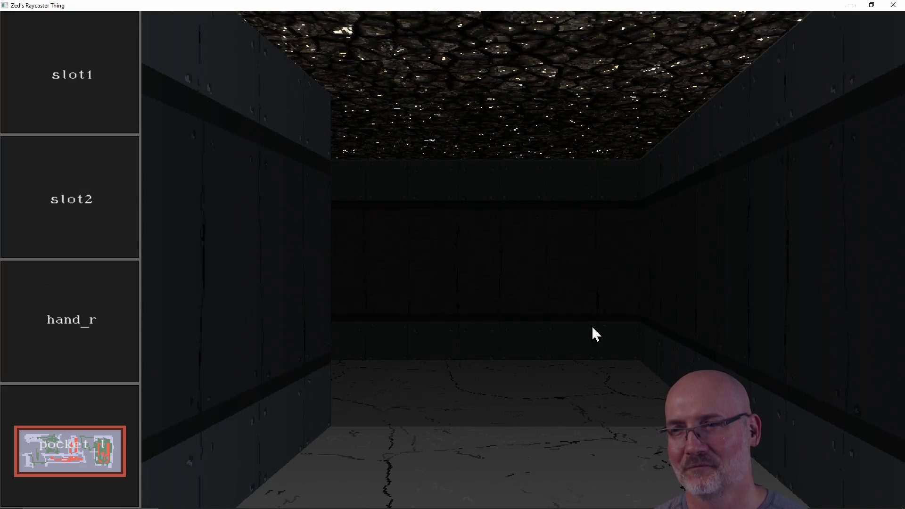
key(w)
key(a)
key(d)
key(a)
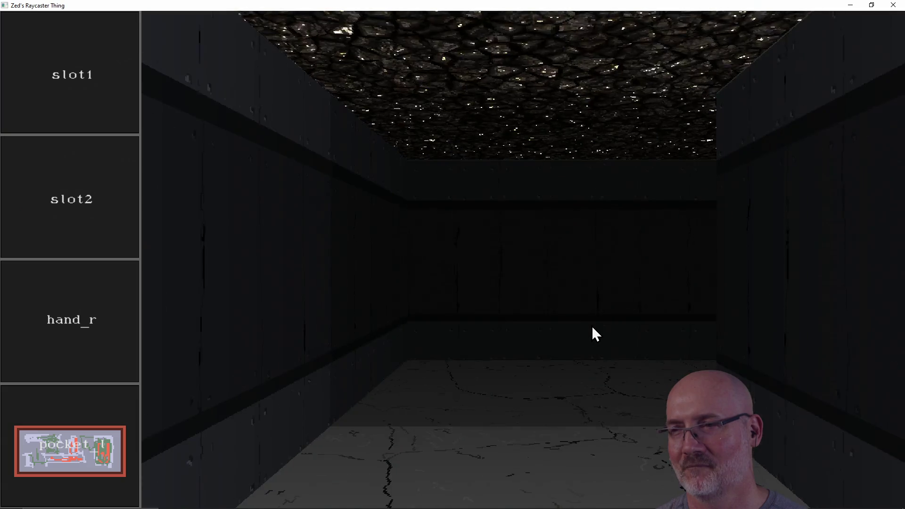
key(w)
key(d)
key(w)
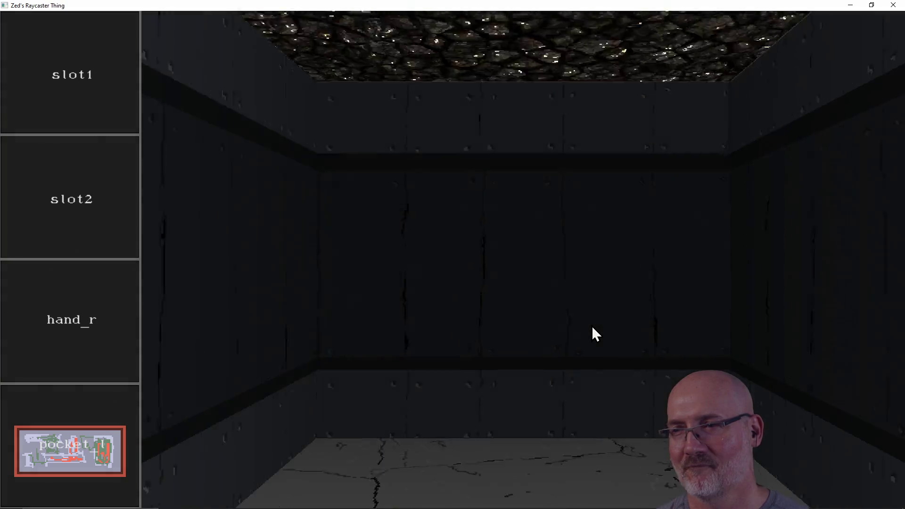
key(a)
key(d)
key(w)
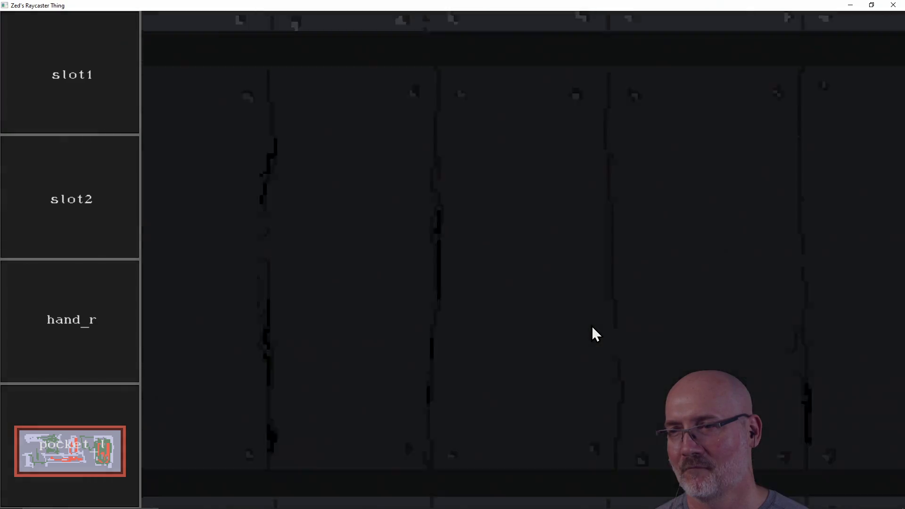
key(a)
key(w)
Look around the last corridors, then close Zed's Raycaster Thing.
key(d)
key(a)
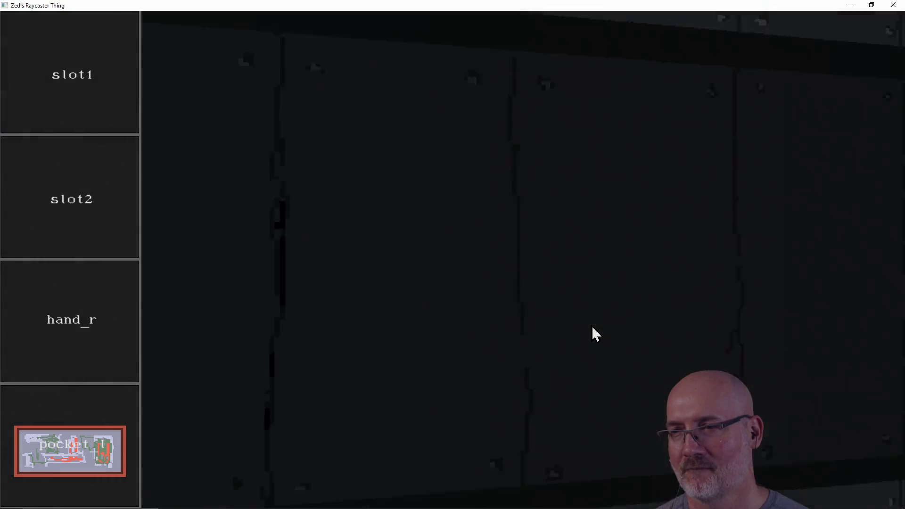
key(a)
key(d)
key(w)
key(d)
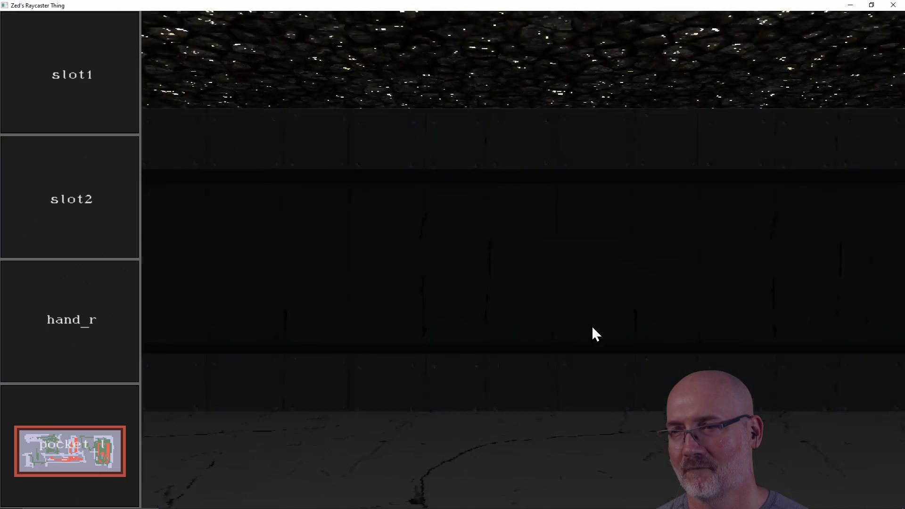
key(w)
key(a)
key(w)
key(a)
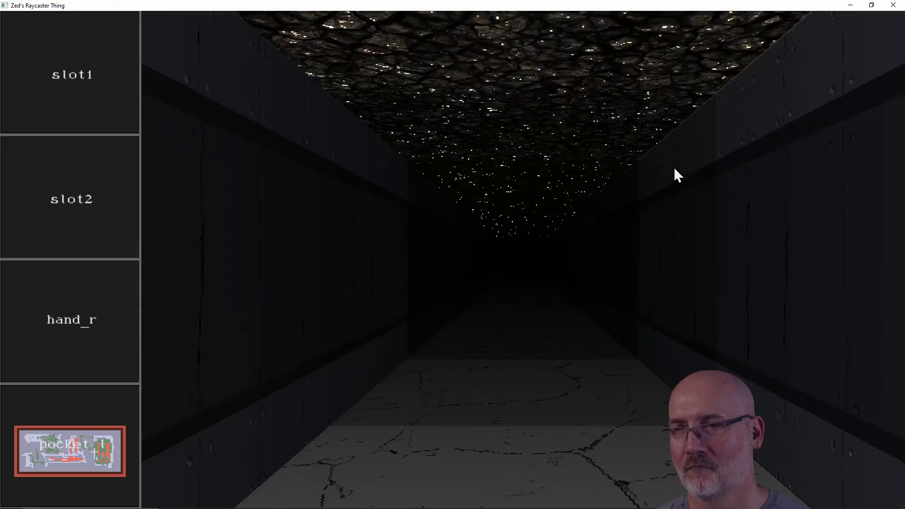
click(893, 6)
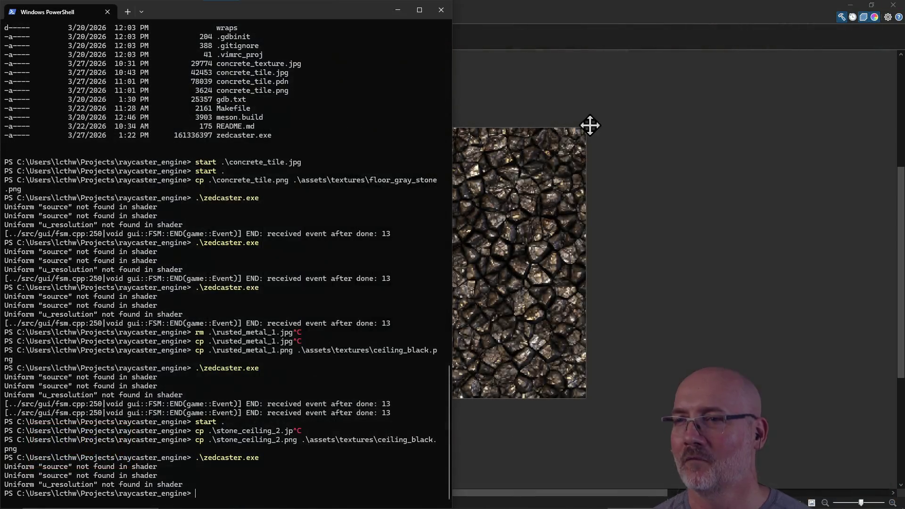
Return to Paint.NET and close both stone_ceiling_2 images.
click(546, 14)
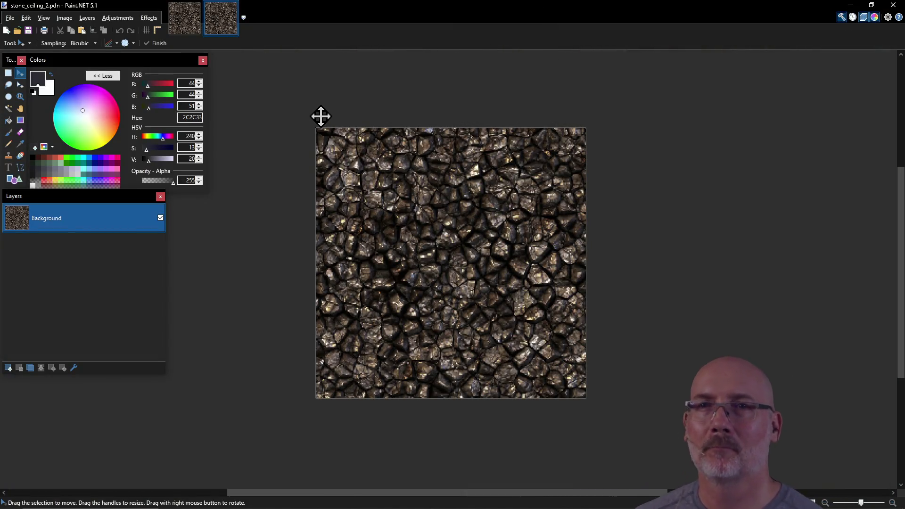
click(234, 6)
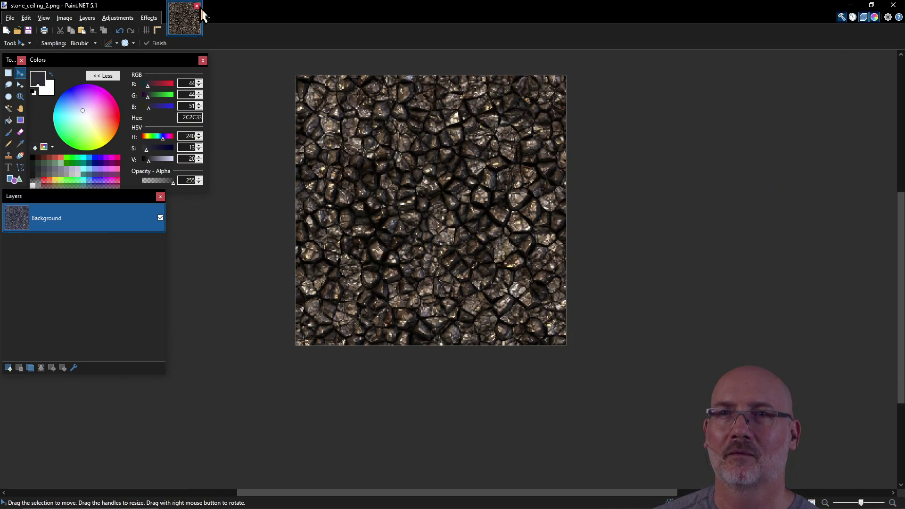
click(197, 6)
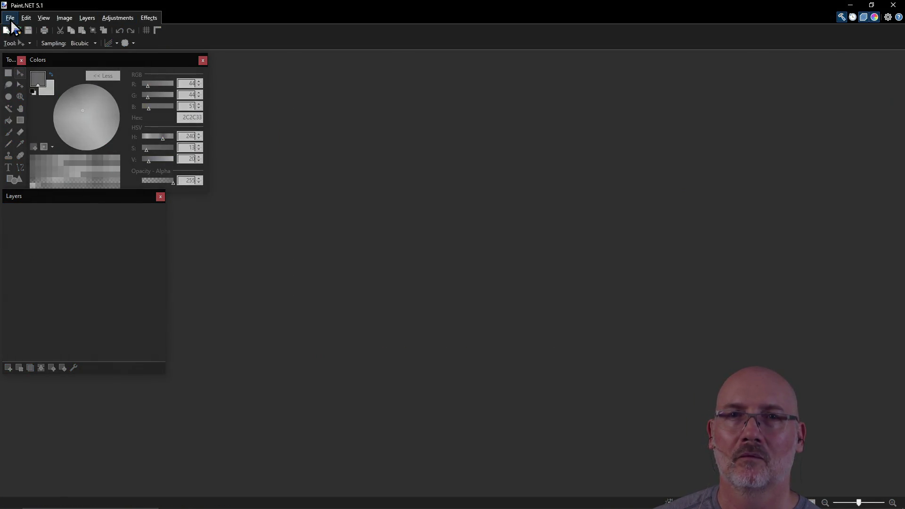
Reopen concrete_tile.png from the recent files list.
click(10, 17)
mouse_move(37, 53)
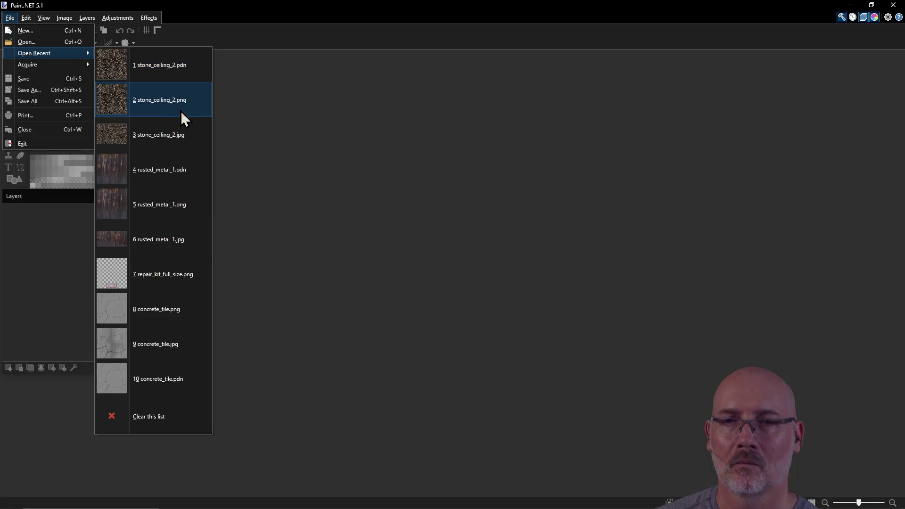
click(171, 317)
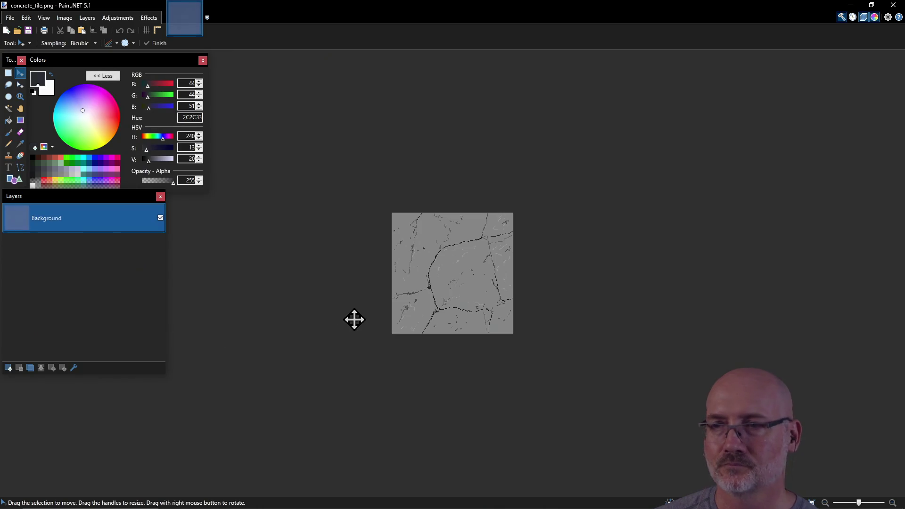
Zoom in and try Invert Colors and Invert Alpha on the tile, undoing each.
scroll(462, 282, up, 3)
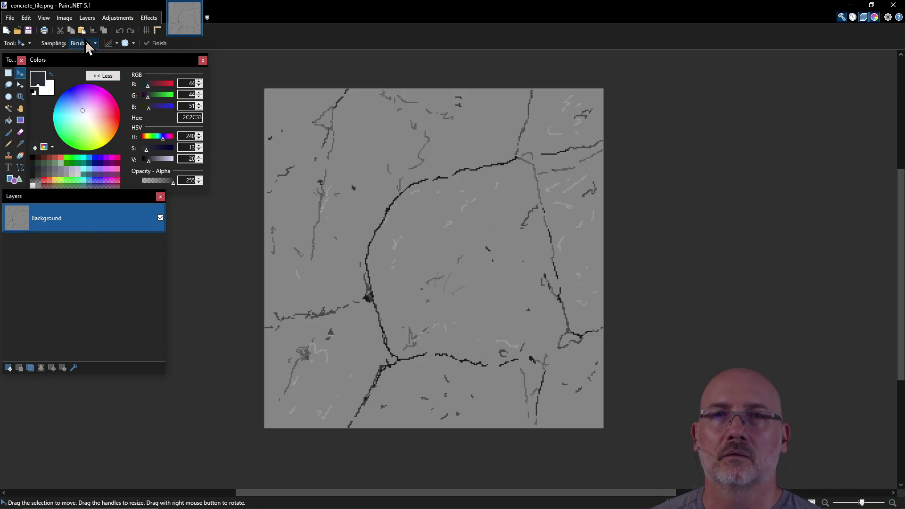
click(120, 21)
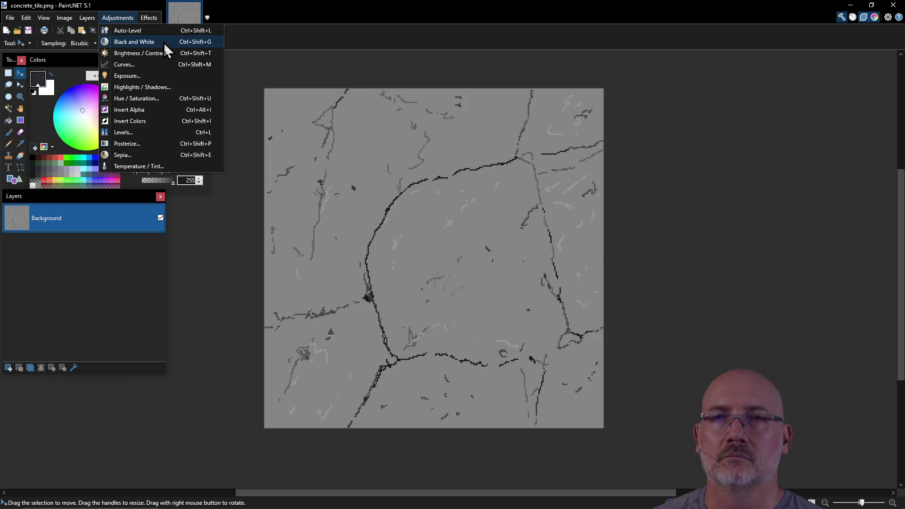
click(159, 121)
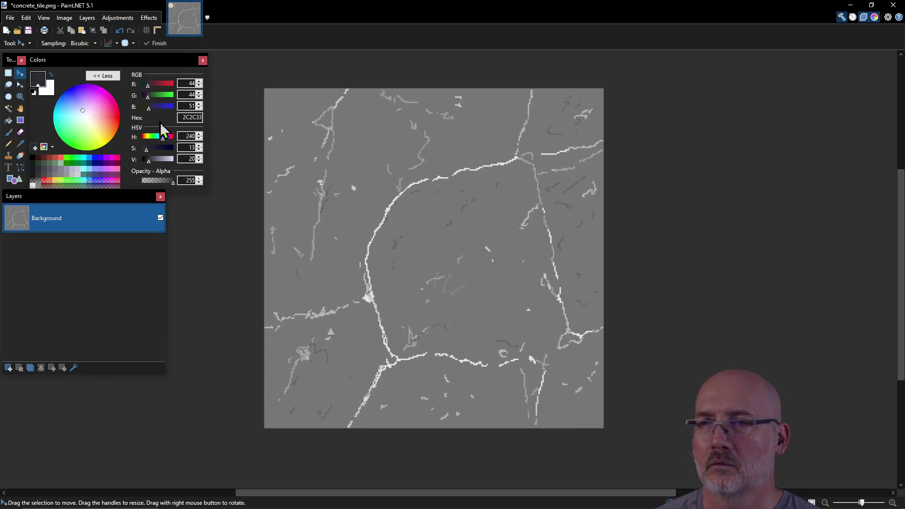
key(ctrl+z)
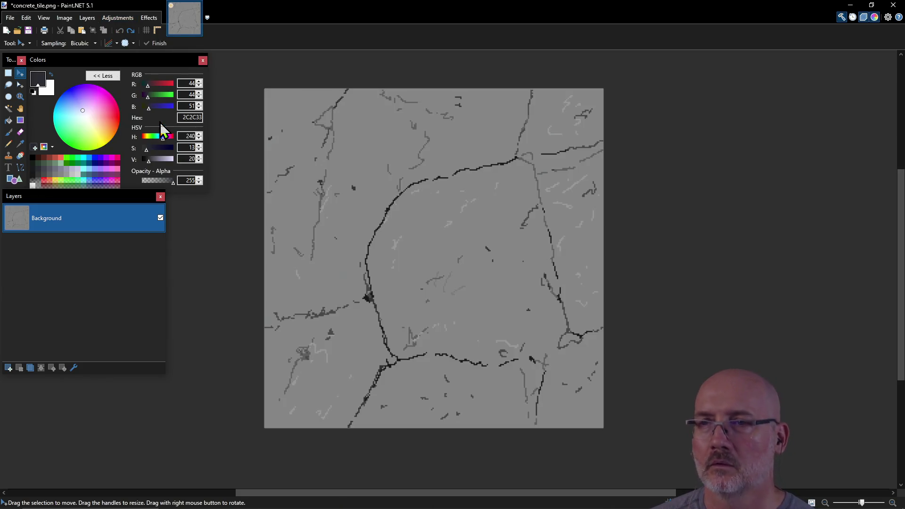
click(127, 18)
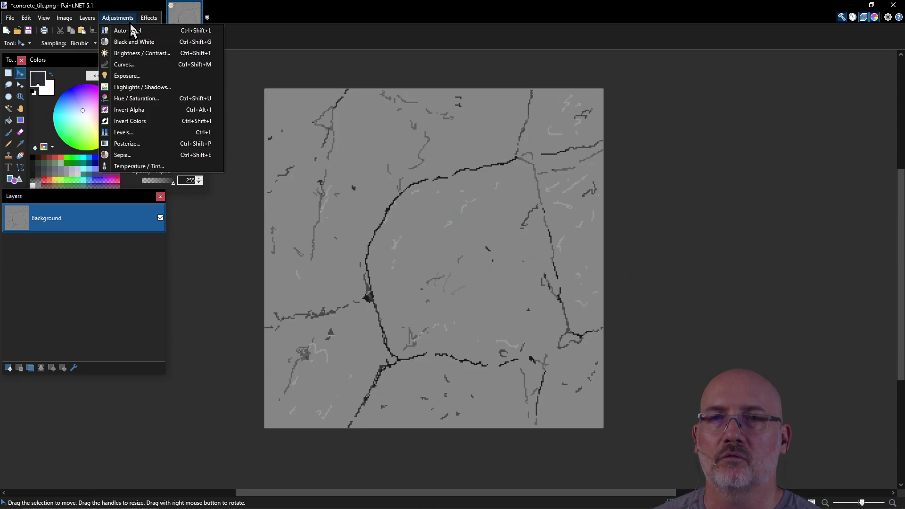
click(142, 111)
key(ctrl+z)
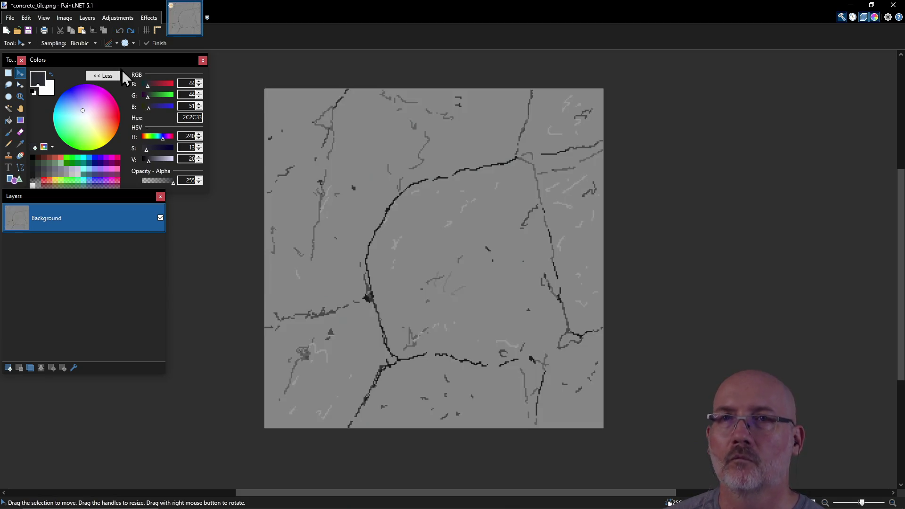
Posterize the tile to flat grey, then bring up the Exposure adjustment.
click(109, 18)
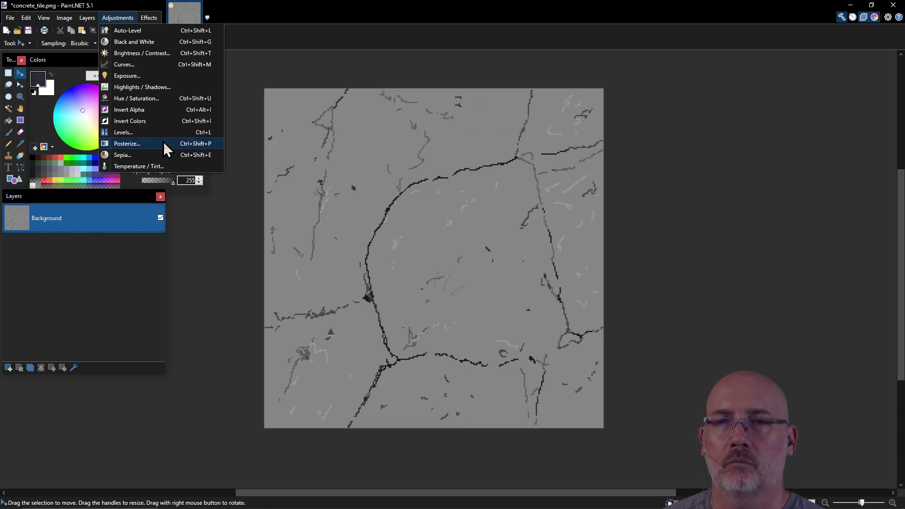
click(163, 142)
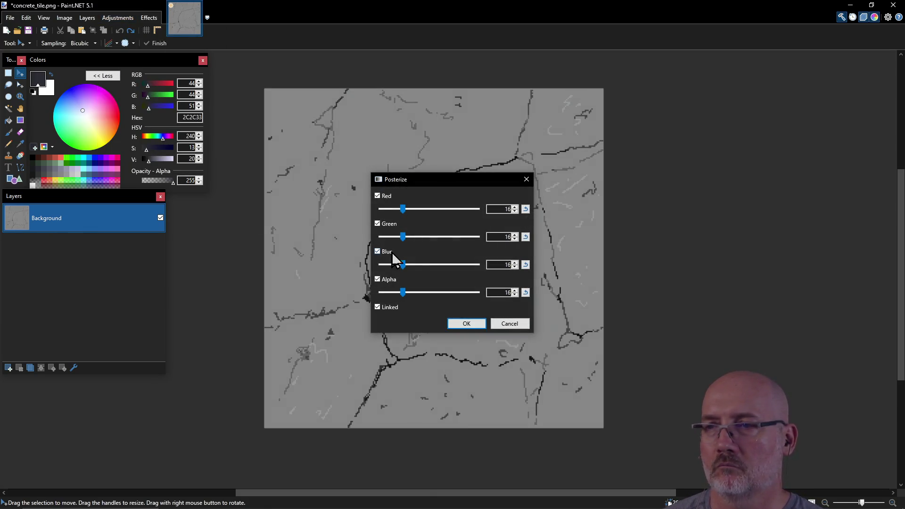
click(469, 323)
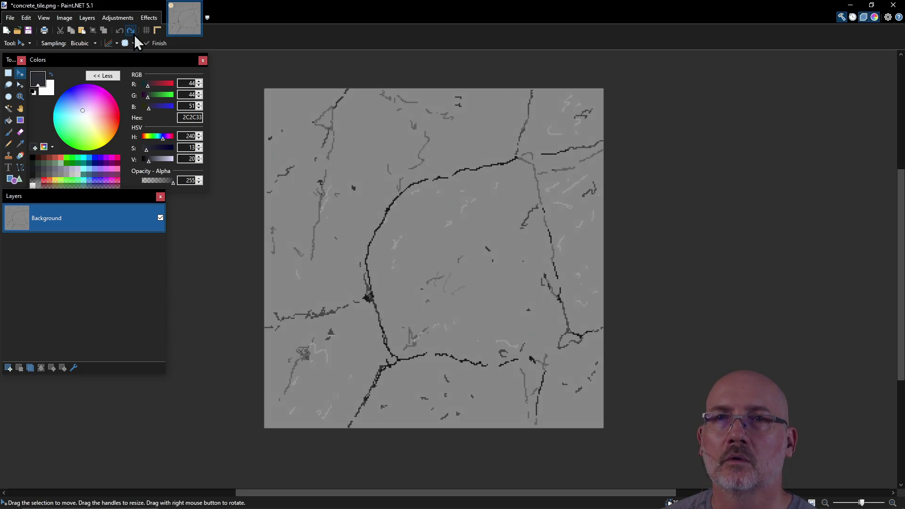
click(124, 18)
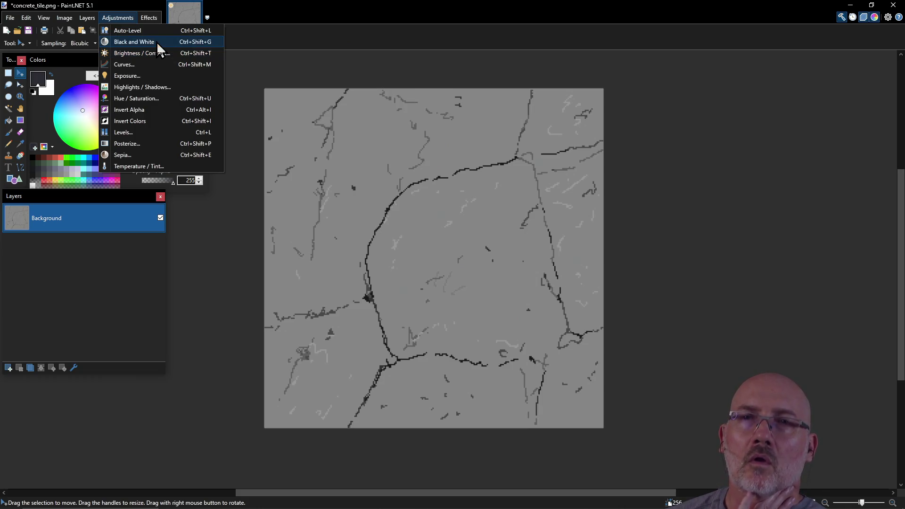
click(150, 75)
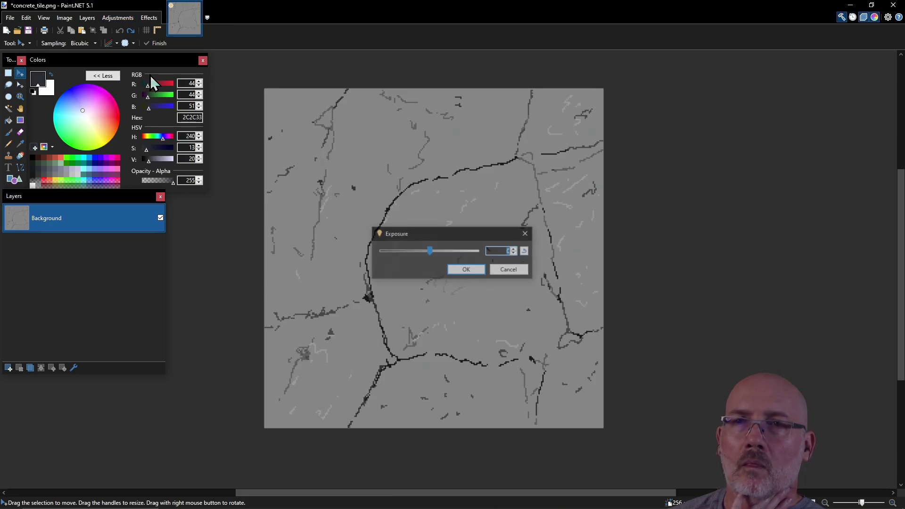
Lower Exposure to -200 and apply it, turning the tile deep charcoal grey.
drag(425, 253, 374, 250)
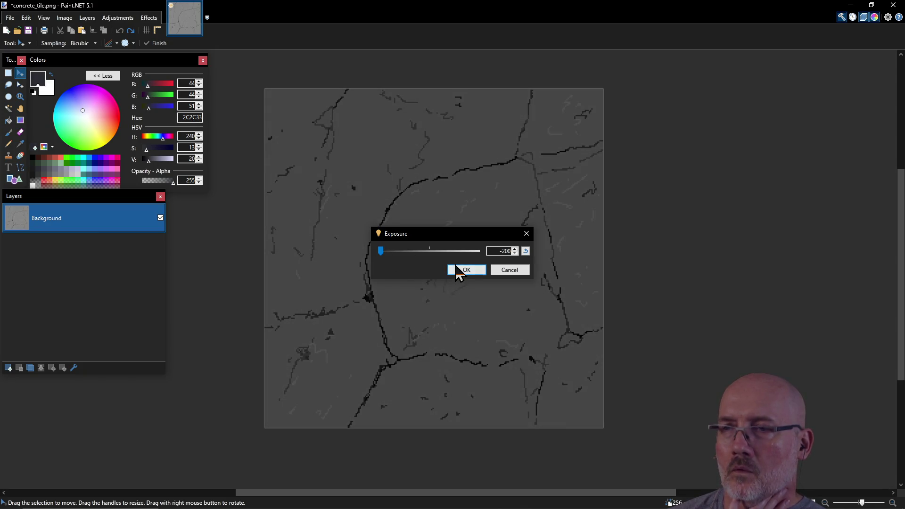
mouse_move(380, 252)
mouse_down()
mouse_move(418, 255)
mouse_move(378, 253)
mouse_up()
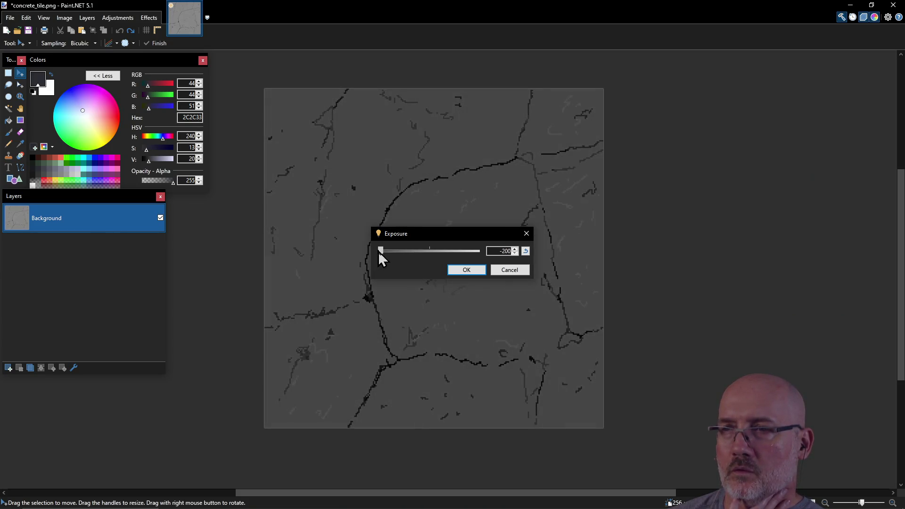
click(470, 270)
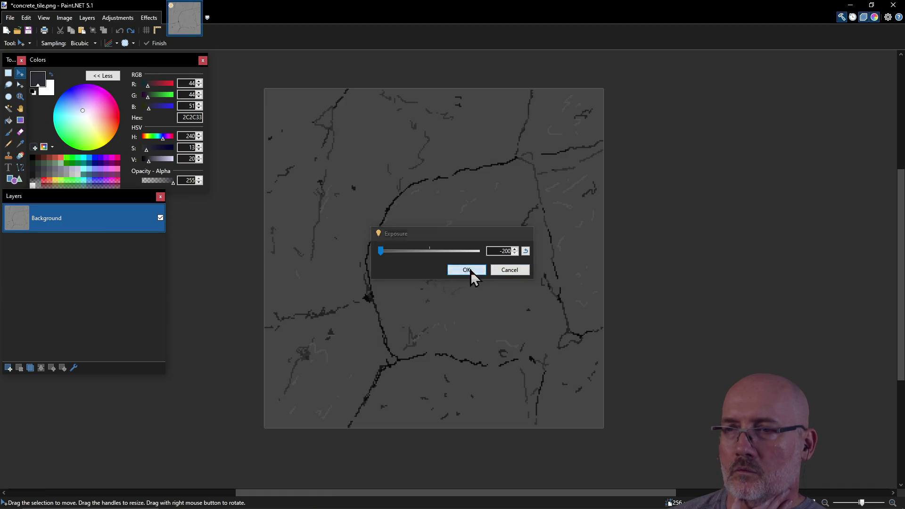
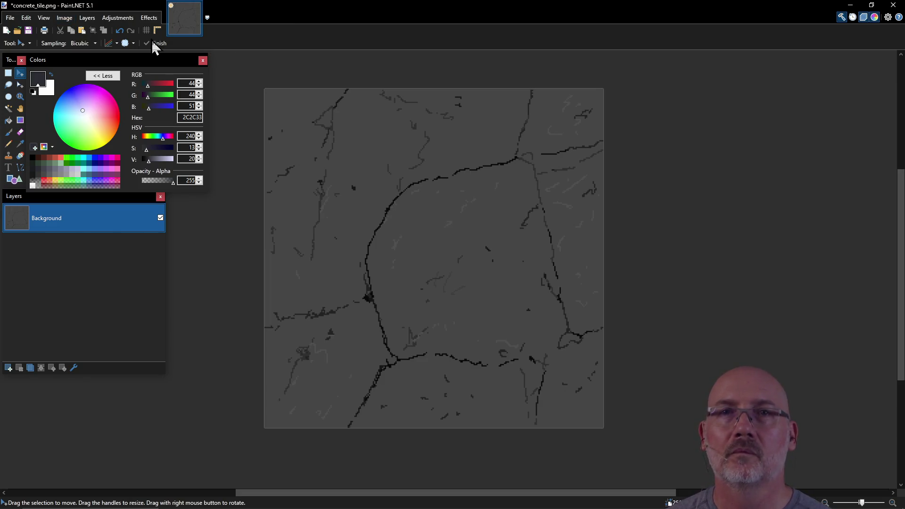
Save the texture as simple_ceiling.png with default PNG settings, then close Paint.NET.
click(10, 17)
click(29, 89)
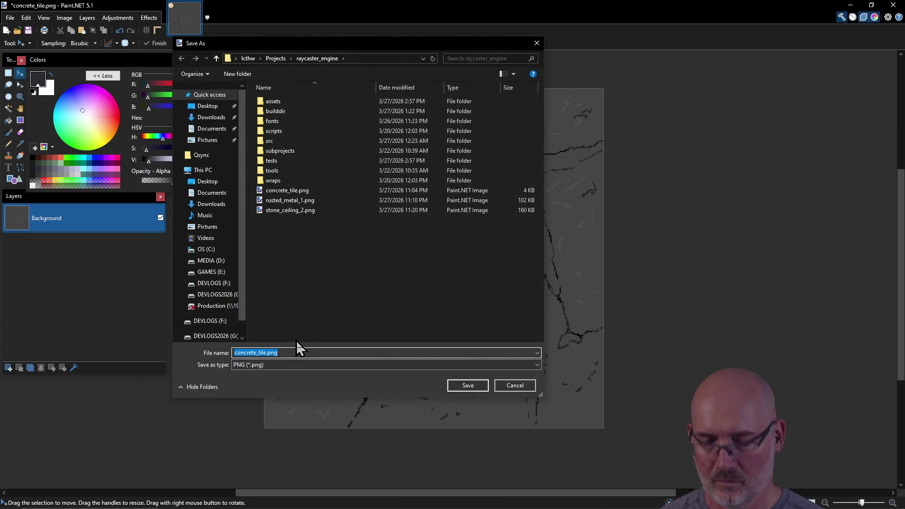
text(simple_ceiling)
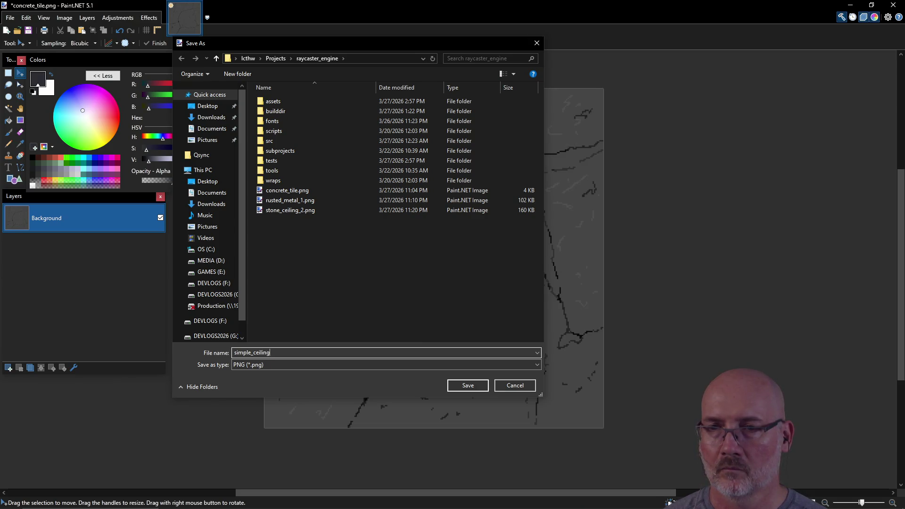
click(471, 385)
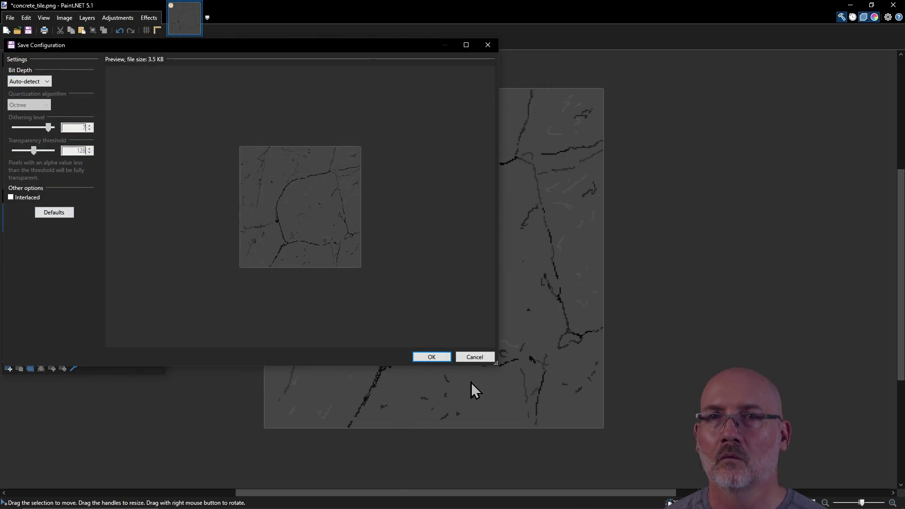
click(439, 358)
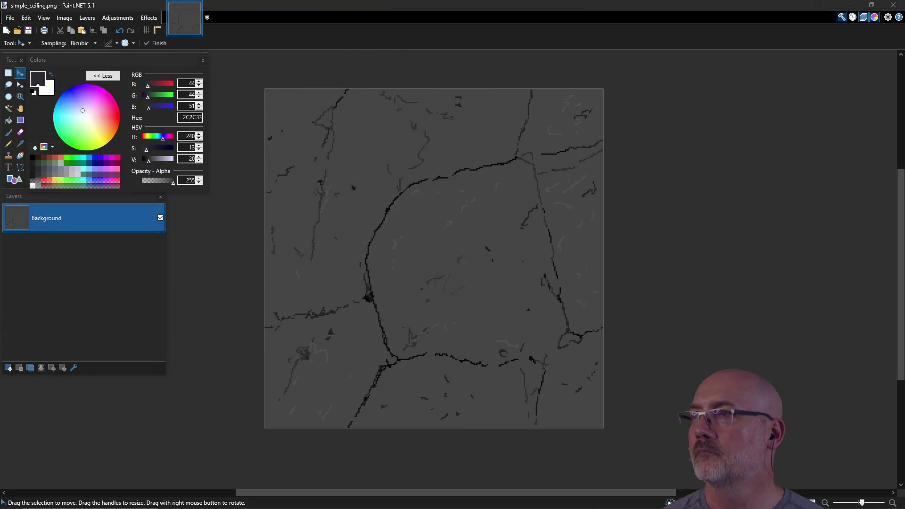
click(893, 5)
Copy simple_ceiling.png over assets\textures\ceiling_black.png, then launch zedcaster.exe.
click(280, 340)
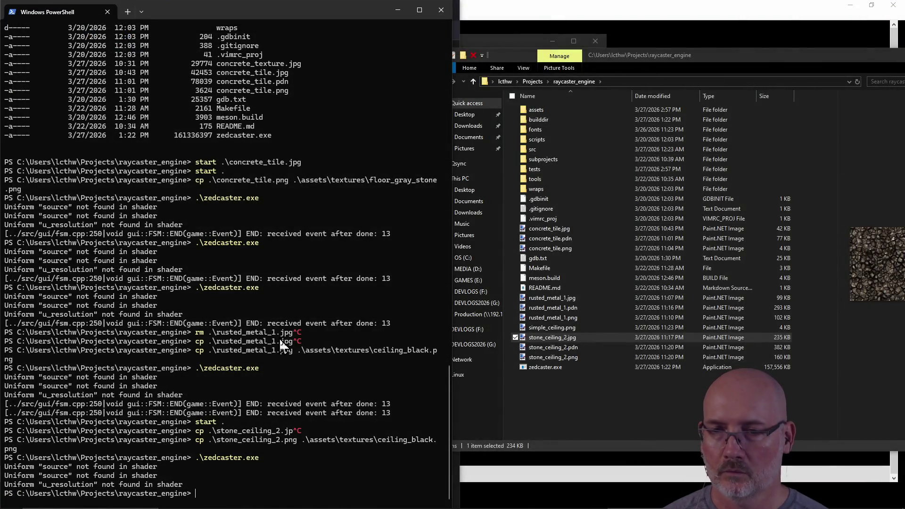
text(cp simp)
key(Tab)
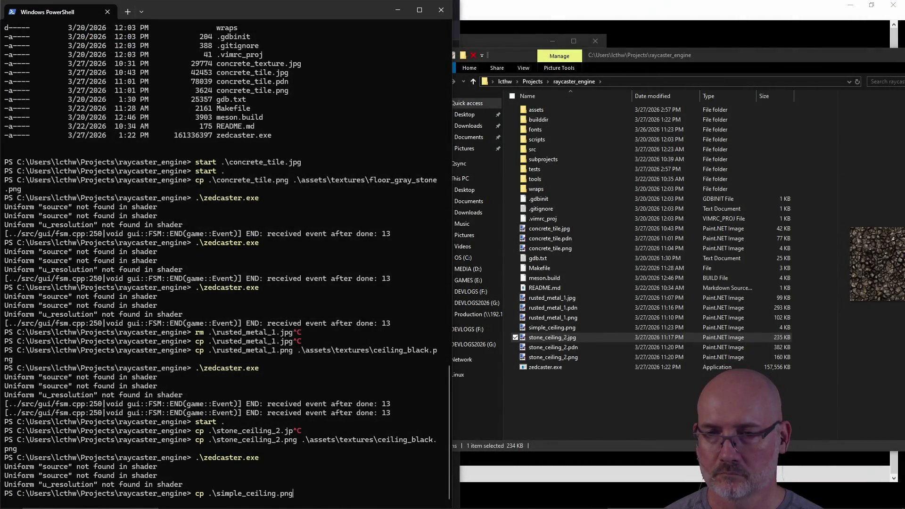
key(Tab)
text(te)
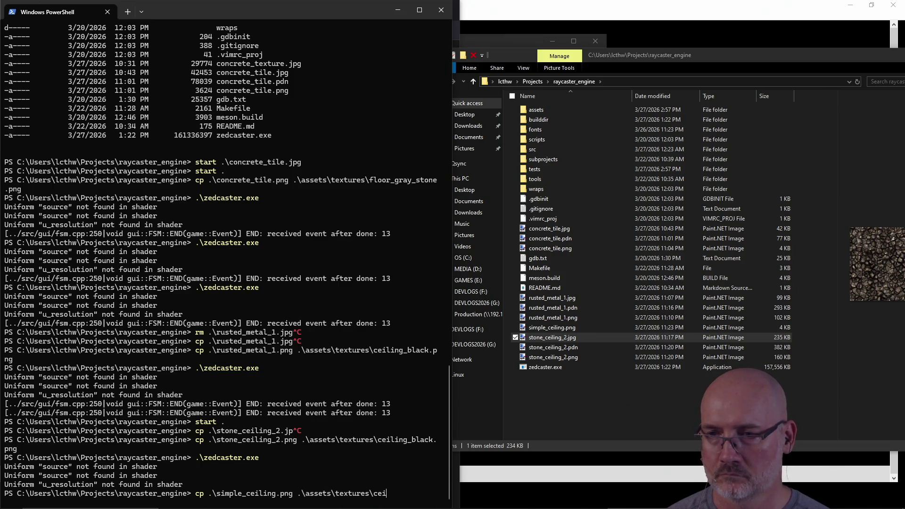
key(Tab)
key(Return)
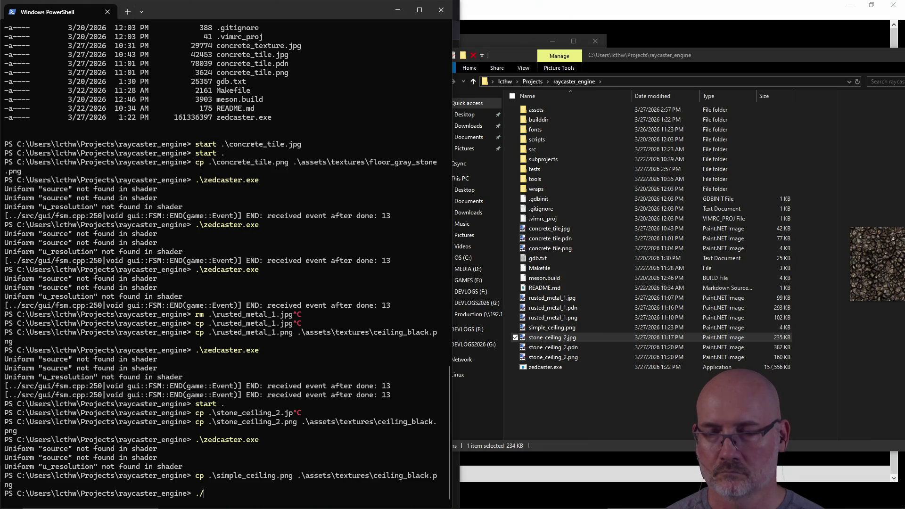
key(Tab)
key(Return)
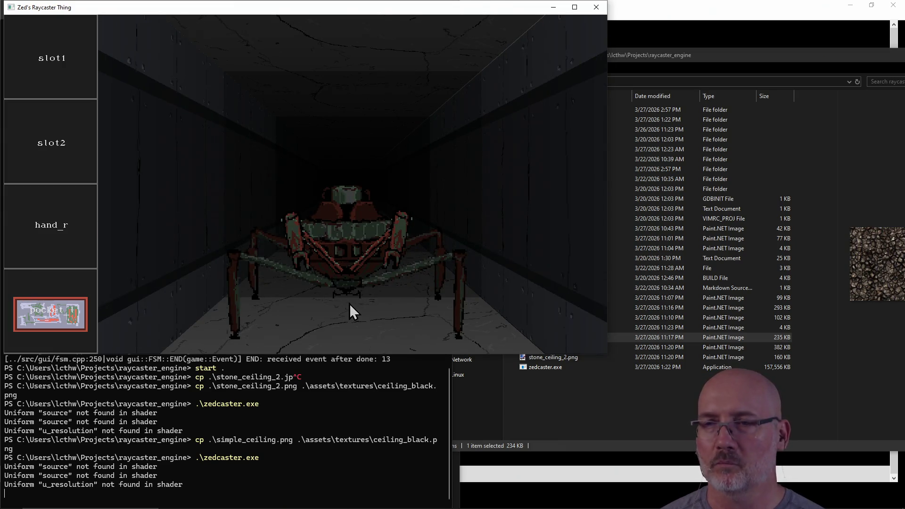
Step forward and back briefly, then restart zedcaster.exe and maximize its window.
key(w)
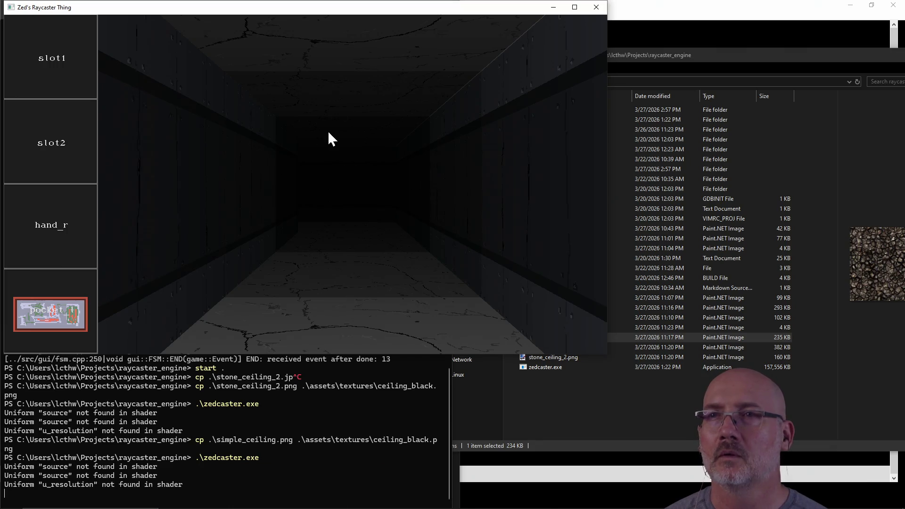
key(s)
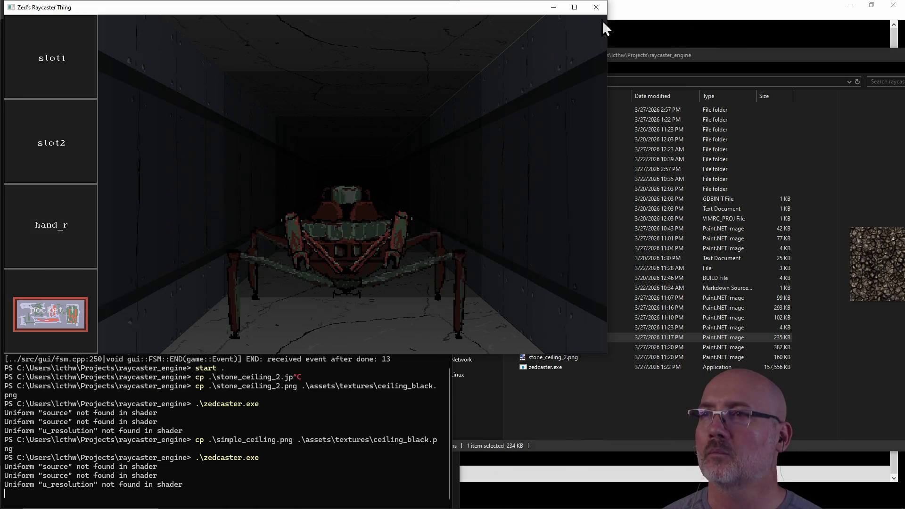
click(596, 7)
key(Up)
key(Return)
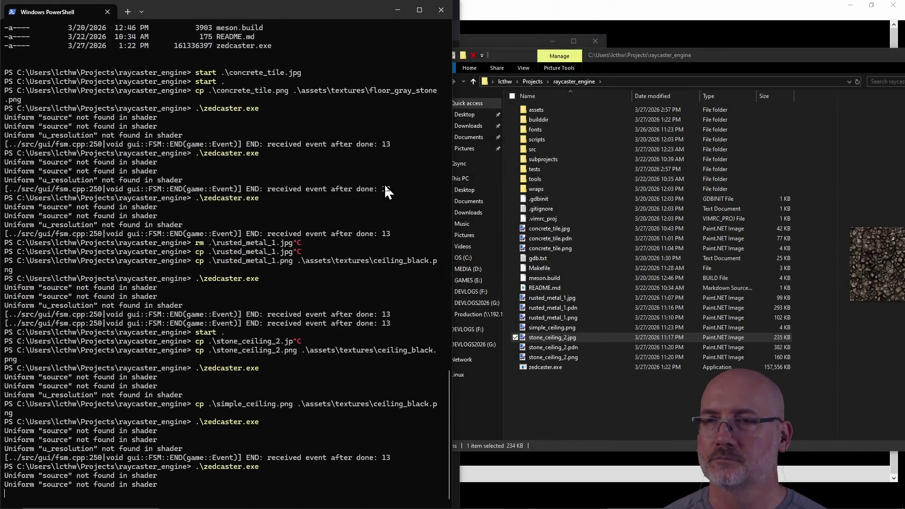
click(574, 7)
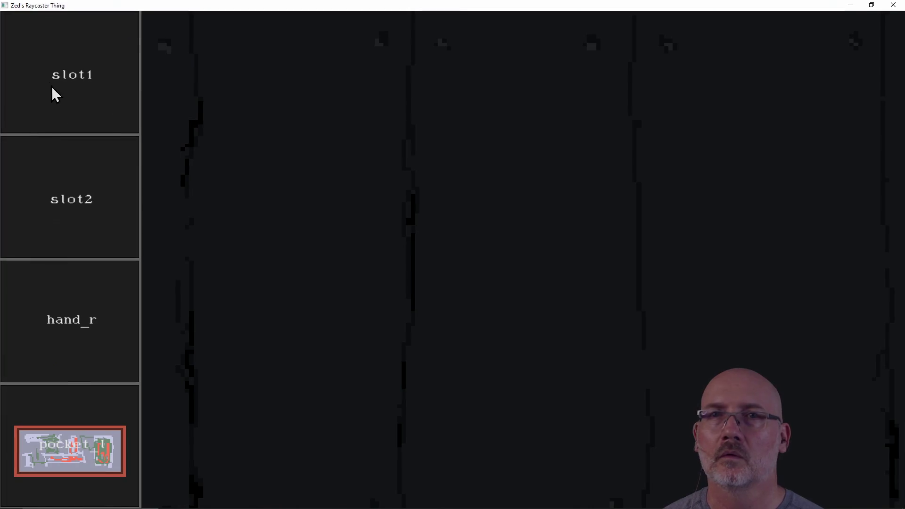
Walk and turn around the corridor and door to check the ceiling, then close the game.
key(d)
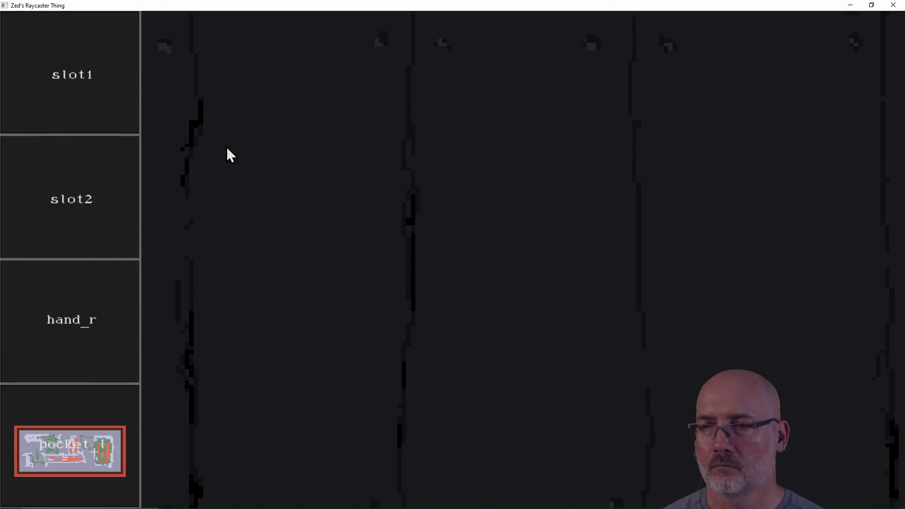
key(d)
key(w)
key(w)
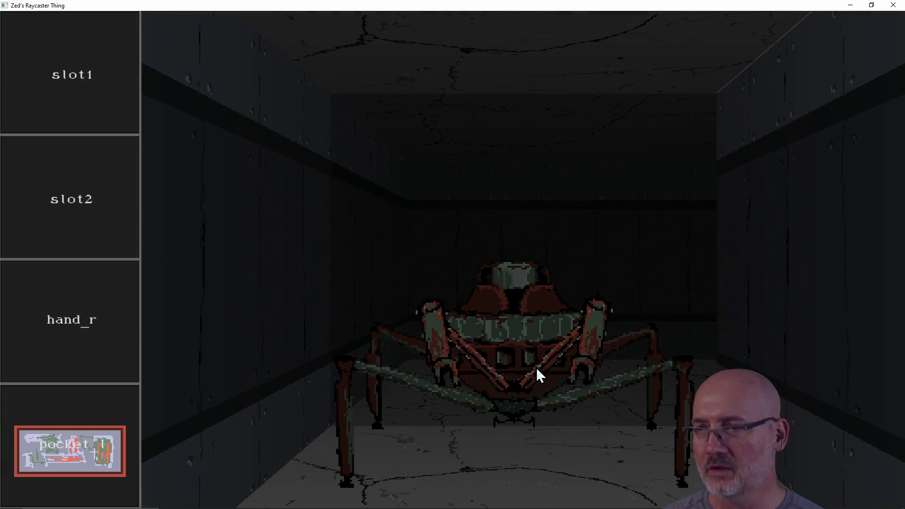
key(d)
key(d)
key(a)
key(a)
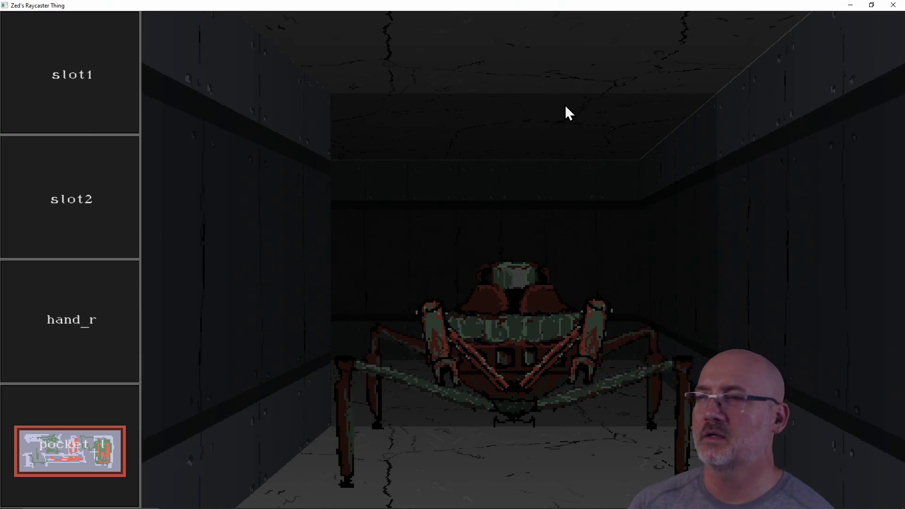
key(d)
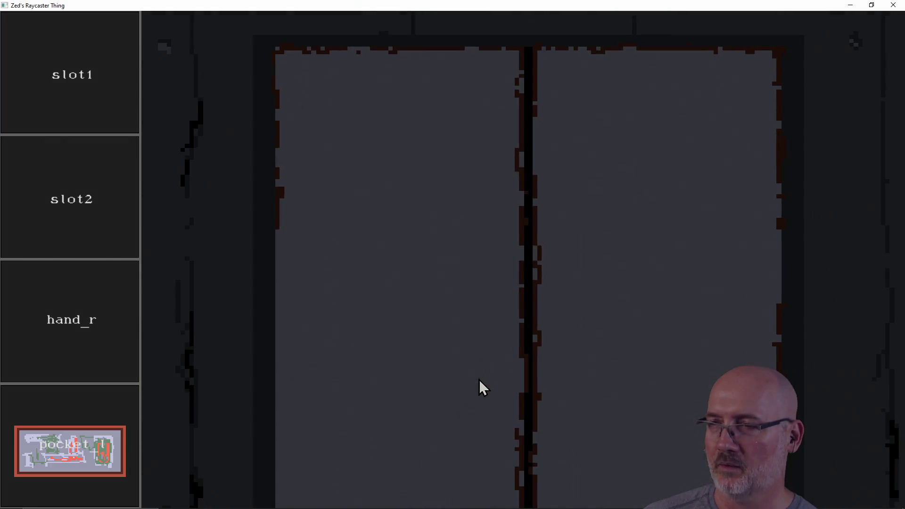
key(a)
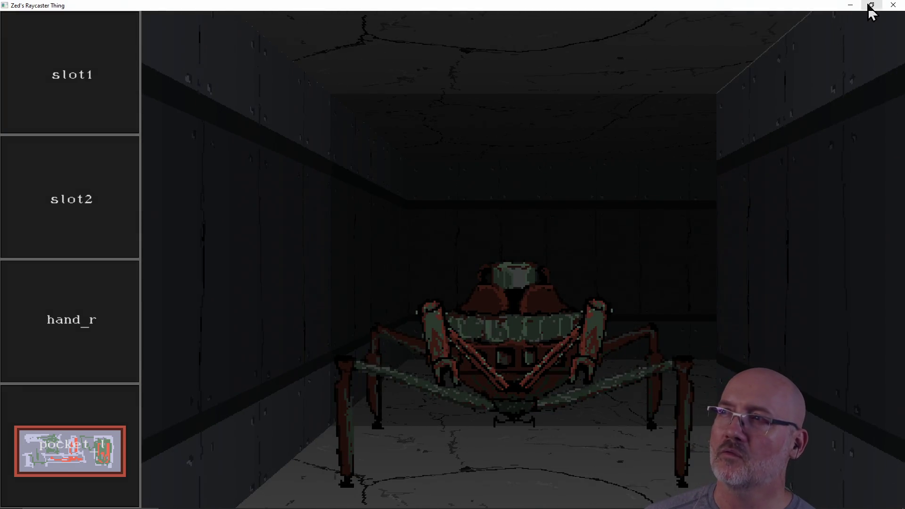
click(893, 4)
Close the raycaster_engine folder and open stairs_down.pdn from dcgj_2026 in Paint.NET.
click(550, 396)
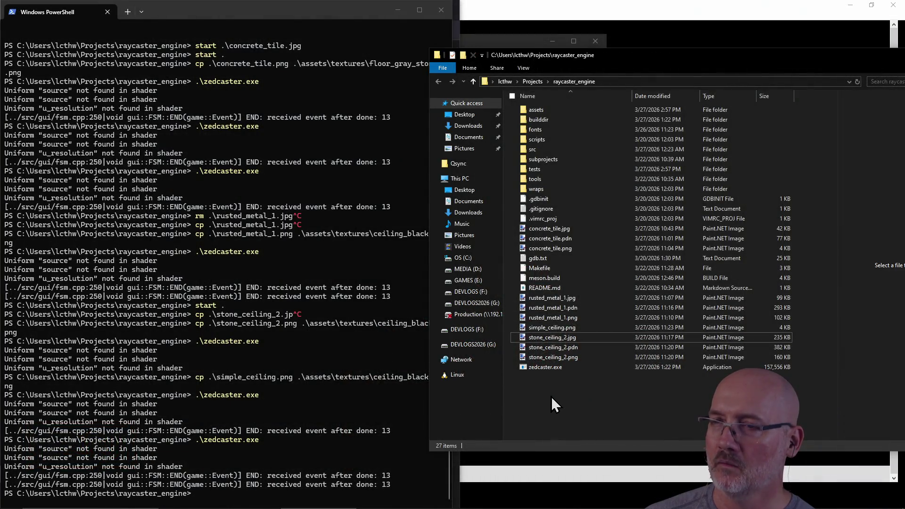
drag(739, 59, 330, 79)
click(547, 79)
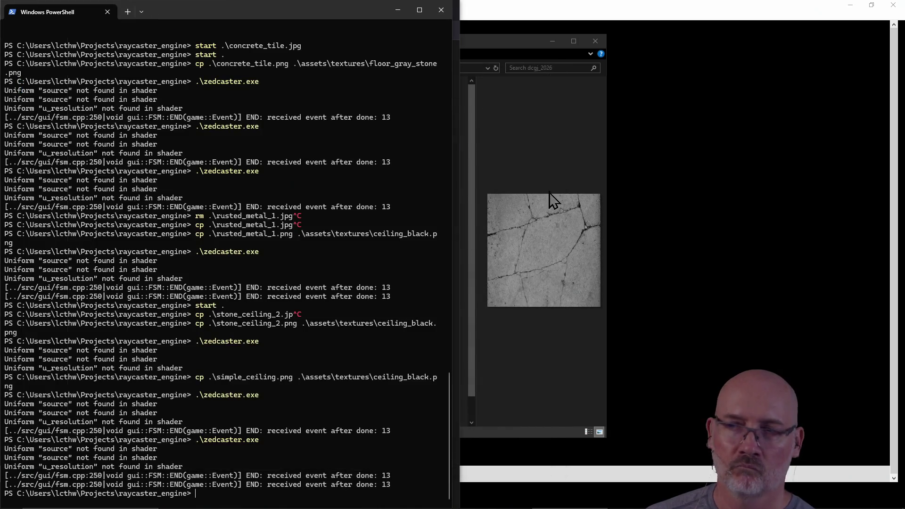
click(564, 142)
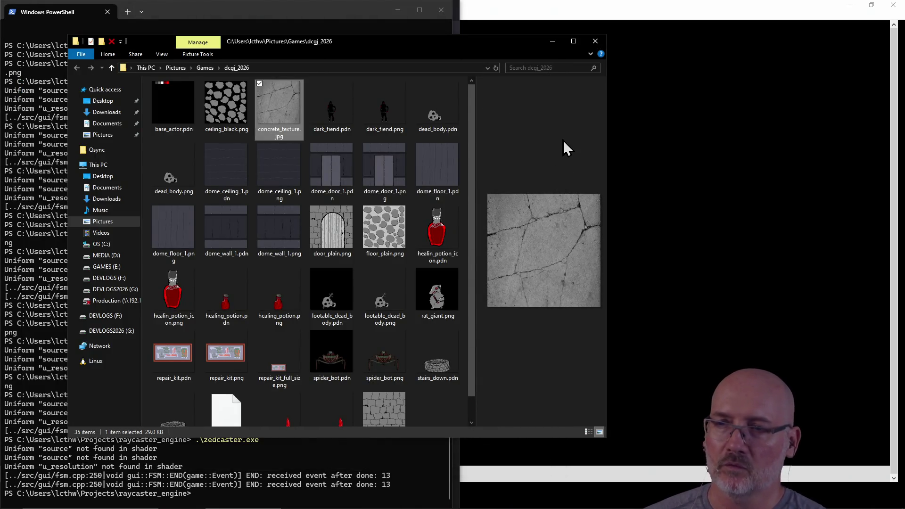
click(445, 353)
double_click(446, 354)
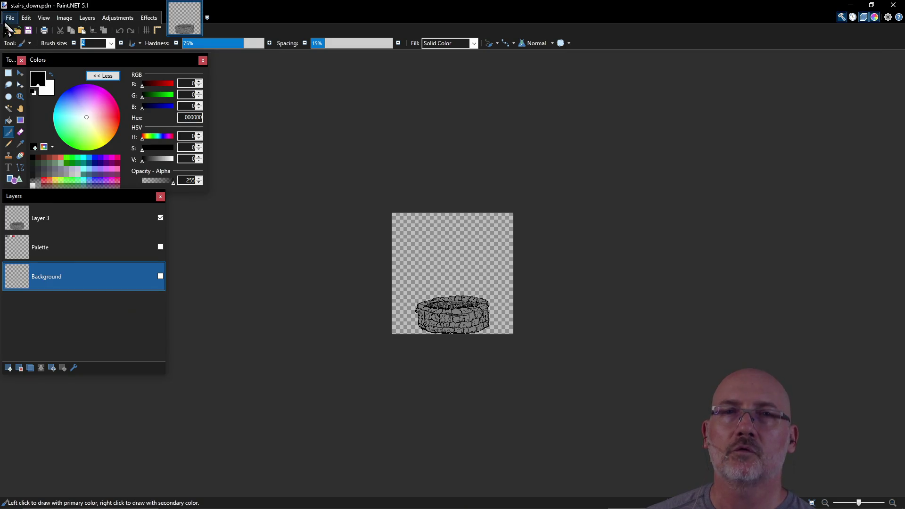
Create a new 256 × 256 pixel image with Maintain aspect ratio ticked.
click(10, 18)
click(24, 31)
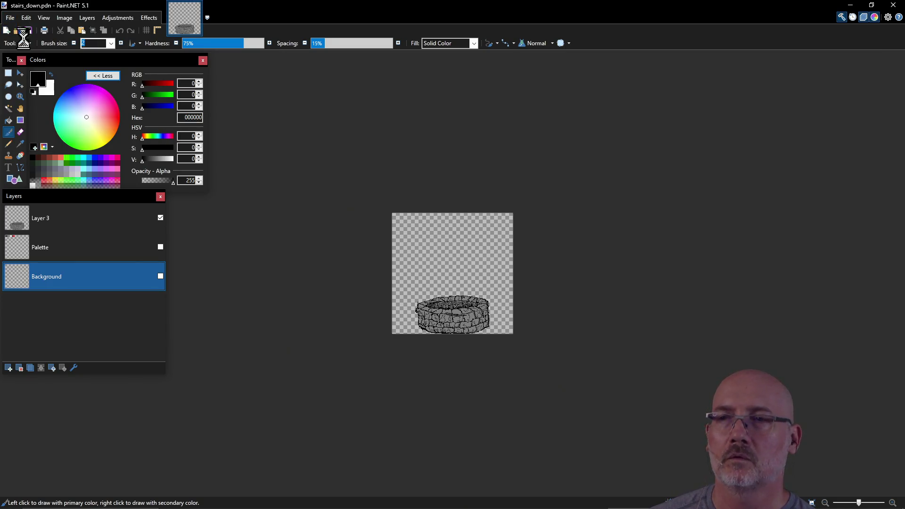
text(256)
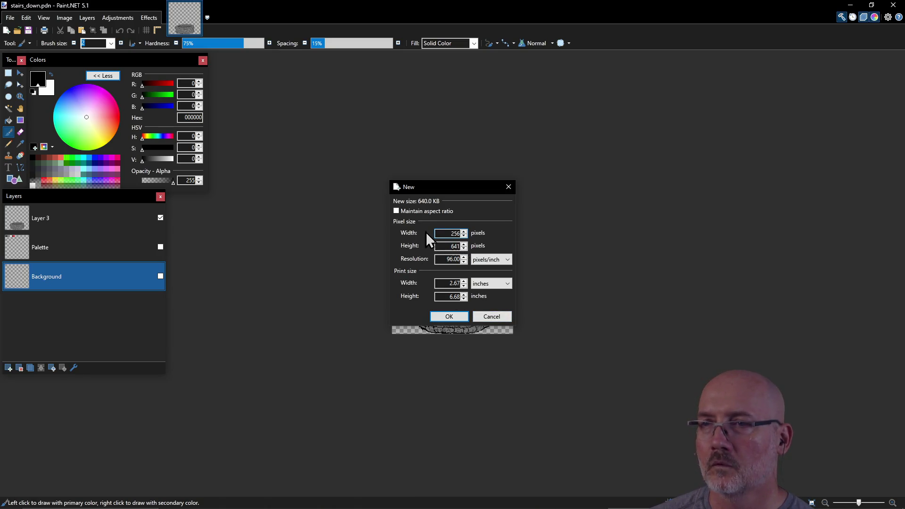
click(413, 213)
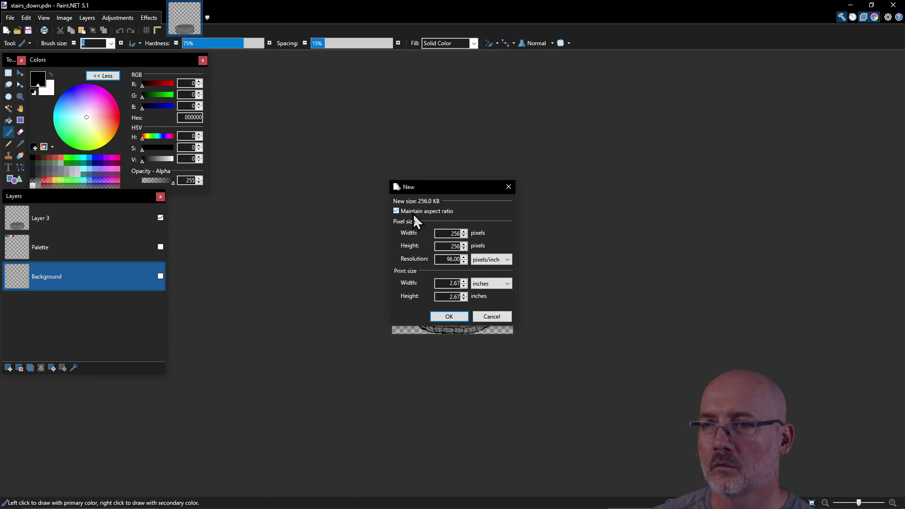
click(450, 316)
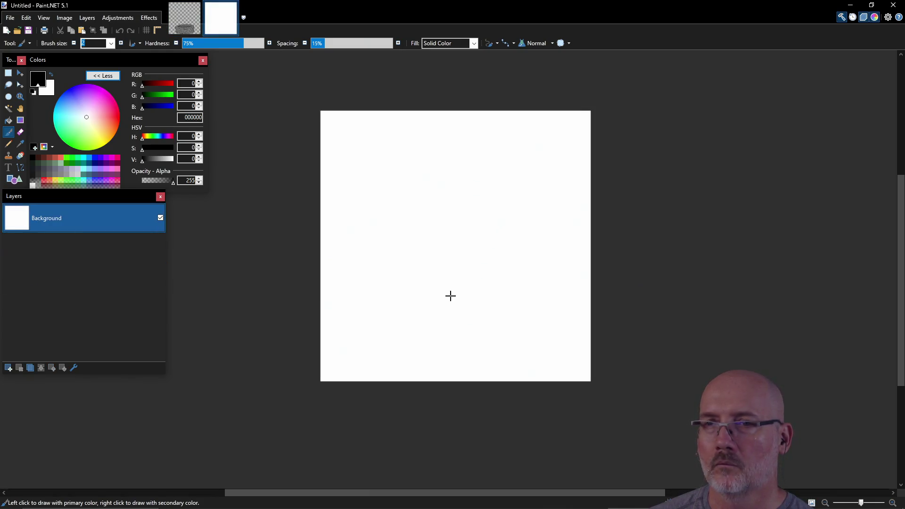
Clear the canvas to transparency, pick dark grey 1C1D21, and select the Pencil tool.
key(ctrl+a)
key(Delete)
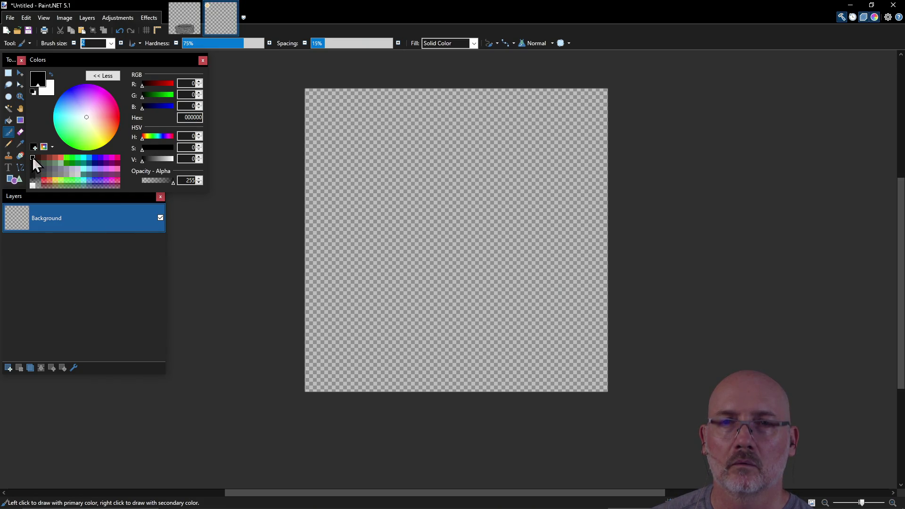
click(32, 168)
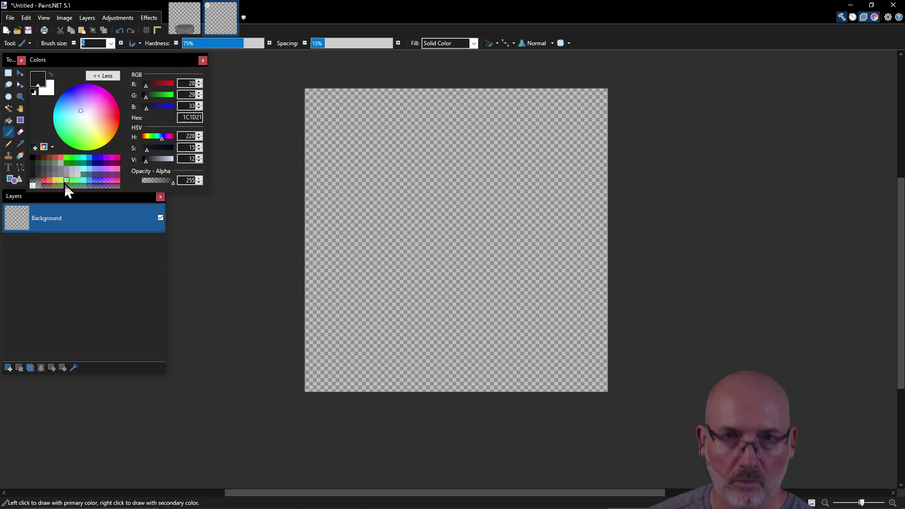
click(11, 145)
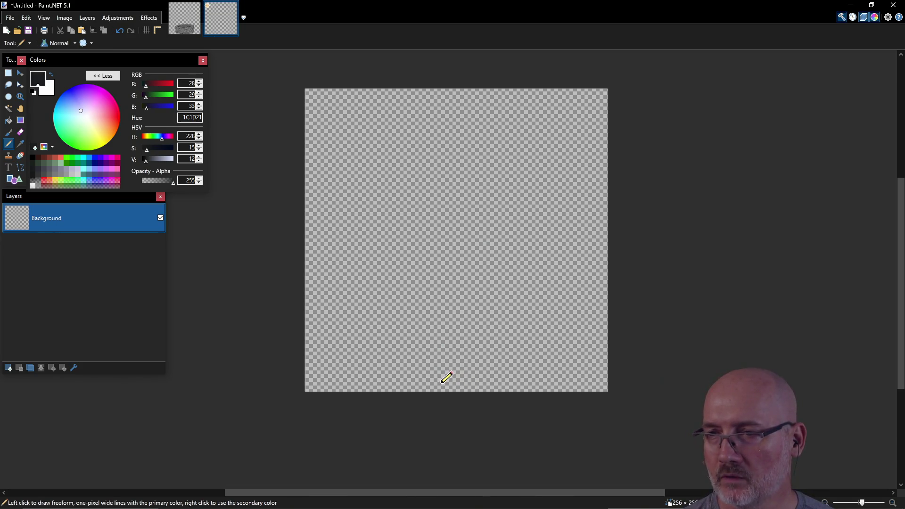
Draw an ellipse outline near the canvas bottom and retrace its edges to thicken them.
drag(445, 382, 462, 382)
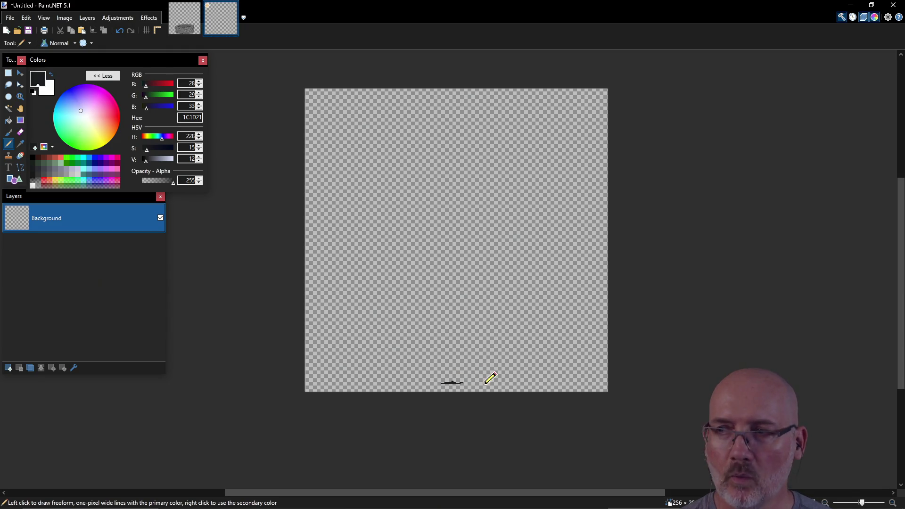
drag(467, 381, 482, 380)
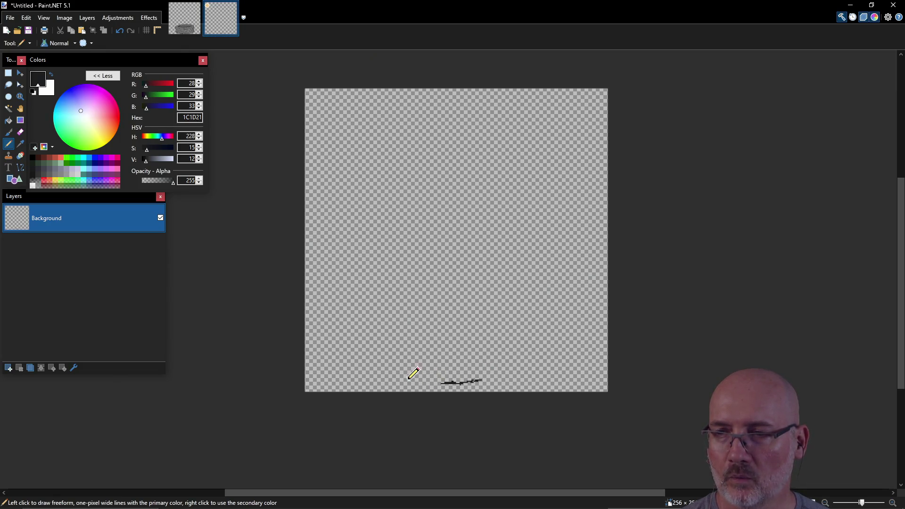
drag(406, 378, 490, 377)
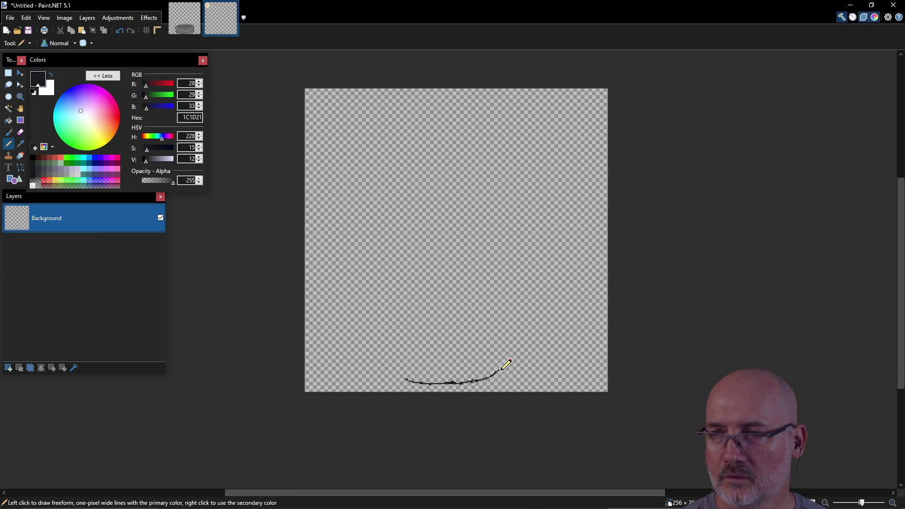
mouse_move(406, 378)
mouse_down()
mouse_move(397, 365)
mouse_move(439, 358)
mouse_move(499, 368)
mouse_up()
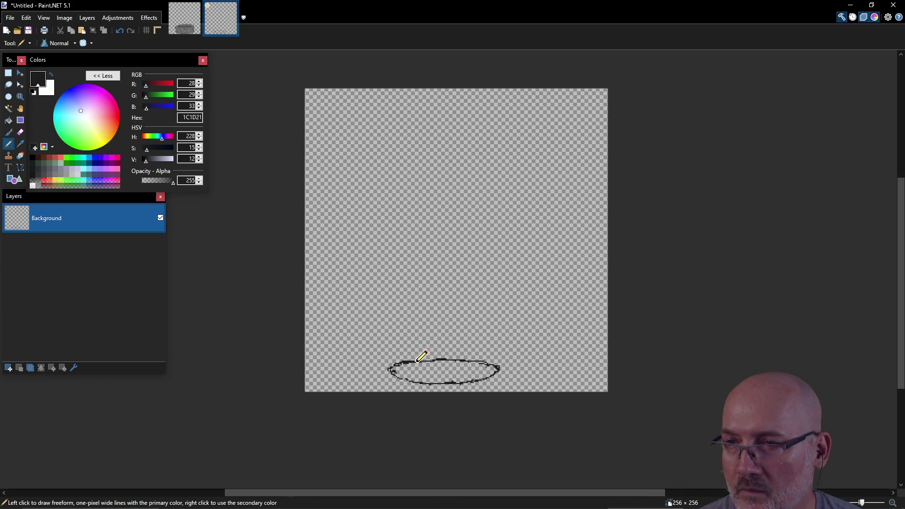
drag(435, 359, 497, 368)
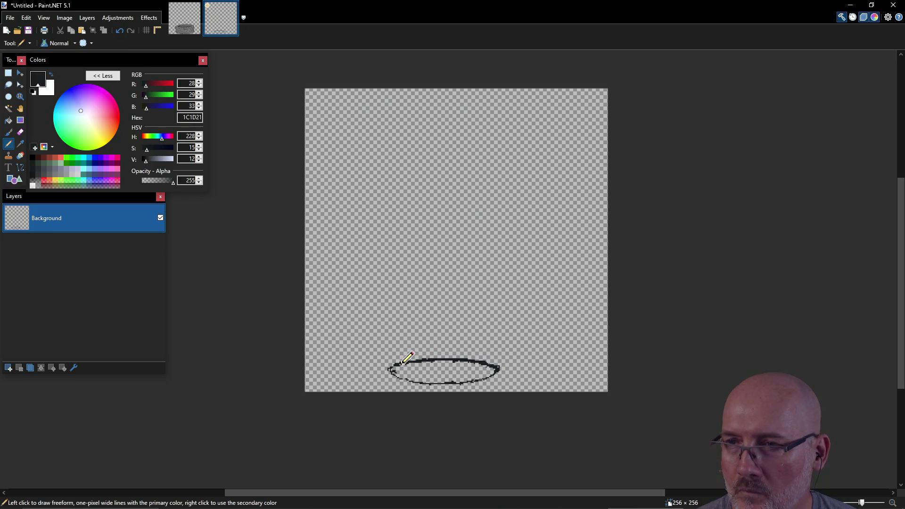
mouse_move(394, 370)
mouse_down()
mouse_move(452, 382)
mouse_move(434, 381)
mouse_move(495, 369)
mouse_up()
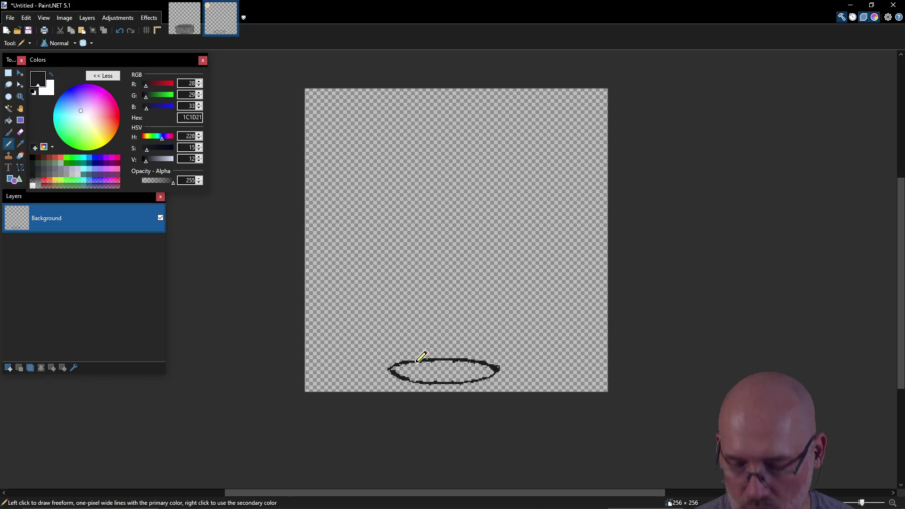
Set the Eraser hardness to 100%, then return to the Pencil tool.
key(e)
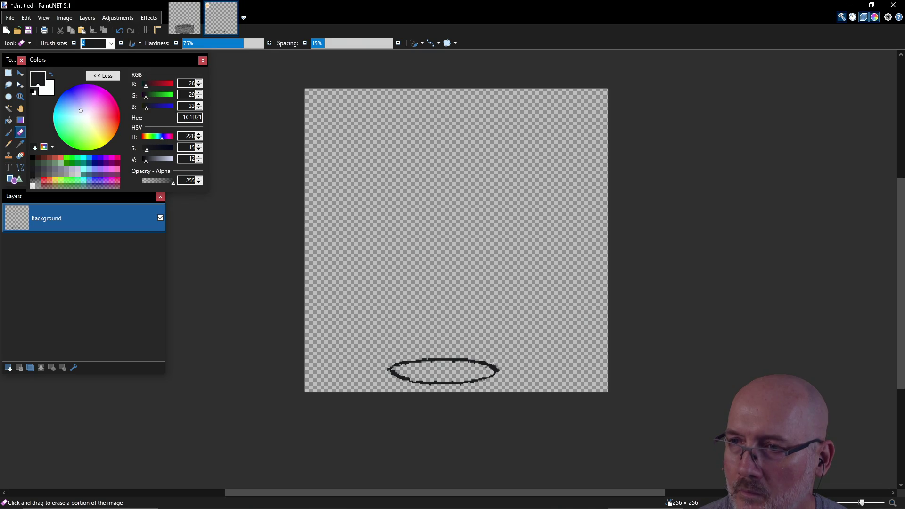
drag(246, 47, 281, 54)
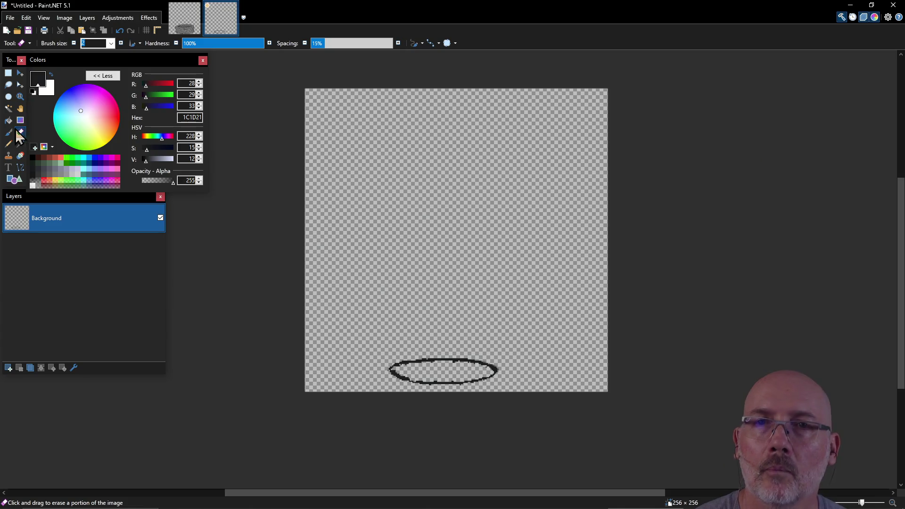
key(p)
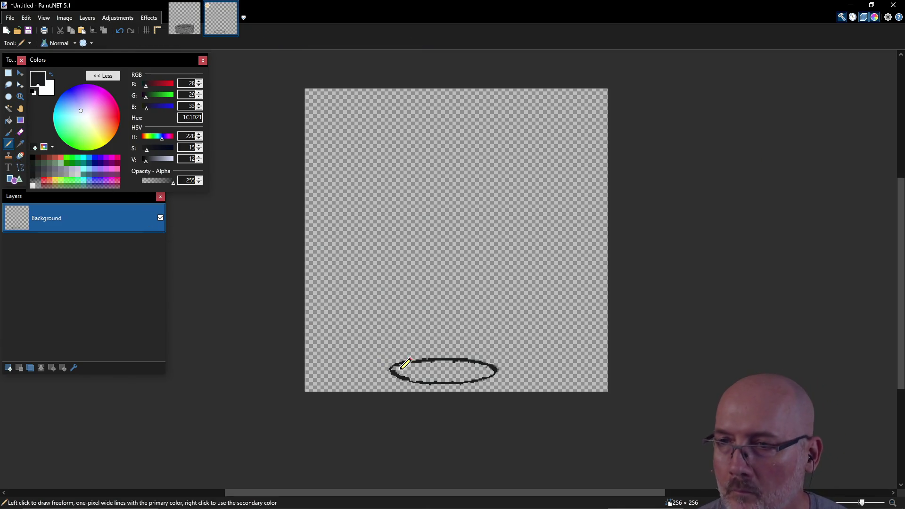